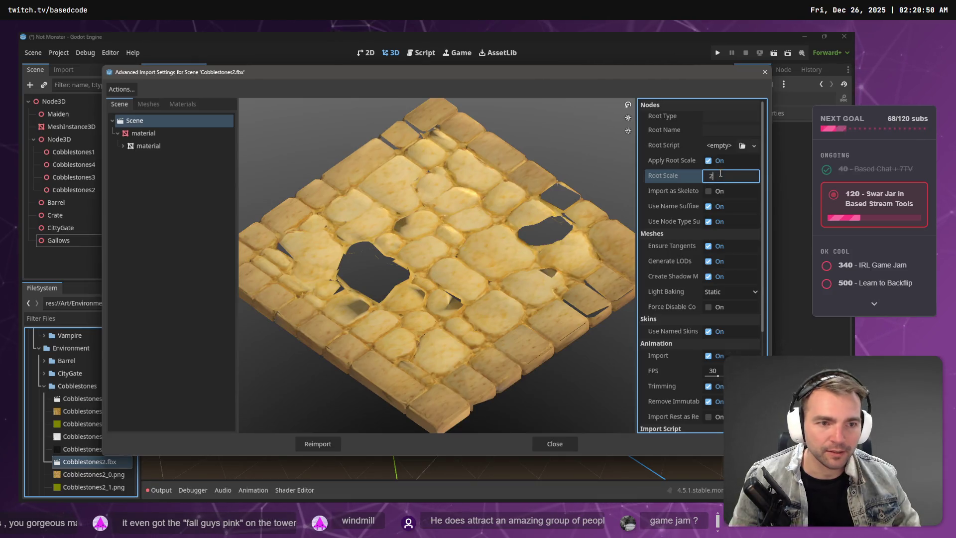
Reimport Cobblestones2 at root scale 2.0 and place it in front of the castle gate
{"action": "left_click", "coordinate": [317, 444]}
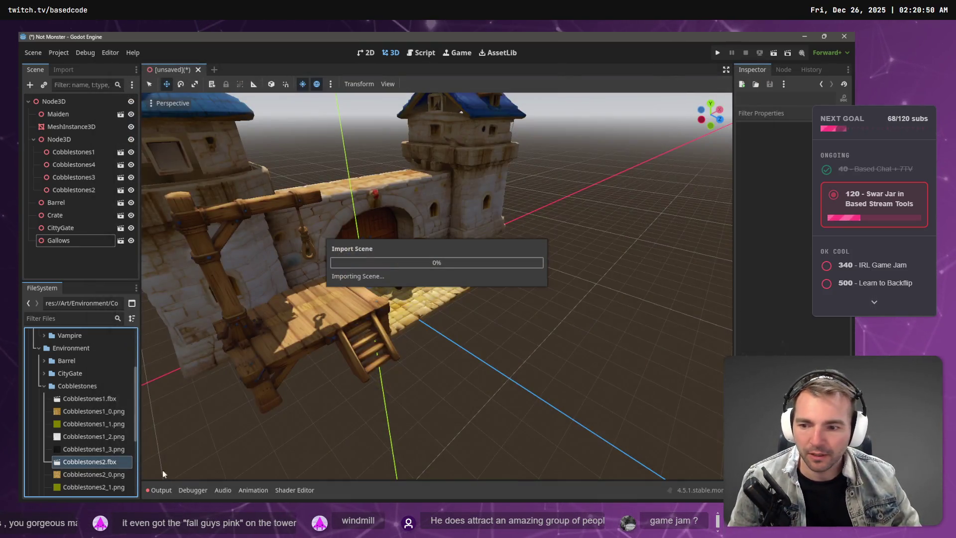
{"action": "mouse_move", "coordinate": [81, 462]}
{"action": "left_mouse_down"}
{"action": "mouse_move", "coordinate": [512, 318]}
{"action": "mouse_move", "coordinate": [482, 318]}
{"action": "left_mouse_up"}
{"action": "scroll", "coordinate": [597, 282], "scroll_direction": "down", "scroll_amount": 2}
{"action": "left_click_drag", "start_coordinate": [575, 279], "coordinate": [491, 306]}
{"action": "scroll", "coordinate": [491, 306], "scroll_direction": "up", "scroll_amount": 2}
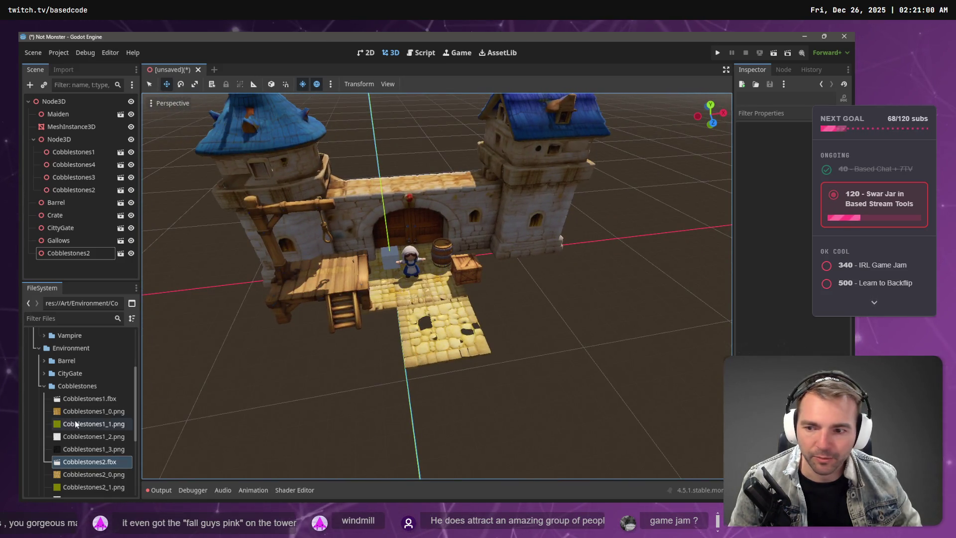
Reopen the Cobblestones2.fbx import settings to confirm Root Scale 2.0
{"action": "double_click", "coordinate": [96, 461]}
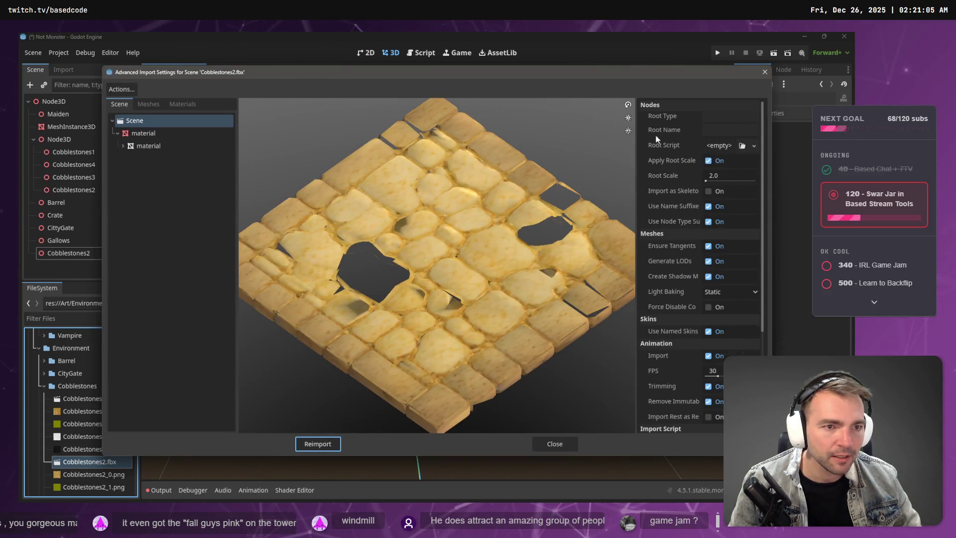
{"action": "scroll", "coordinate": [710, 280], "scroll_direction": "down", "scroll_amount": 5}
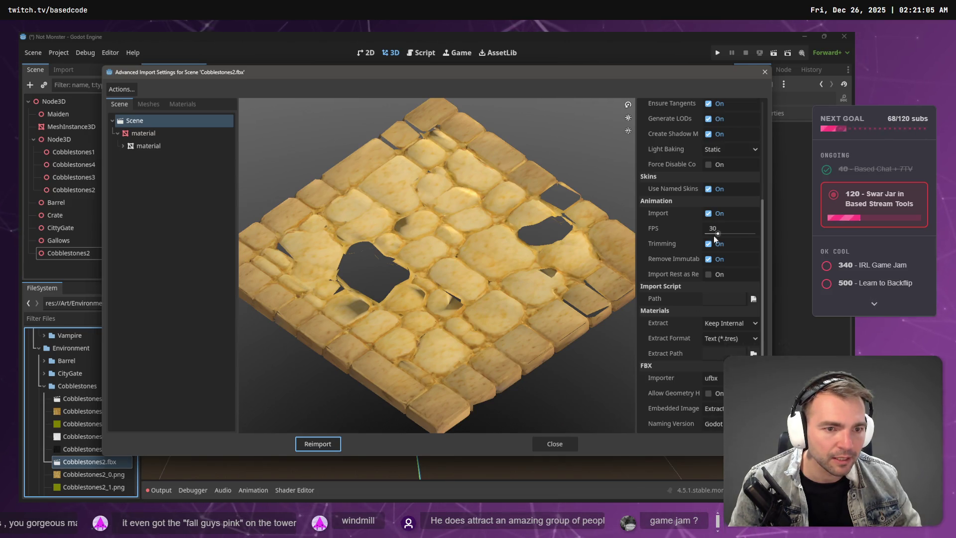
{"action": "scroll", "coordinate": [699, 263], "scroll_direction": "up", "scroll_amount": 5}
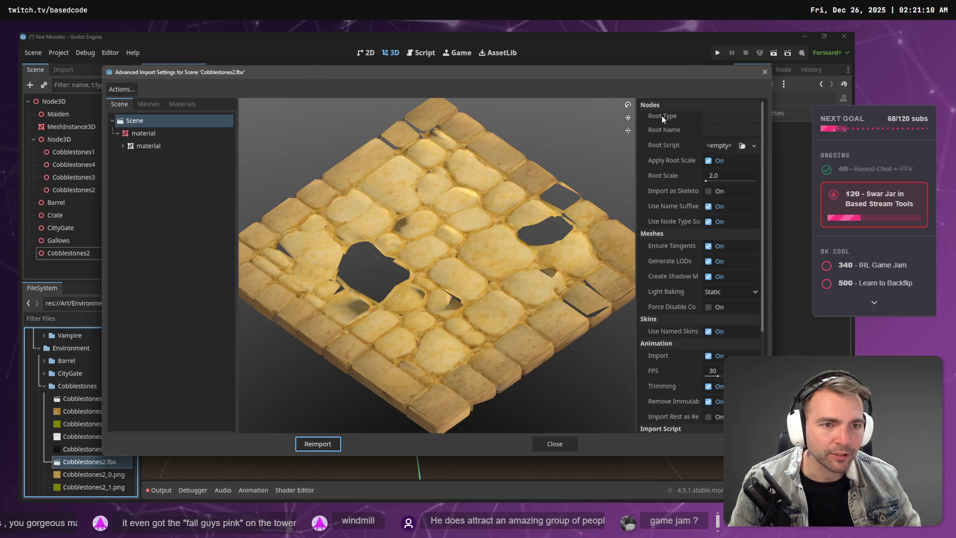
Duplicate the Cobblestones2 tile and move the copy, Cobblestones3, to the top level under Node3D
{"action": "left_click", "coordinate": [764, 73]}
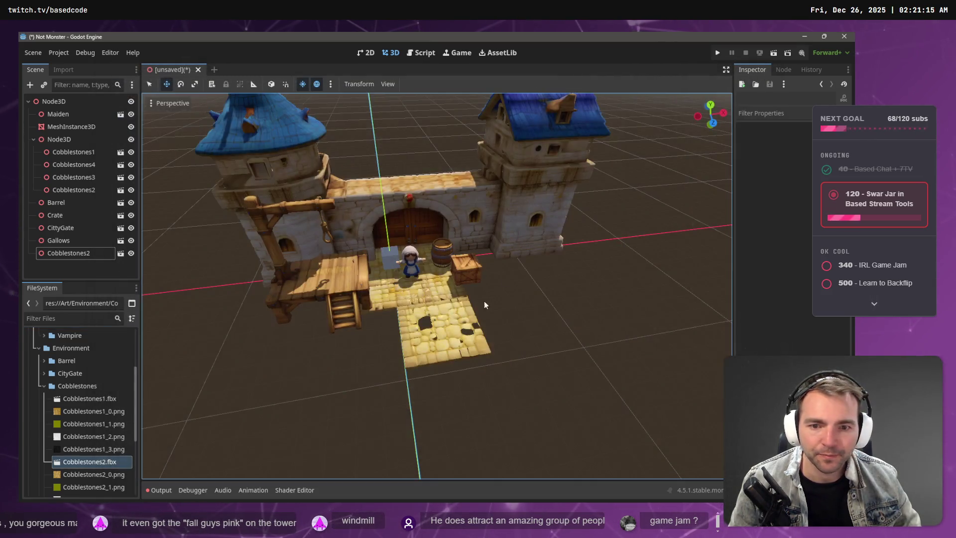
{"action": "left_click", "coordinate": [477, 348]}
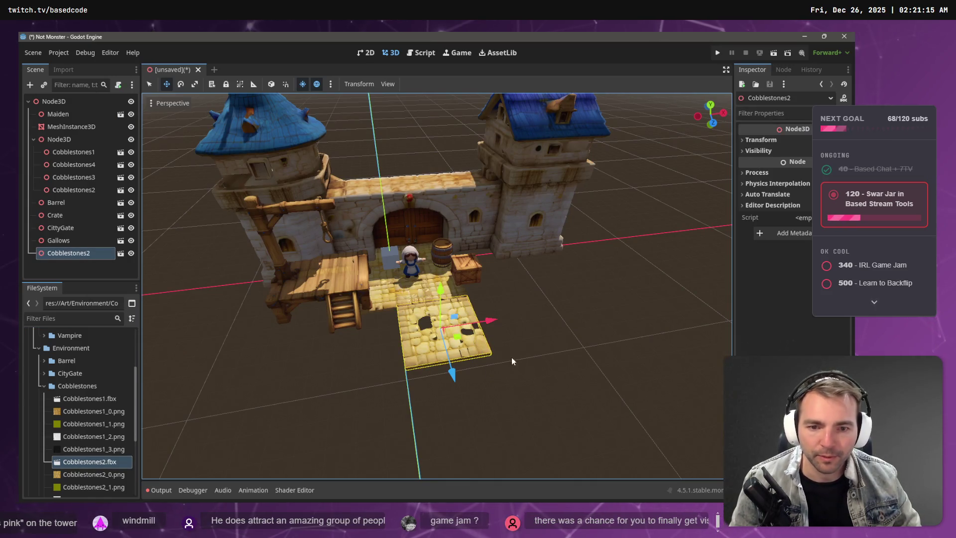
{"action": "mouse_move", "coordinate": [493, 323]}
{"action": "left_mouse_down"}
{"action": "mouse_move", "coordinate": [522, 309]}
{"action": "mouse_move", "coordinate": [526, 325]}
{"action": "mouse_move", "coordinate": [507, 327]}
{"action": "left_mouse_up"}
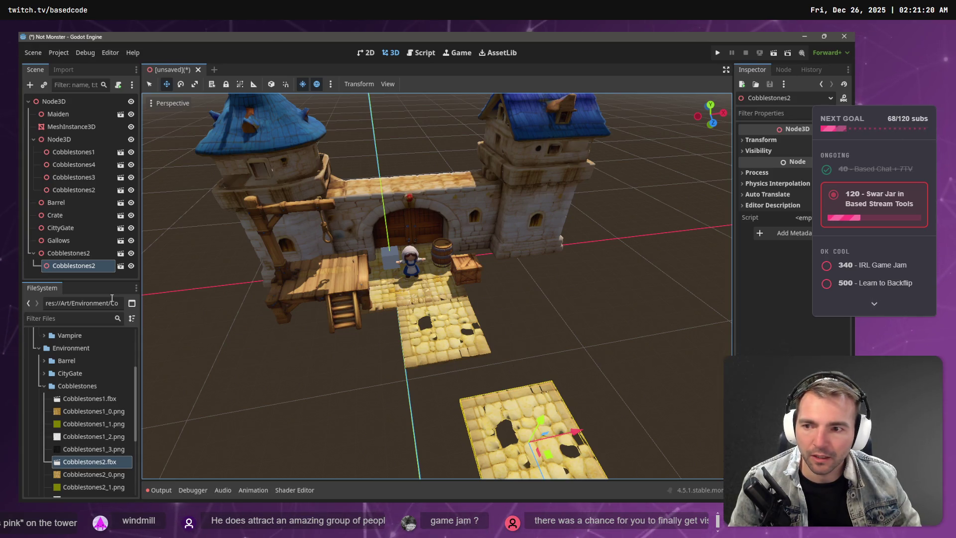
{"action": "left_click_drag", "start_coordinate": [55, 269], "coordinate": [52, 101]}
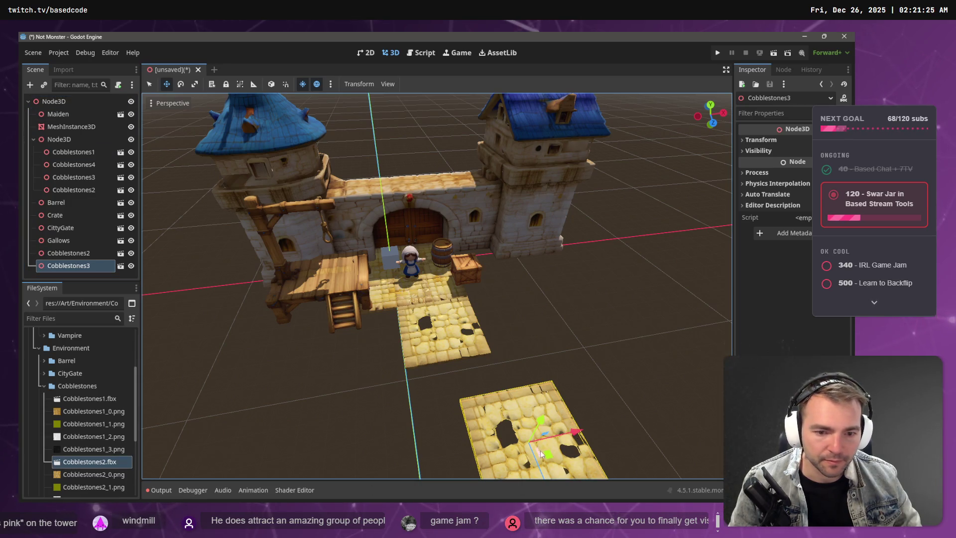
Slide Cobblestones3 along X and toward the gate beside the first tile
{"action": "mouse_move", "coordinate": [541, 453]}
{"action": "left_mouse_down"}
{"action": "mouse_move", "coordinate": [548, 388]}
{"action": "mouse_move", "coordinate": [532, 336]}
{"action": "mouse_move", "coordinate": [446, 341]}
{"action": "mouse_move", "coordinate": [403, 331]}
{"action": "left_mouse_up"}
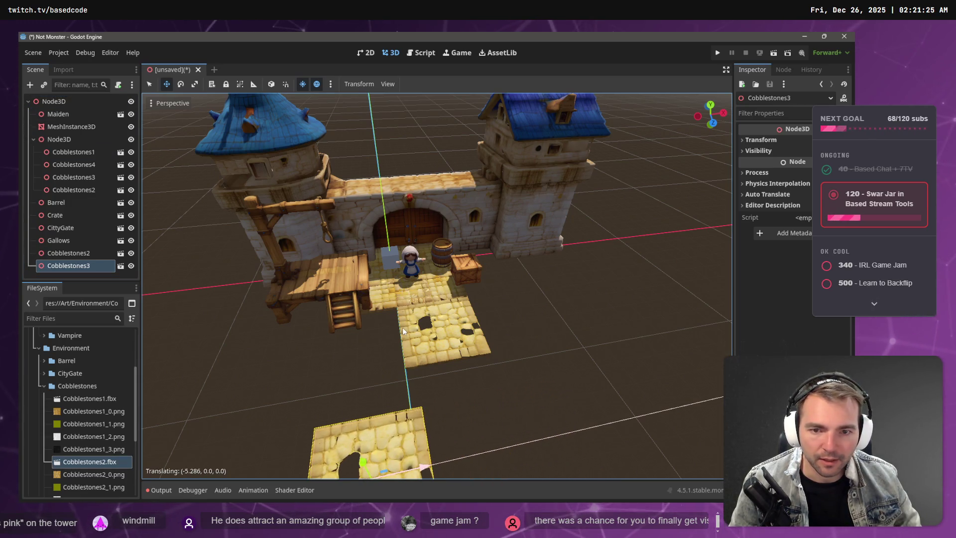
{"action": "scroll", "coordinate": [403, 331], "scroll_direction": "down", "scroll_amount": 5}
{"action": "mouse_move", "coordinate": [403, 438]}
{"action": "left_mouse_down"}
{"action": "mouse_move", "coordinate": [410, 366]}
{"action": "mouse_move", "coordinate": [400, 357]}
{"action": "mouse_move", "coordinate": [348, 383]}
{"action": "mouse_move", "coordinate": [502, 402]}
{"action": "mouse_move", "coordinate": [531, 338]}
{"action": "left_mouse_up"}
{"action": "scroll", "coordinate": [400, 358], "scroll_direction": "up", "scroll_amount": 8}
{"action": "left_click", "coordinate": [539, 333]}
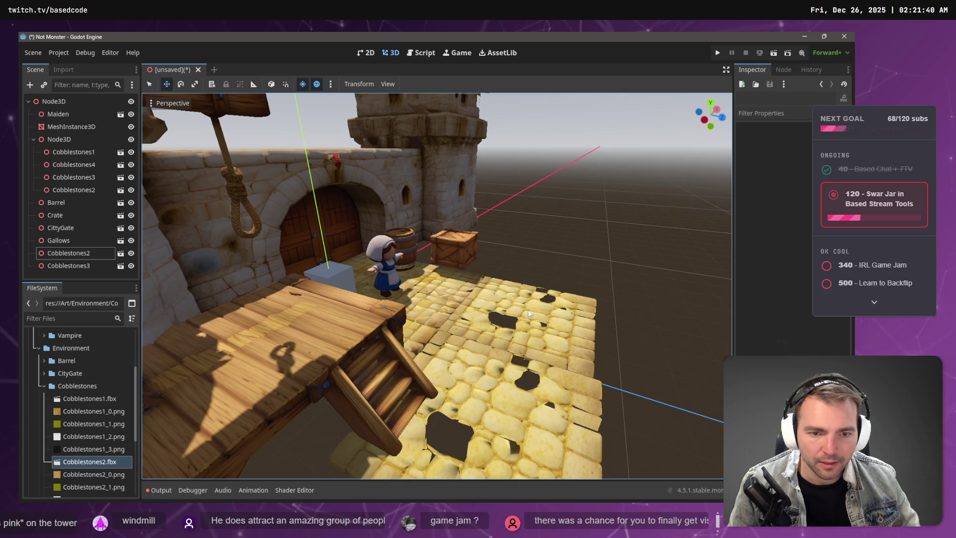
{"action": "left_click", "coordinate": [528, 318]}
{"action": "left_click", "coordinate": [529, 338]}
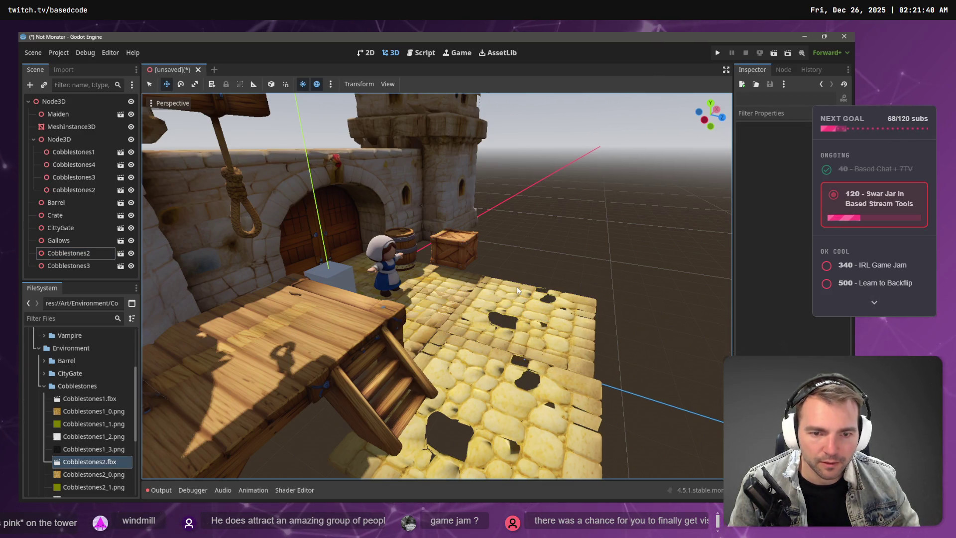
Nudge Cobblestones2 along Z so the two tiles join without a gap
{"action": "left_click", "coordinate": [69, 253]}
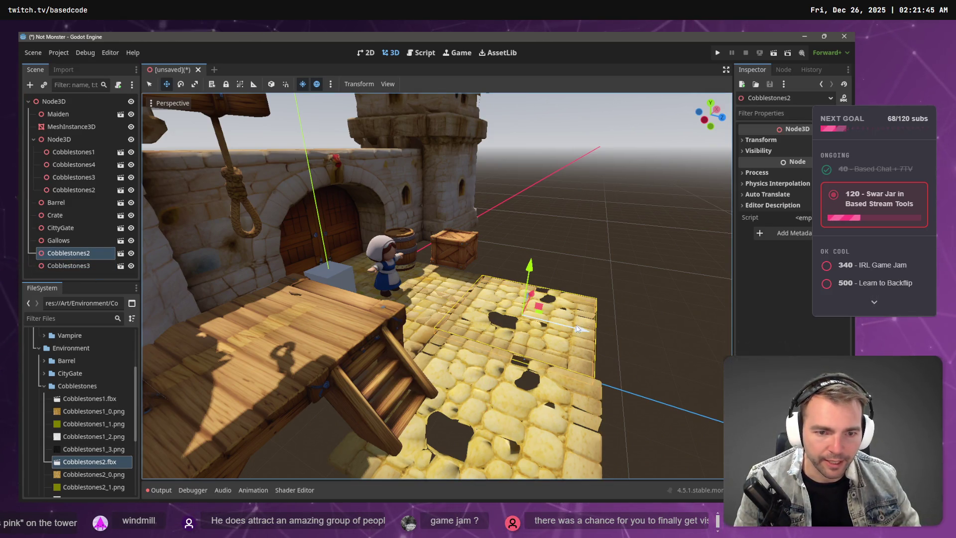
{"action": "left_click_drag", "start_coordinate": [577, 326], "coordinate": [584, 329]}
{"action": "left_click", "coordinate": [599, 240]}
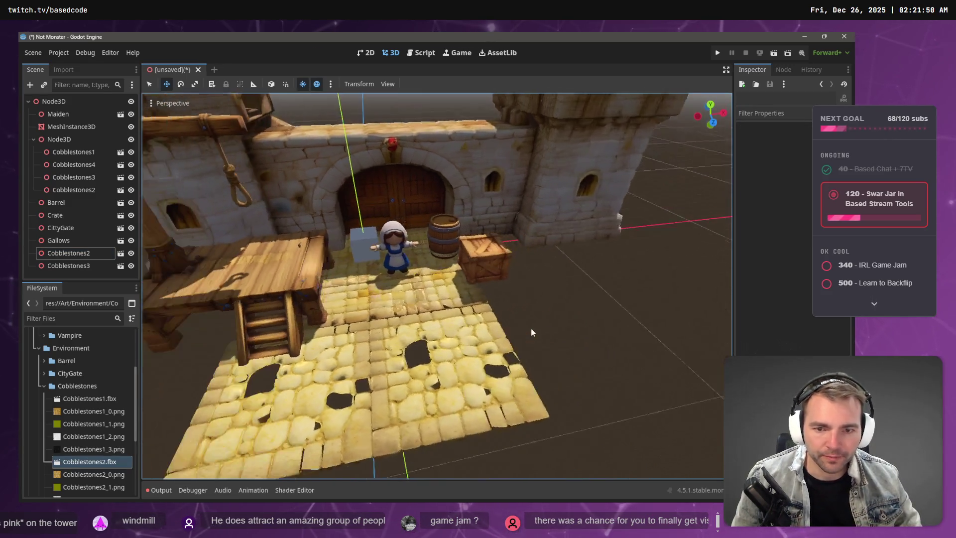
{"action": "scroll", "coordinate": [524, 352], "scroll_direction": "down", "scroll_amount": 5}
{"action": "scroll", "coordinate": [459, 327], "scroll_direction": "up", "scroll_amount": 5}
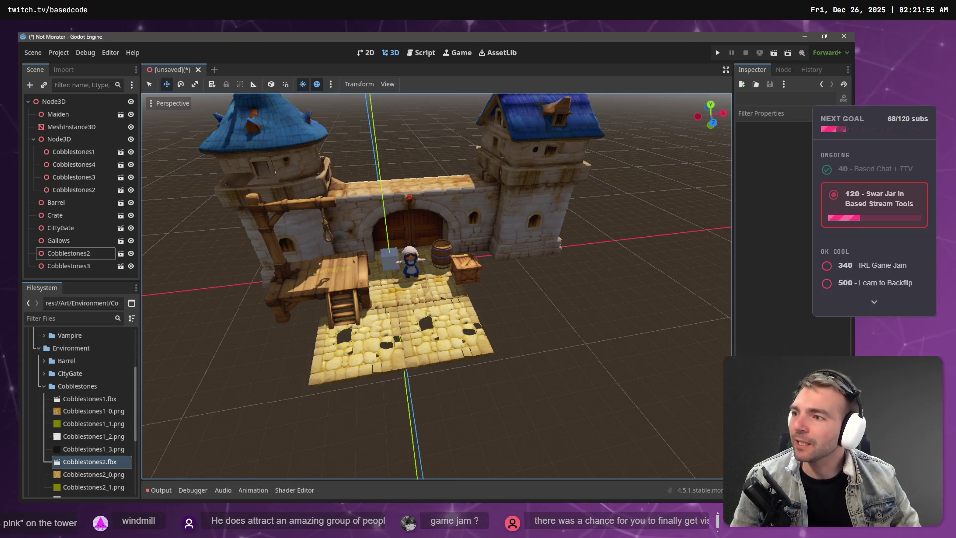
Collapse the Cobblestones folder and place Windmill.fbx from the Windmill folder into the scene
{"action": "scroll", "coordinate": [48, 412], "scroll_direction": "up", "scroll_amount": 2}
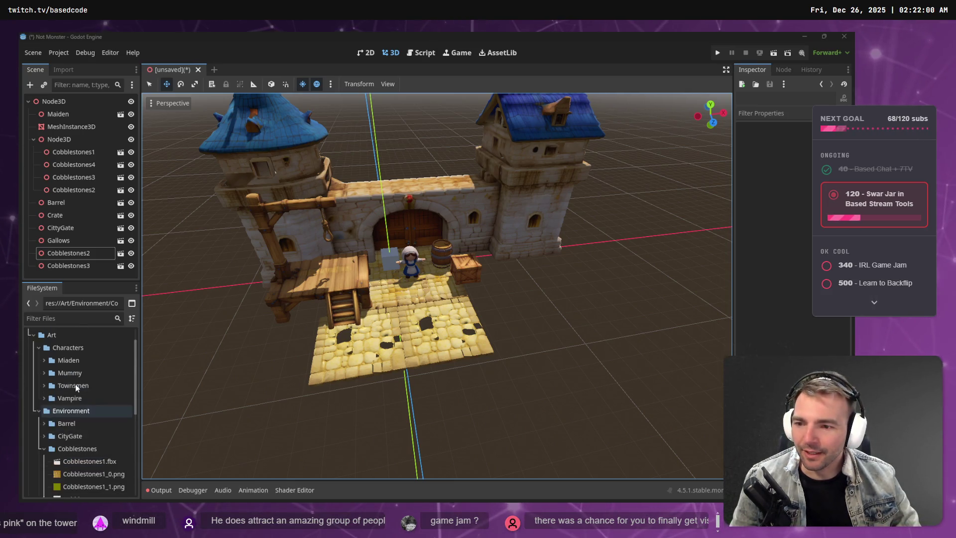
{"action": "left_click", "coordinate": [48, 412]}
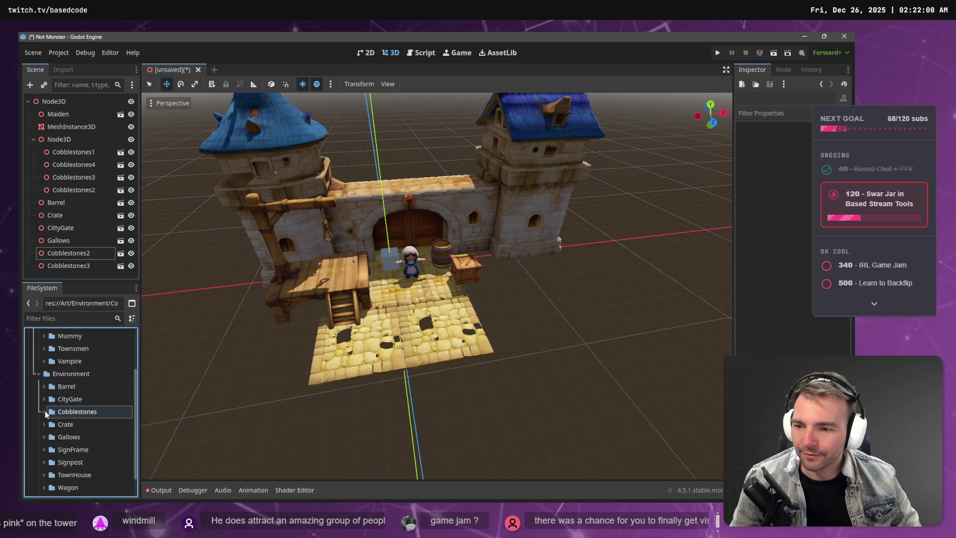
{"action": "scroll", "coordinate": [48, 412], "scroll_direction": "down", "scroll_amount": 2}
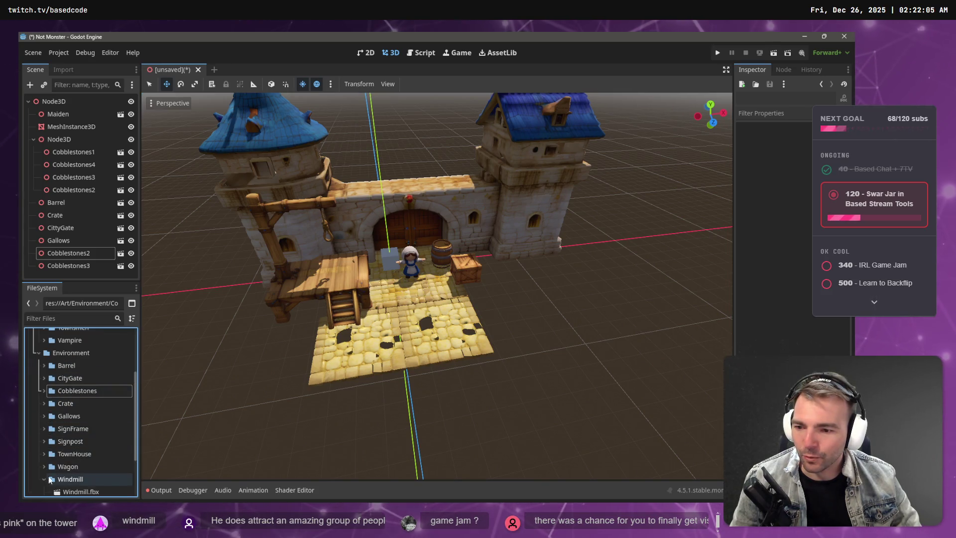
{"action": "left_click", "coordinate": [45, 479]}
{"action": "left_click_drag", "start_coordinate": [80, 429], "coordinate": [562, 305]}
Reimport Windmill.fbx with a root scale of 5
{"action": "double_click", "coordinate": [79, 429]}
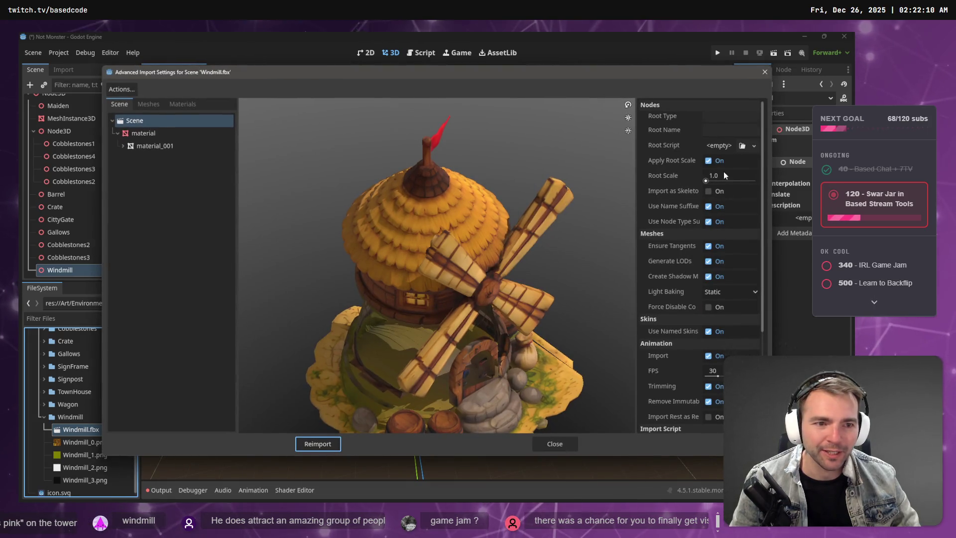
{"action": "left_click", "coordinate": [724, 174]}
{"action": "type", "text": "5"}
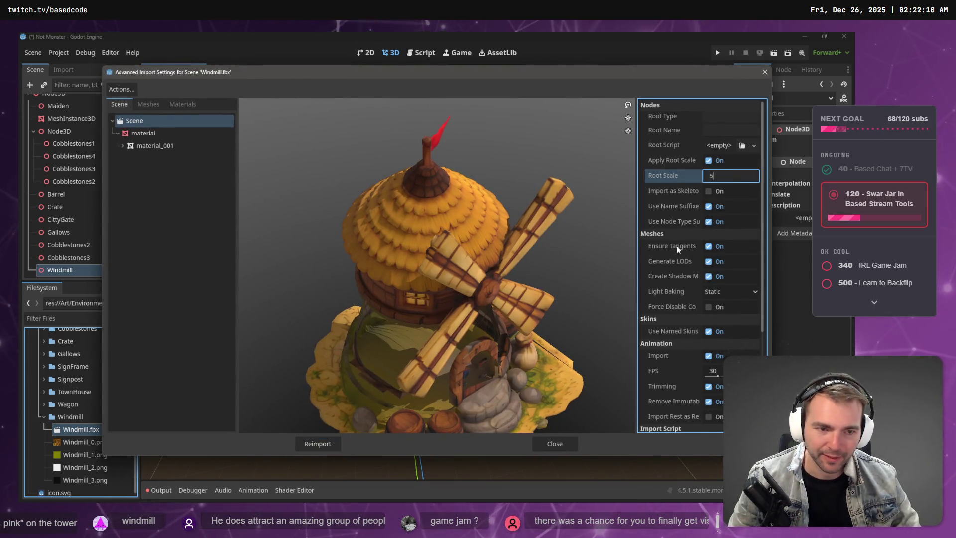
{"action": "left_click", "coordinate": [318, 444]}
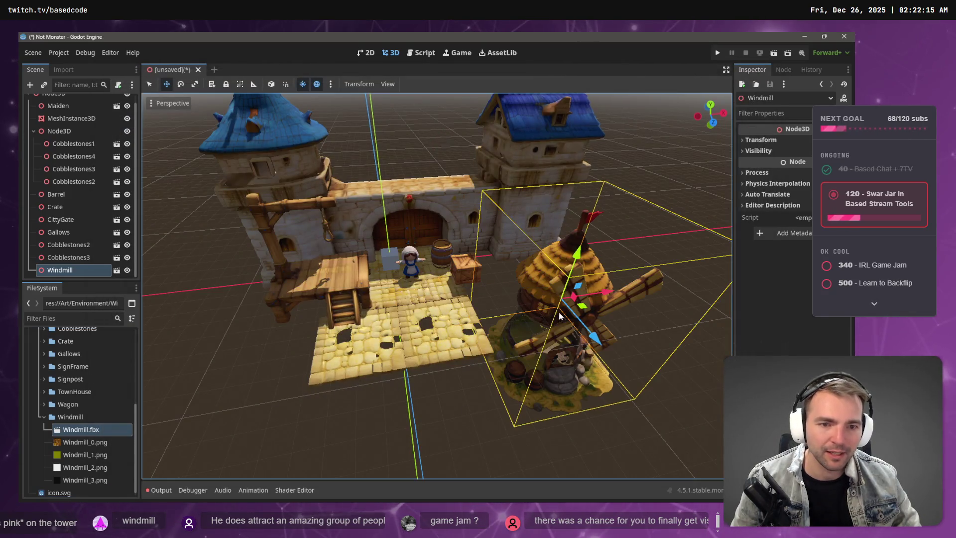
Adjust the windmill's height so it stands on the ground
{"action": "scroll", "coordinate": [569, 313], "scroll_direction": "up", "scroll_amount": 3}
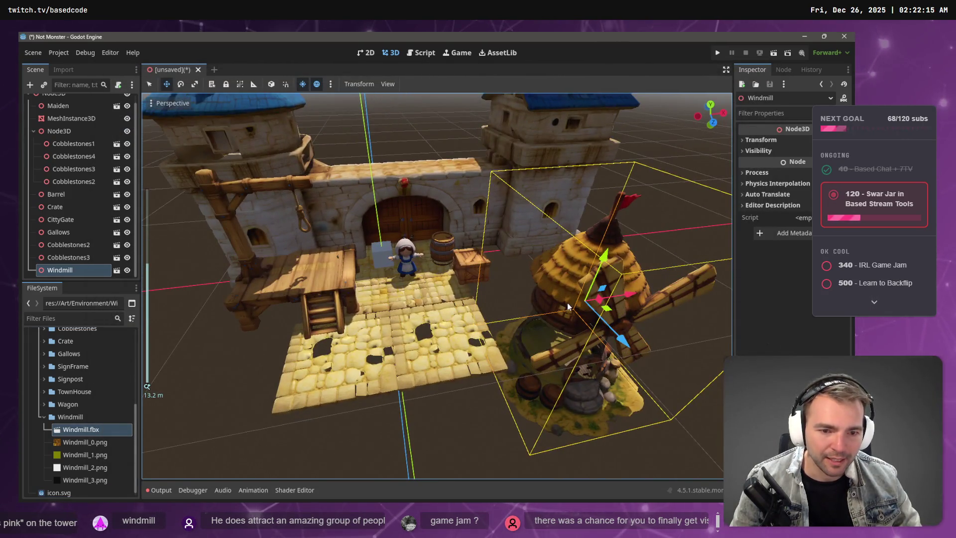
{"action": "scroll", "coordinate": [566, 303], "scroll_direction": "down", "scroll_amount": 5}
{"action": "mouse_move", "coordinate": [513, 224]}
{"action": "left_mouse_down"}
{"action": "mouse_move", "coordinate": [501, 178]}
{"action": "mouse_move", "coordinate": [500, 189]}
{"action": "left_mouse_up"}
{"action": "left_click_drag", "start_coordinate": [497, 224], "coordinate": [446, 263]}
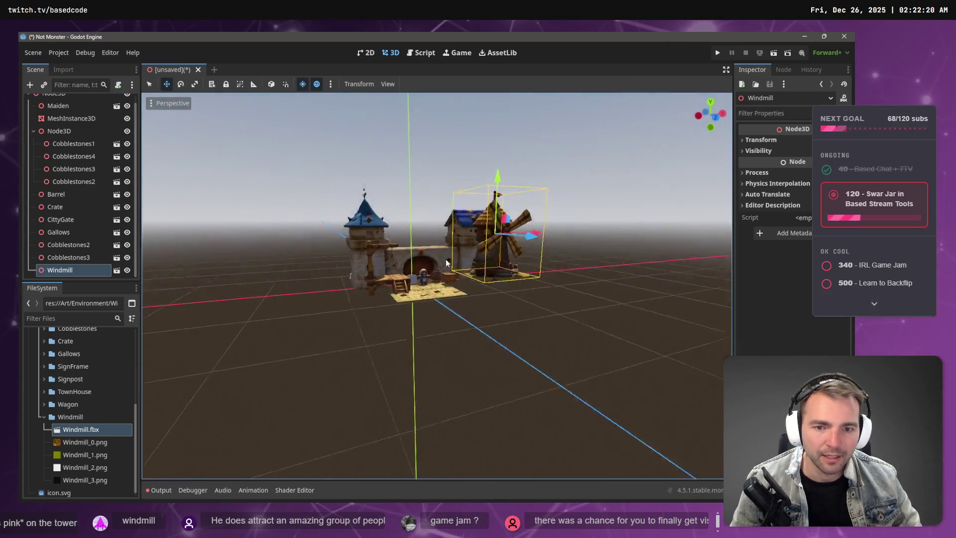
{"action": "scroll", "coordinate": [447, 263], "scroll_direction": "up", "scroll_amount": 3}
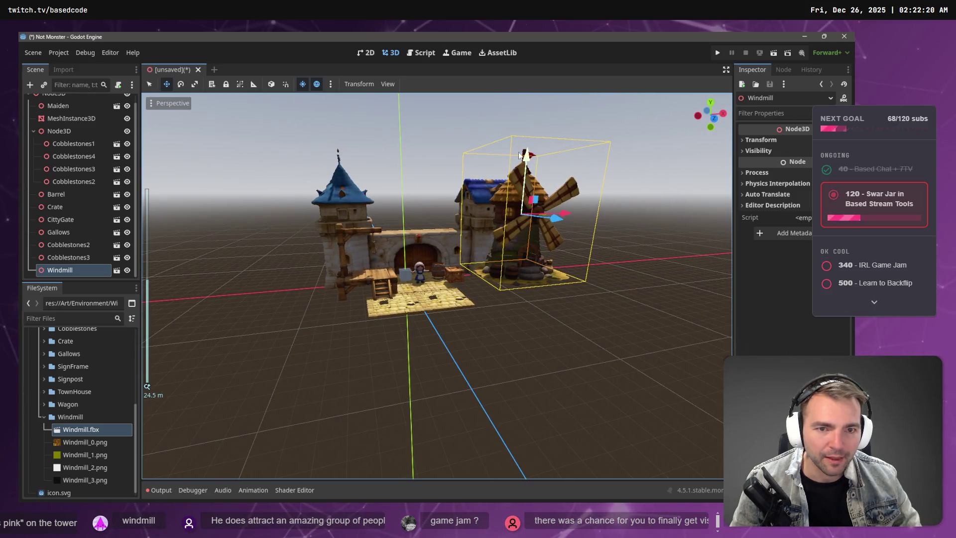
{"action": "left_click_drag", "start_coordinate": [519, 155], "coordinate": [524, 175]}
{"action": "scroll", "coordinate": [538, 264], "scroll_direction": "up", "scroll_amount": 3}
{"action": "scroll", "coordinate": [539, 264], "scroll_direction": "down", "scroll_amount": 3}
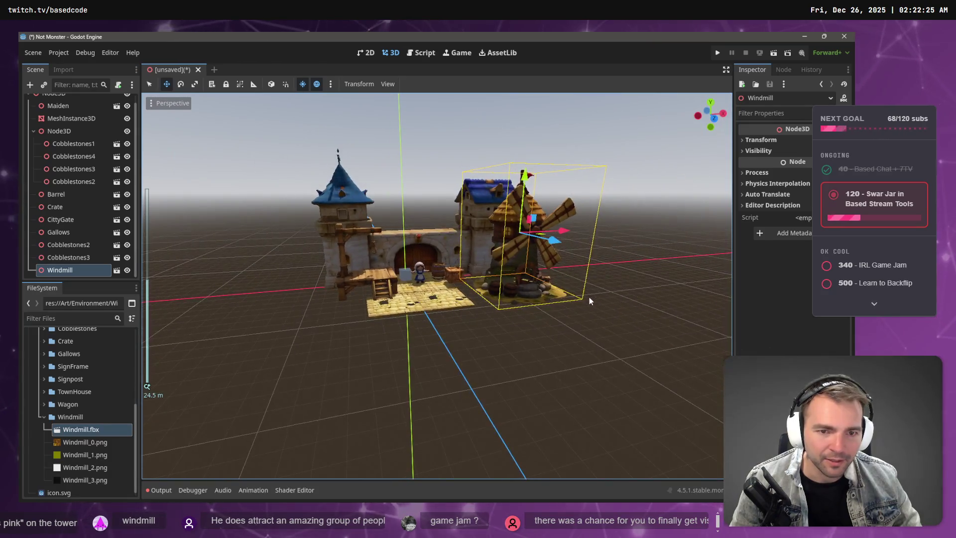
Move the windmill right and closer to the village along Z
{"action": "mouse_move", "coordinate": [589, 296]}
{"action": "left_mouse_down"}
{"action": "mouse_move", "coordinate": [324, 318]}
{"action": "mouse_move", "coordinate": [522, 279]}
{"action": "mouse_move", "coordinate": [598, 336]}
{"action": "mouse_move", "coordinate": [532, 303]}
{"action": "mouse_move", "coordinate": [544, 318]}
{"action": "mouse_move", "coordinate": [575, 246]}
{"action": "mouse_move", "coordinate": [680, 255]}
{"action": "mouse_move", "coordinate": [640, 267]}
{"action": "mouse_move", "coordinate": [618, 234]}
{"action": "mouse_move", "coordinate": [605, 240]}
{"action": "mouse_move", "coordinate": [634, 257]}
{"action": "left_mouse_up"}
{"action": "left_click", "coordinate": [477, 314]}
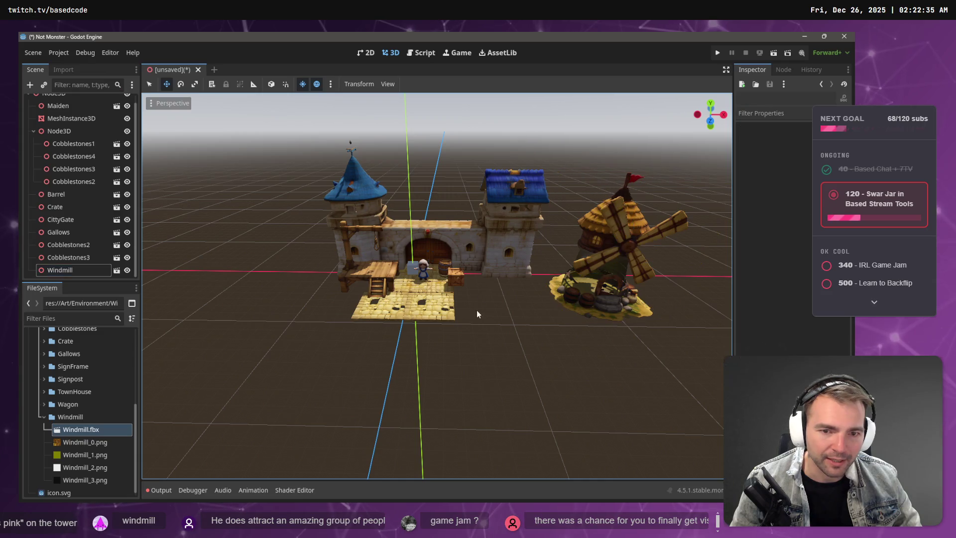
{"action": "mouse_move", "coordinate": [476, 314]}
{"action": "left_mouse_down"}
{"action": "mouse_move", "coordinate": [586, 309]}
{"action": "mouse_move", "coordinate": [542, 286]}
{"action": "mouse_move", "coordinate": [569, 275]}
{"action": "left_mouse_up"}
{"action": "left_click", "coordinate": [598, 283]}
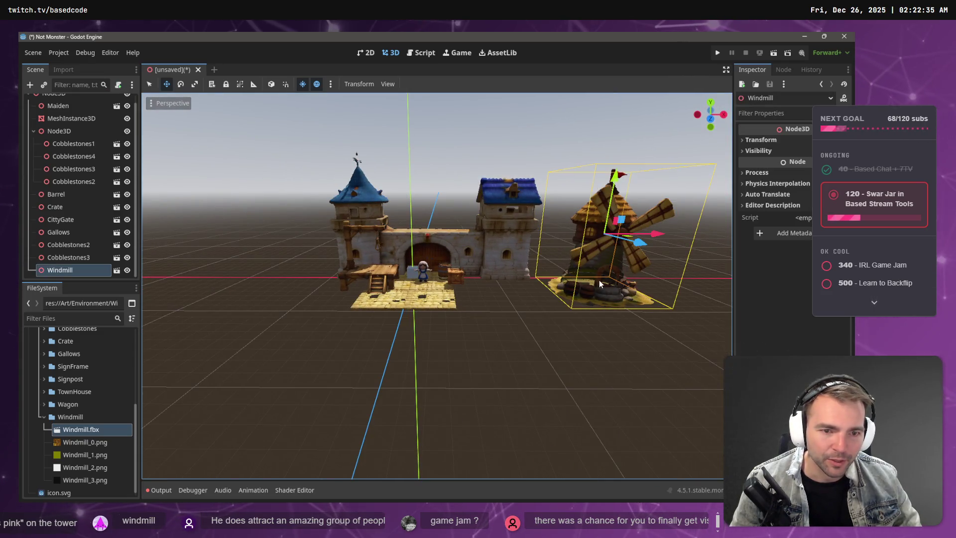
{"action": "left_click_drag", "start_coordinate": [639, 242], "coordinate": [600, 241]}
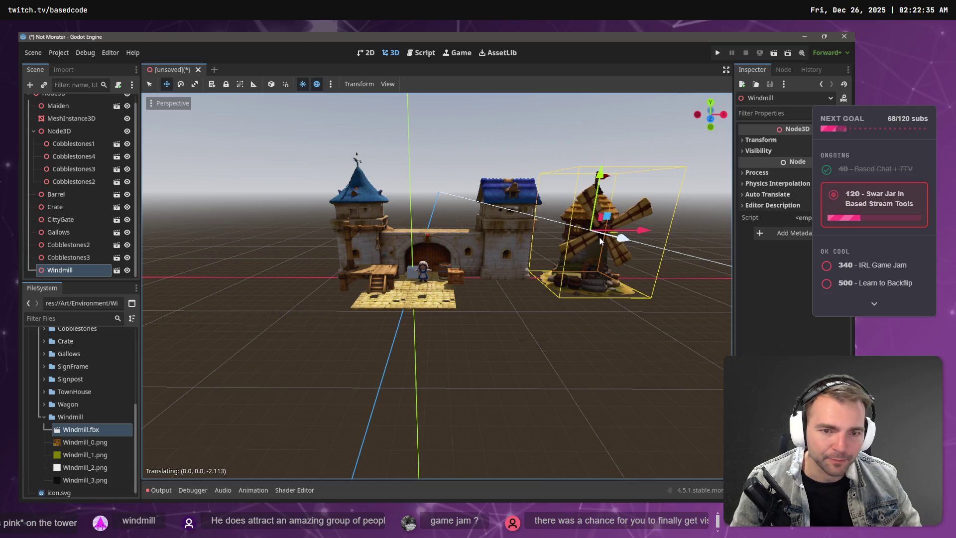
Make a final Z-constrained move placing the windmill beside the castle's right tower
{"action": "left_click", "coordinate": [402, 309]}
{"action": "mouse_move", "coordinate": [402, 309]}
{"action": "left_mouse_down"}
{"action": "mouse_move", "coordinate": [507, 338]}
{"action": "mouse_move", "coordinate": [433, 329]}
{"action": "mouse_move", "coordinate": [386, 297]}
{"action": "mouse_move", "coordinate": [279, 301]}
{"action": "mouse_move", "coordinate": [637, 342]}
{"action": "mouse_move", "coordinate": [582, 335]}
{"action": "mouse_move", "coordinate": [581, 343]}
{"action": "mouse_move", "coordinate": [566, 284]}
{"action": "left_mouse_up"}
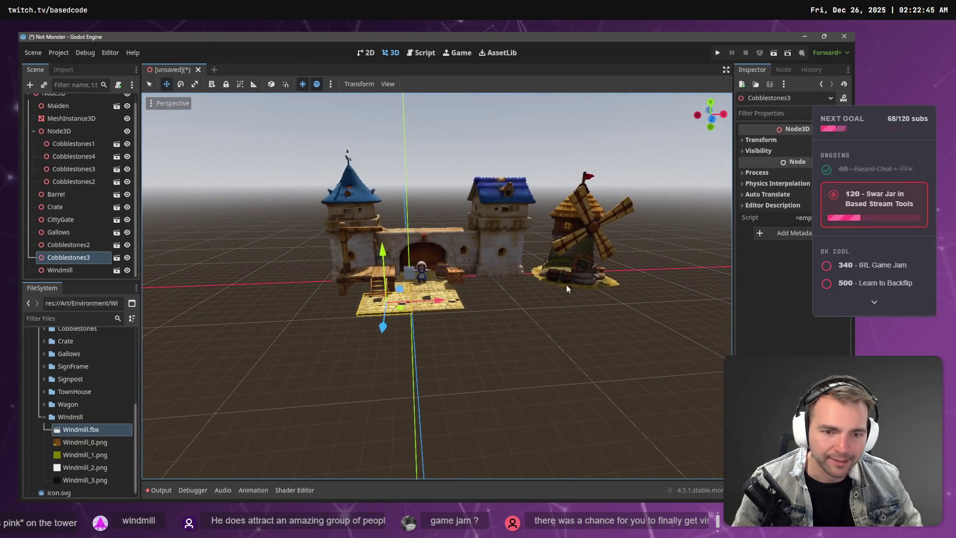
{"action": "left_click", "coordinate": [565, 285]}
{"action": "key", "text": "g"}
{"action": "key", "text": "z"}
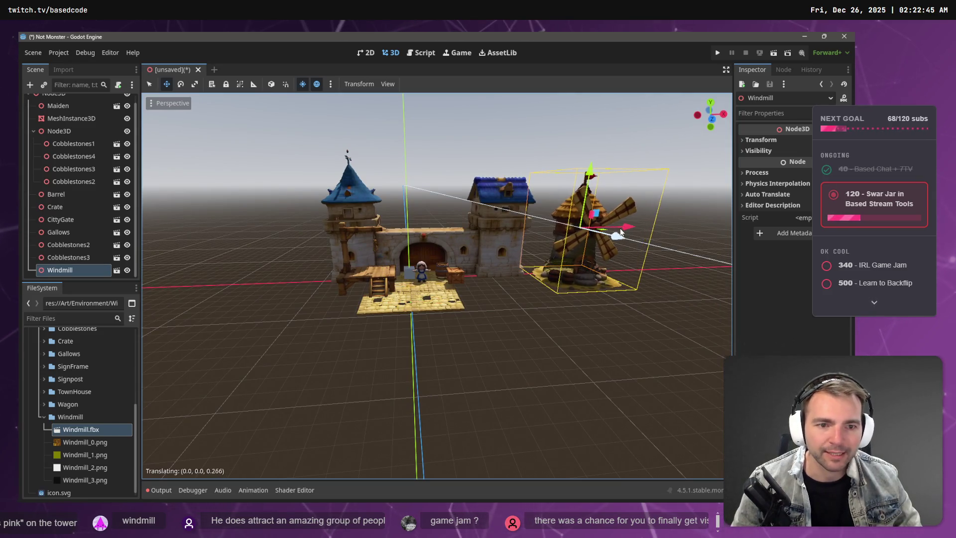
{"action": "left_click", "coordinate": [620, 232]}
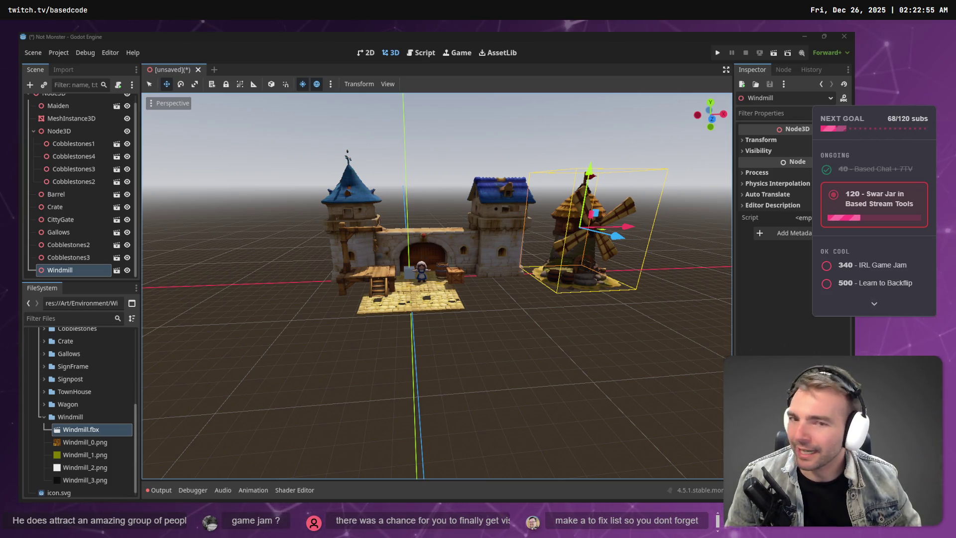
In the browser, view the sunny village image full size, then close it
{"action": "key", "text": "alt+Tab"}
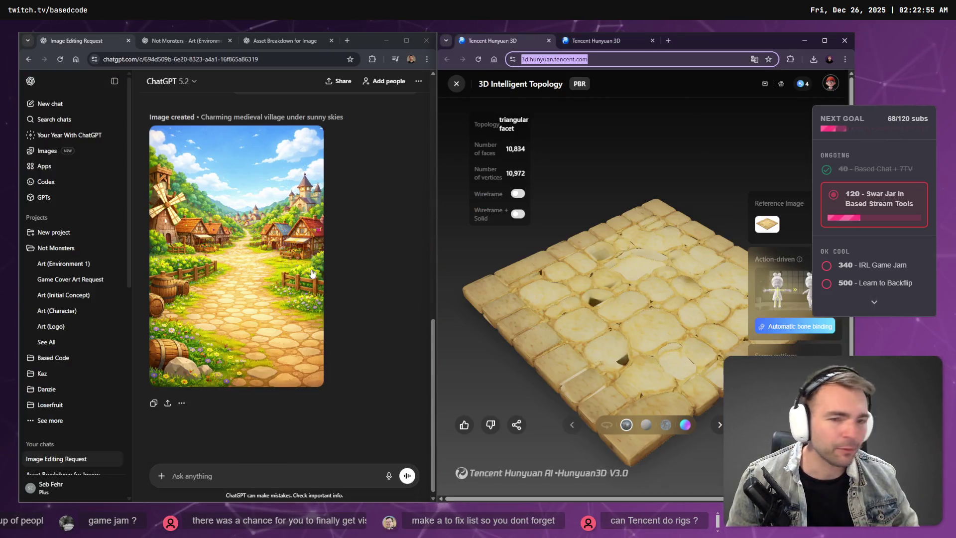
{"action": "left_click", "coordinate": [277, 259]}
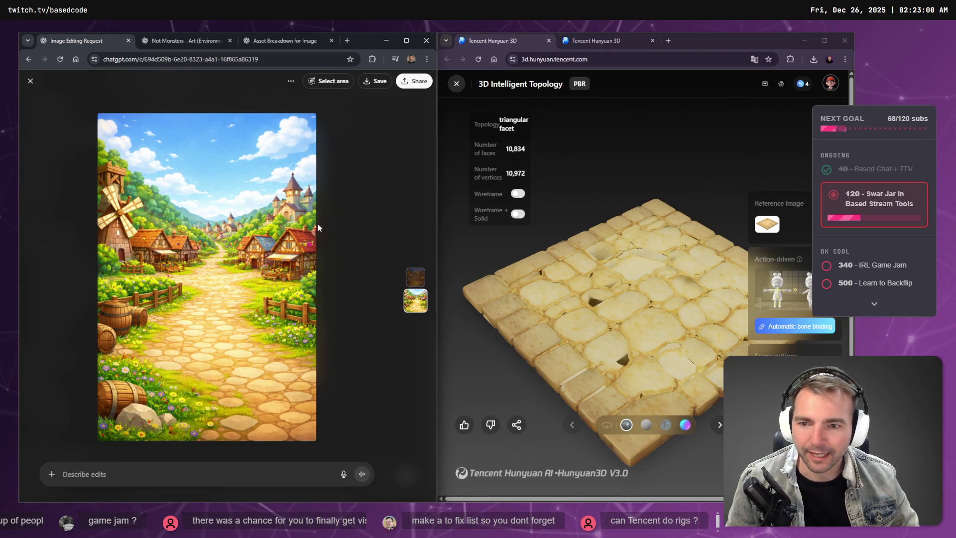
{"action": "left_click", "coordinate": [333, 242]}
{"action": "scroll", "coordinate": [305, 286], "scroll_direction": "up", "scroll_amount": 5}
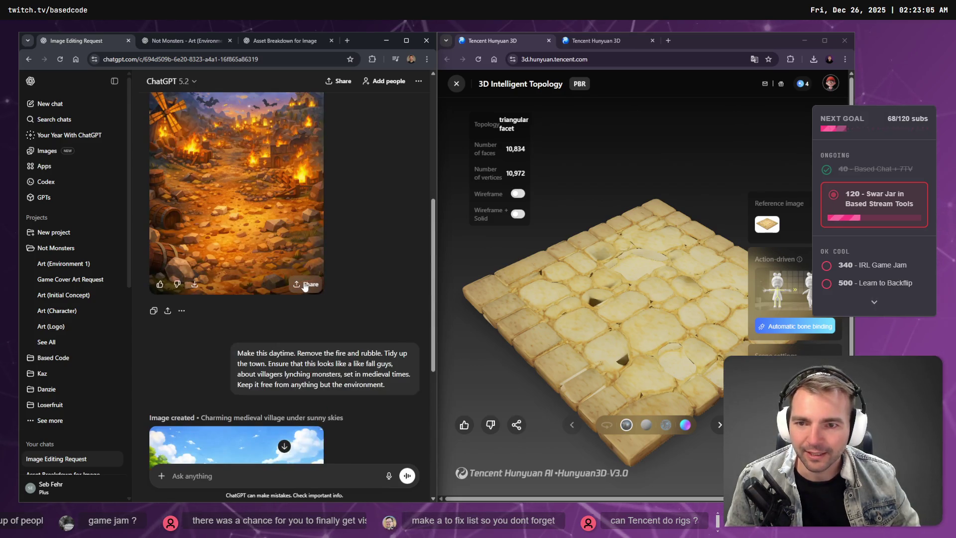
{"action": "scroll", "coordinate": [278, 150], "scroll_direction": "down", "scroll_amount": 5}
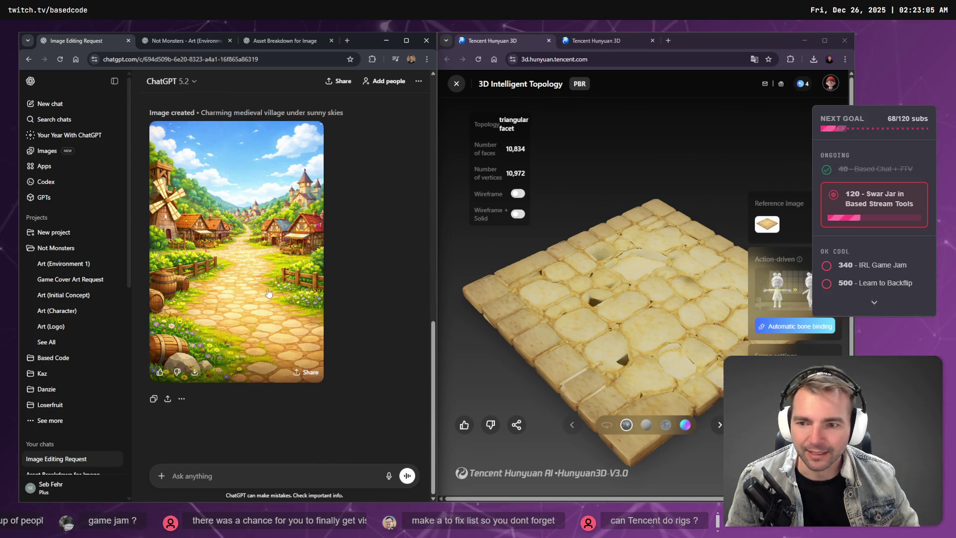
Move the Asset Breakdown for Image tab ahead of Not Monsters and return to the village image chat
{"action": "left_click", "coordinate": [198, 44]}
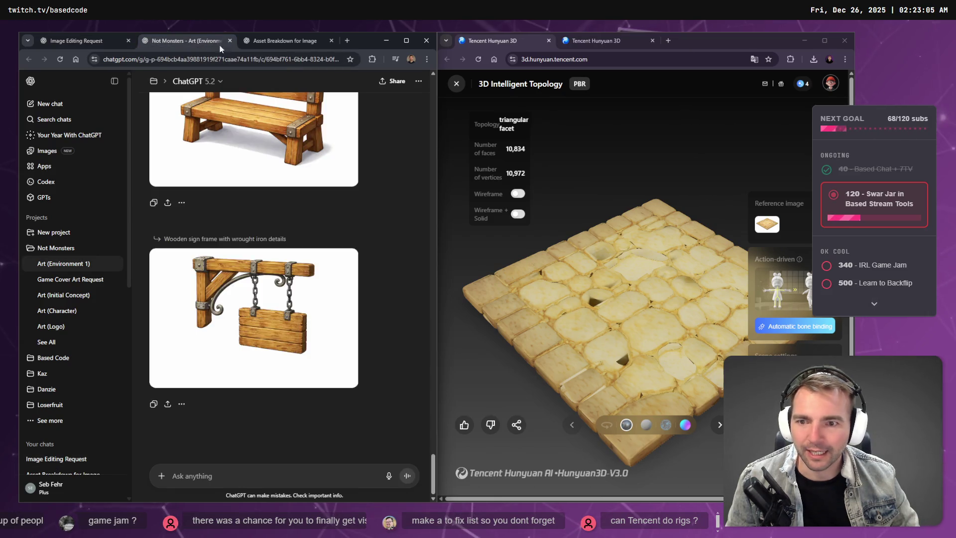
{"action": "left_click_drag", "start_coordinate": [299, 41], "coordinate": [192, 37]}
{"action": "left_click", "coordinate": [198, 356]}
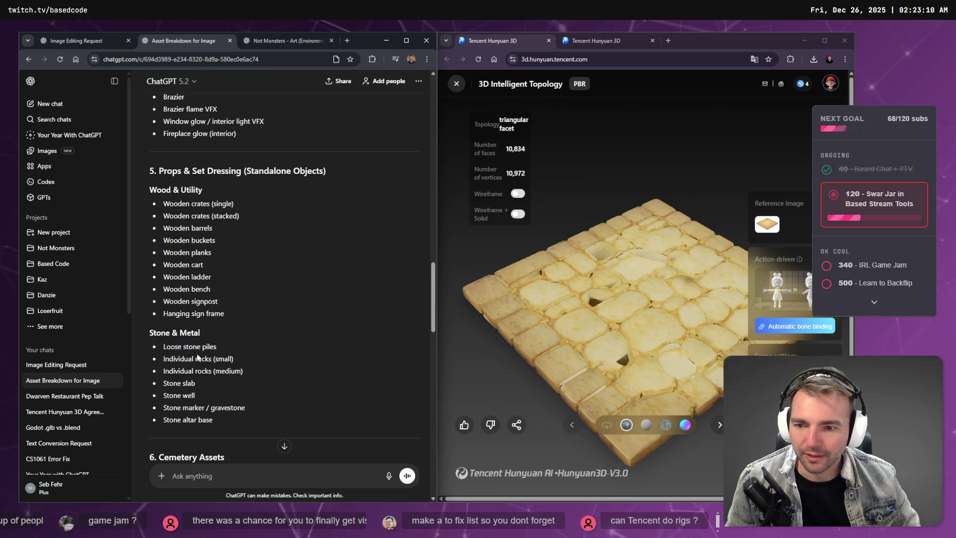
{"action": "left_click", "coordinate": [159, 362]}
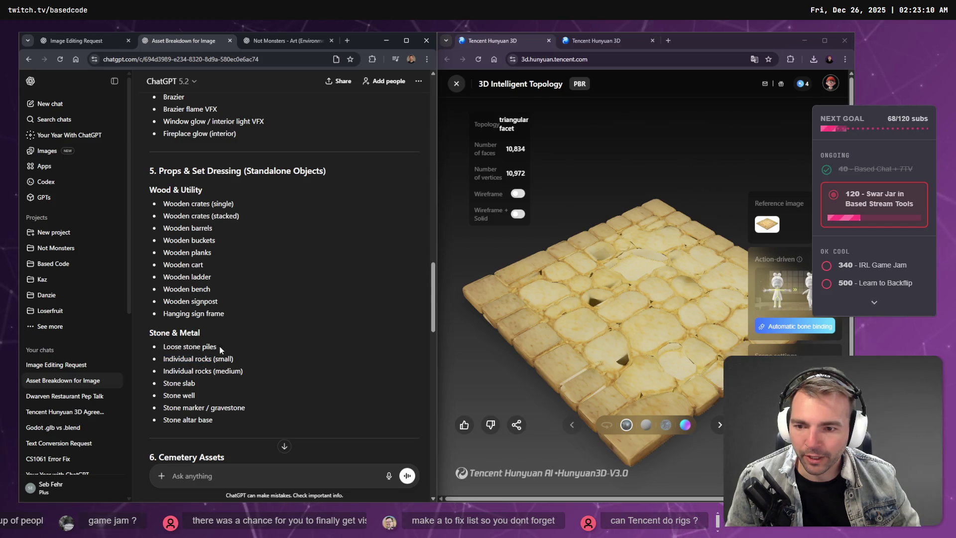
{"action": "left_click", "coordinate": [77, 41]}
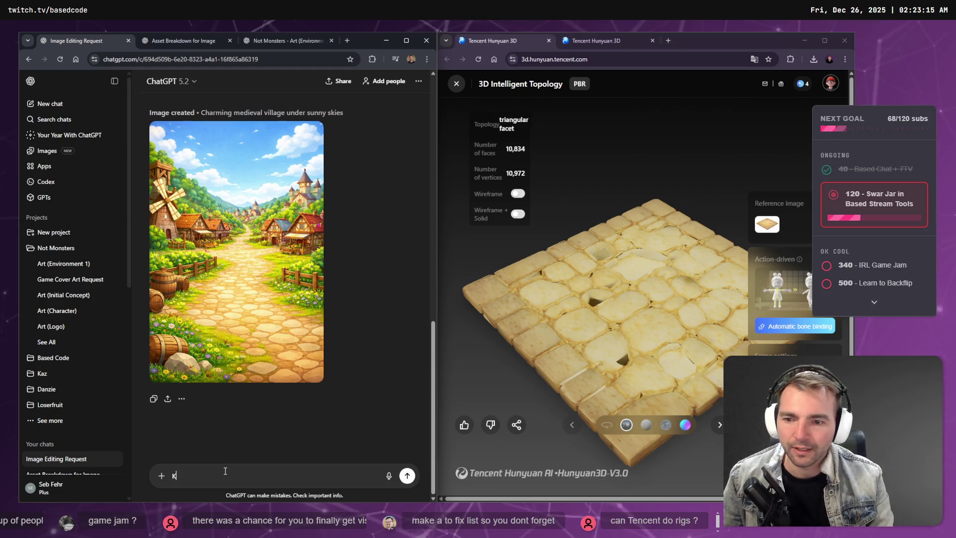
Draft a prompt starting 'Keeping this style, generate a…' and move the chat into the Not Monsters project
{"action": "type", "text": "Keeping this style"}
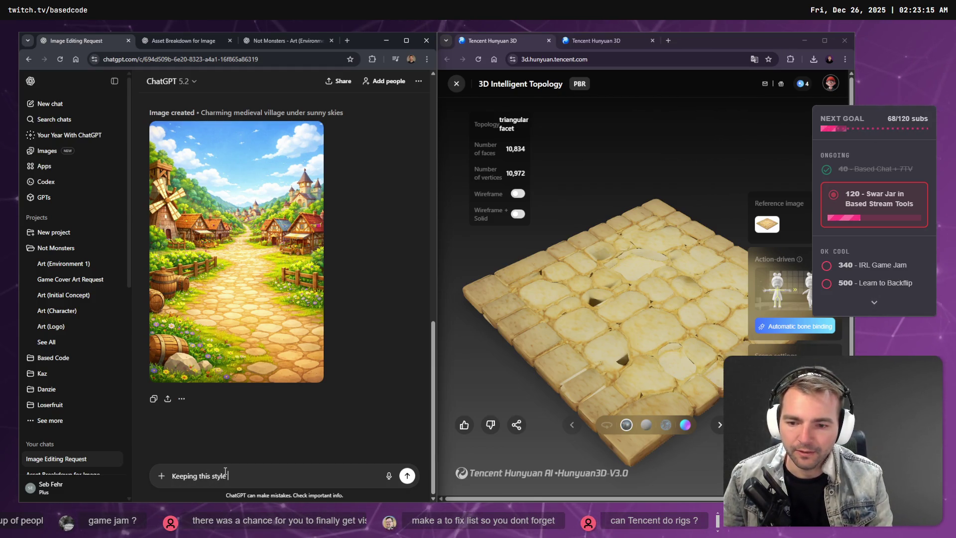
{"action": "type", "text": ", generate a"}
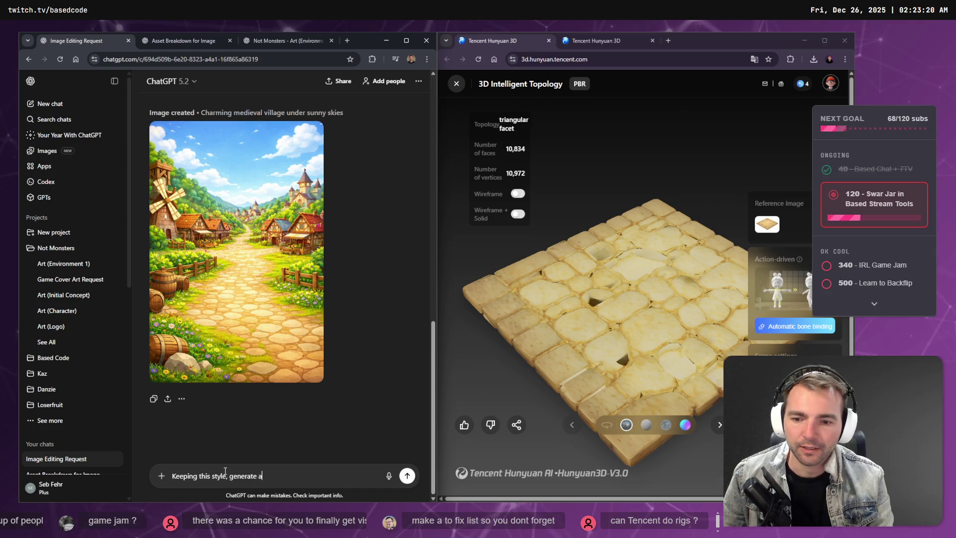
{"action": "left_click", "coordinate": [419, 81]}
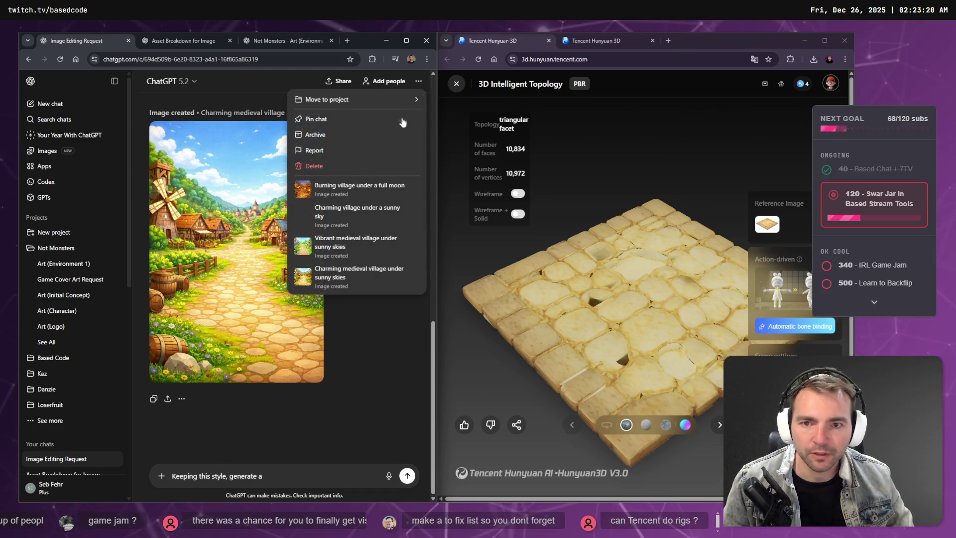
{"action": "mouse_move", "coordinate": [371, 96]}
{"action": "left_click", "coordinate": [244, 118]}
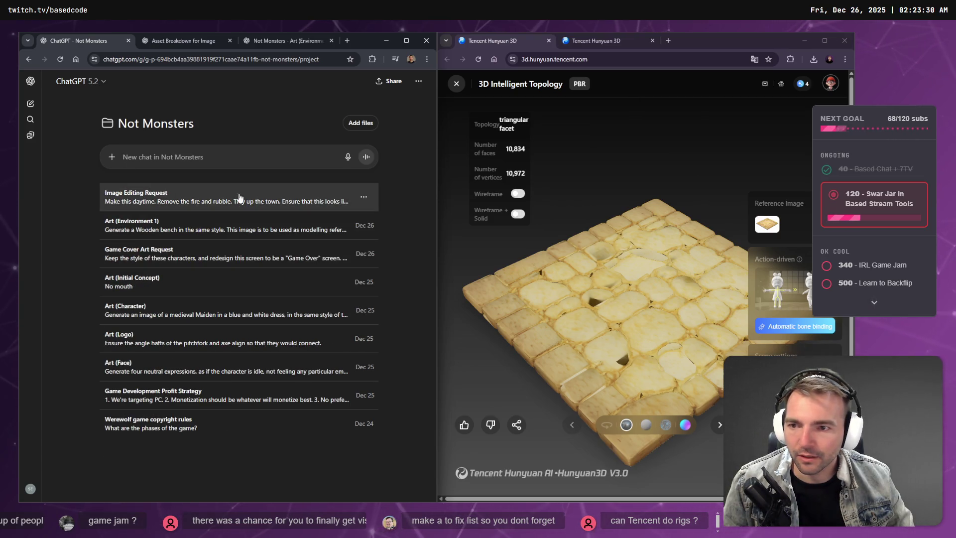
Rename the chat to Art (Environment 2), open it, then view the Art (Environment 1) chat
{"action": "left_click", "coordinate": [365, 199]}
{"action": "left_click", "coordinate": [323, 230]}
{"action": "type", "text": "Art (Environment 2)"}
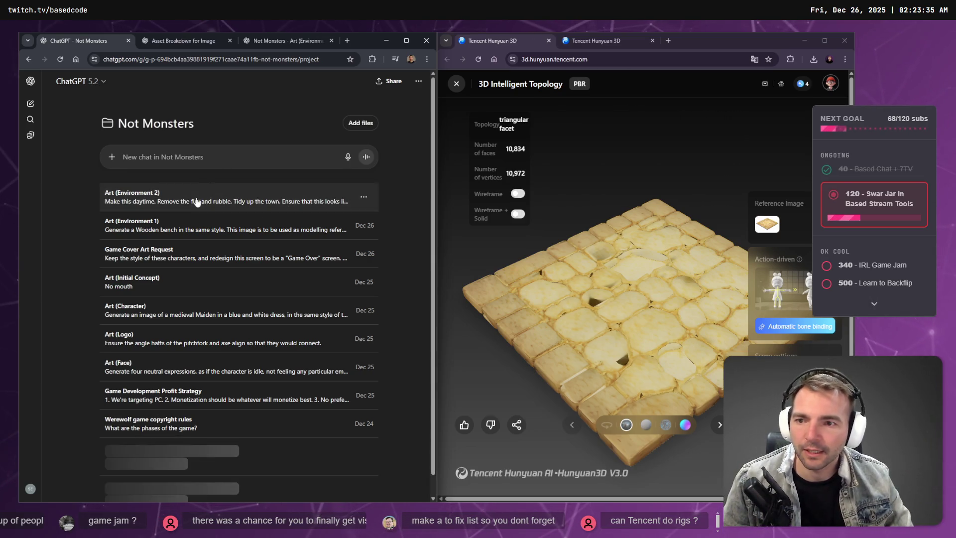
{"action": "left_click", "coordinate": [289, 208]}
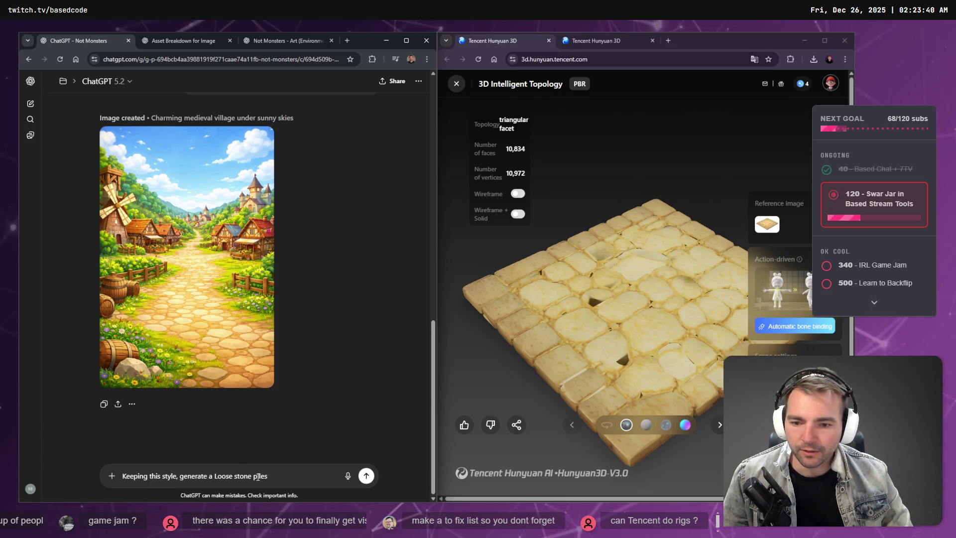
{"action": "left_click", "coordinate": [267, 39]}
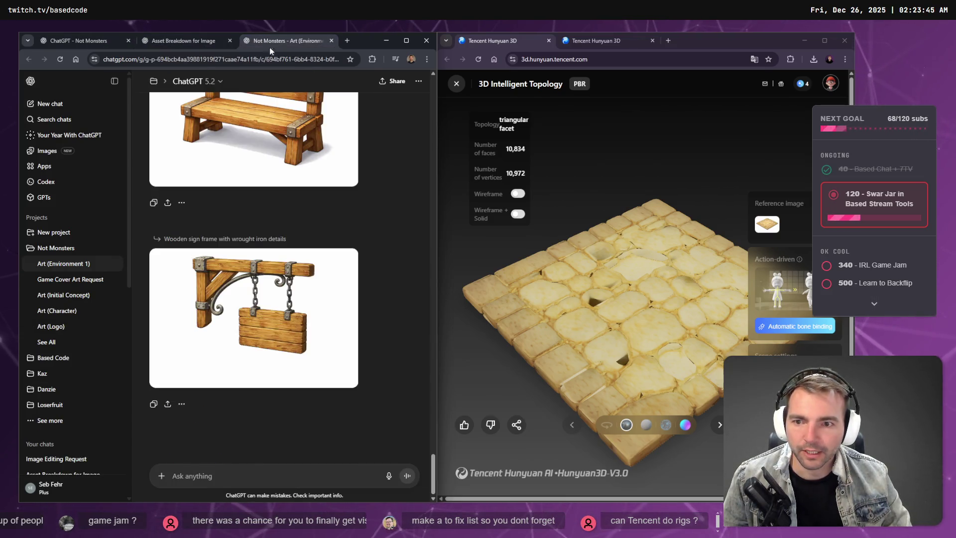
Select the 'modelling reference' sentence from the earlier Art (Environment 1) prompt
{"action": "scroll", "coordinate": [332, 298], "scroll_direction": "up", "scroll_amount": 6}
{"action": "scroll", "coordinate": [374, 369], "scroll_direction": "up", "scroll_amount": 5}
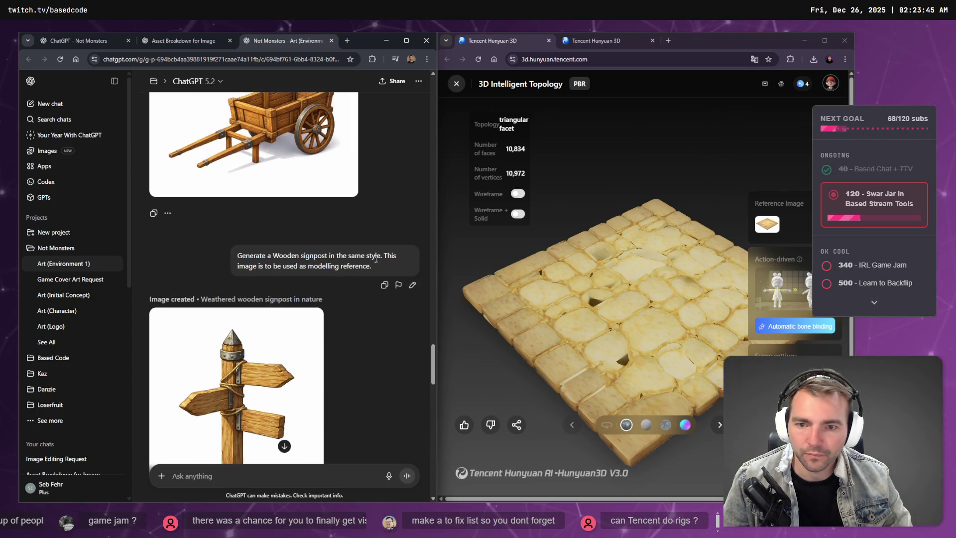
{"action": "left_click_drag", "start_coordinate": [375, 259], "coordinate": [381, 255]}
{"action": "key", "text": "ctrl+c"}
{"action": "key", "text": "ctrl+shift+Tab"}
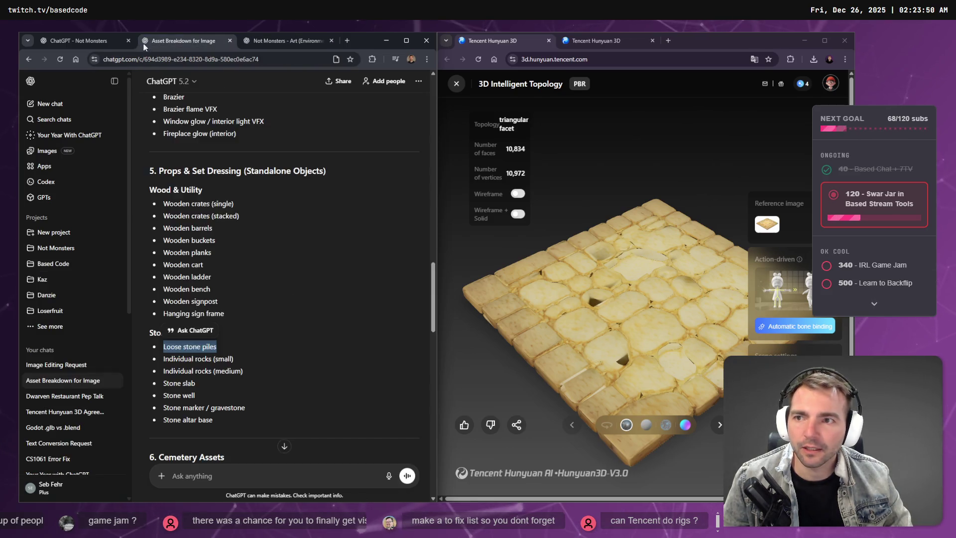
{"action": "key", "text": "ctrl+shift+Tab"}
Paste that sentence into the loose stone piles prompt, change the comma after 'piles' to a period, and send
{"action": "left_click", "coordinate": [284, 482]}
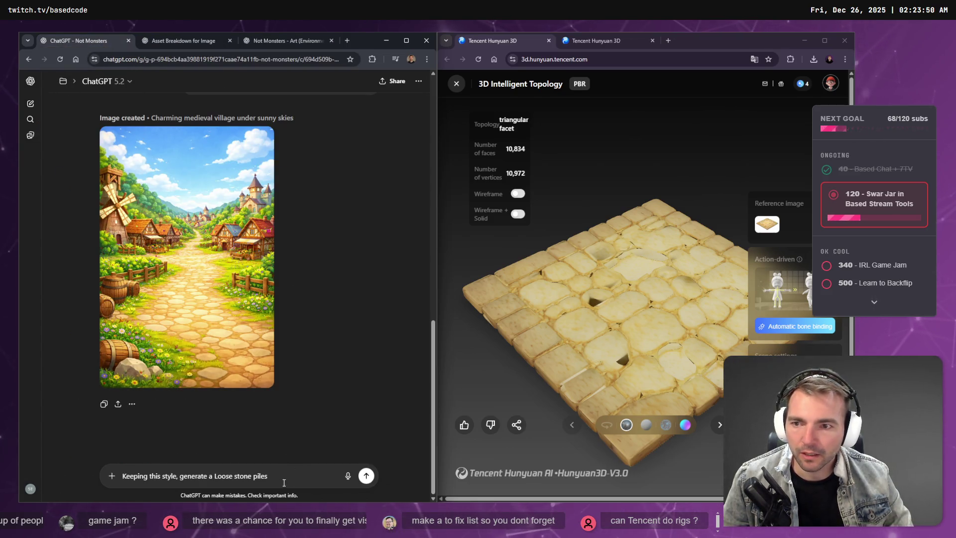
{"action": "key", "text": "ctrl+v"}
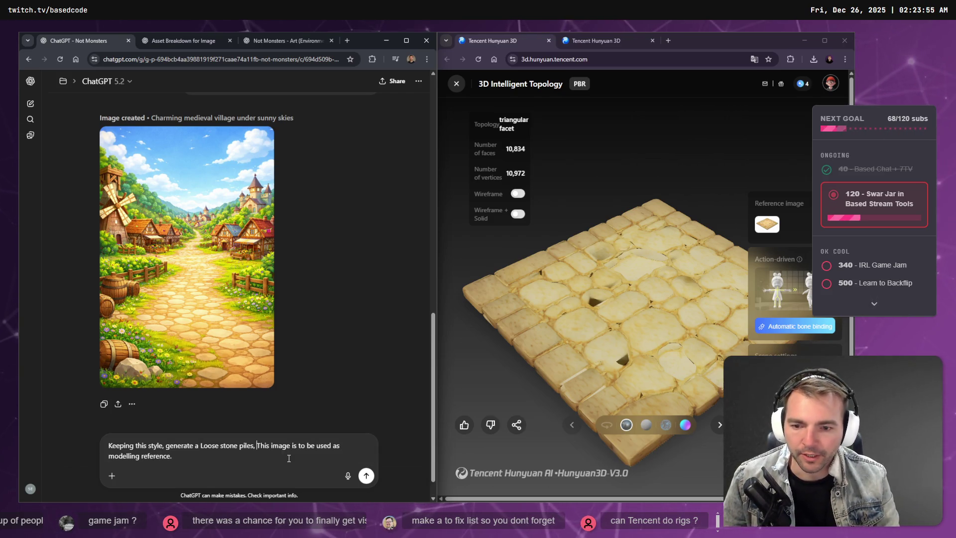
{"action": "key", "text": "ctrl+Left"}
{"action": "key", "text": "ctrl+Left"}
{"action": "key", "text": "ctrl+Left"}
{"action": "key", "text": "Left"}
{"action": "key", "text": "BackSpace"}
{"action": "type", "text": "."}
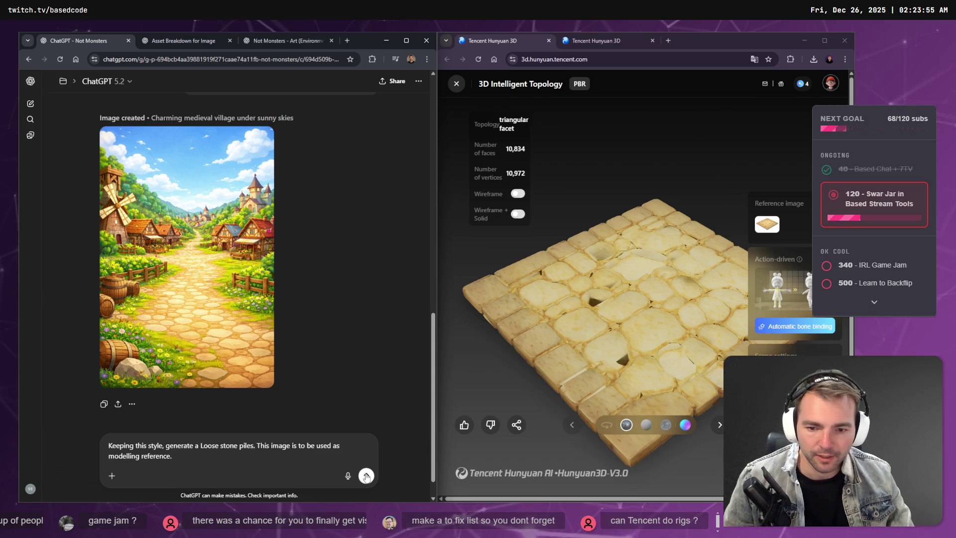
{"action": "key", "text": "Return"}
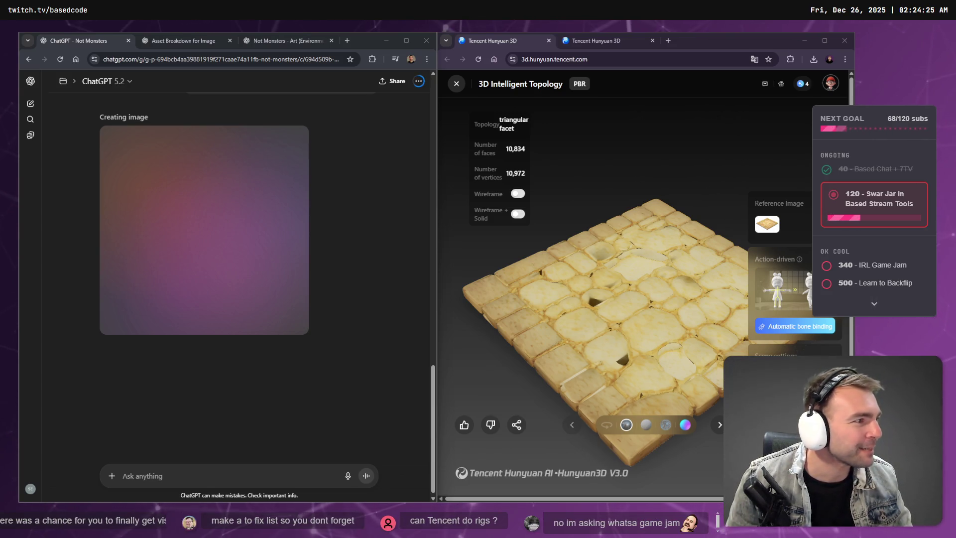
Switch to the tldraw board and pan over to the Not Monsters title and notes
{"action": "key", "text": "alt+Tab"}
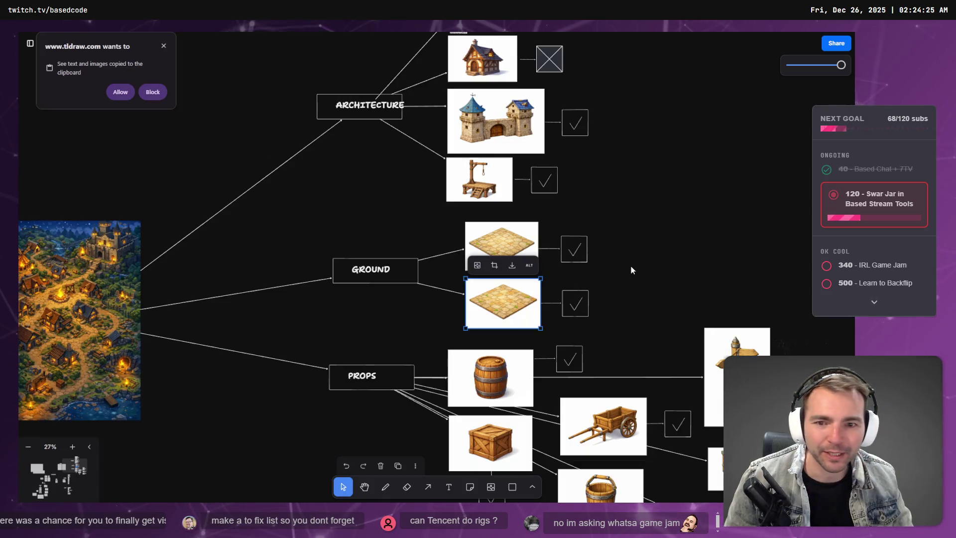
{"action": "left_click_drag", "start_coordinate": [256, 262], "coordinate": [629, 337]}
{"action": "scroll", "coordinate": [544, 363], "scroll_direction": "down", "scroll_amount": 3}
{"action": "left_click_drag", "start_coordinate": [544, 363], "coordinate": [623, 255]}
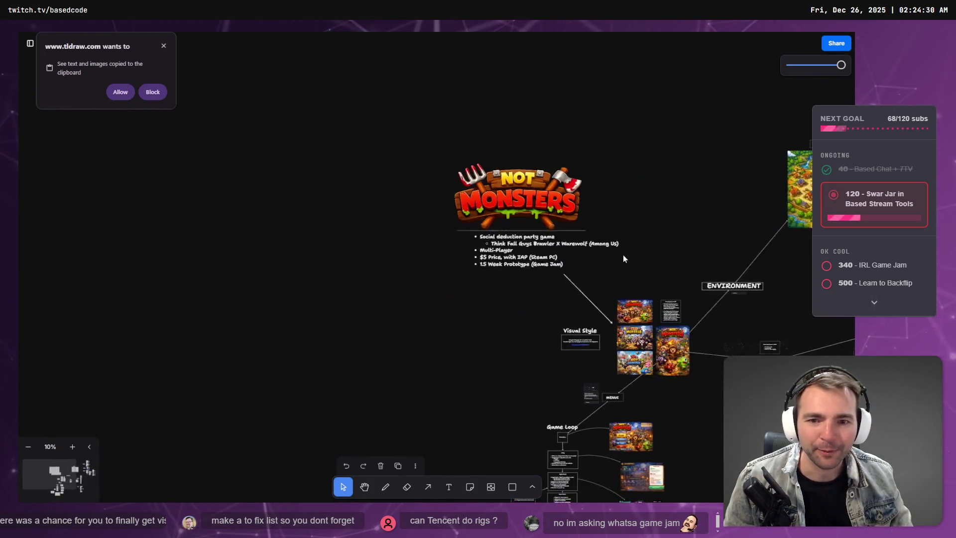
{"action": "scroll", "coordinate": [607, 116], "scroll_direction": "up", "scroll_amount": 2}
{"action": "scroll", "coordinate": [686, 198], "scroll_direction": "up", "scroll_amount": 5}
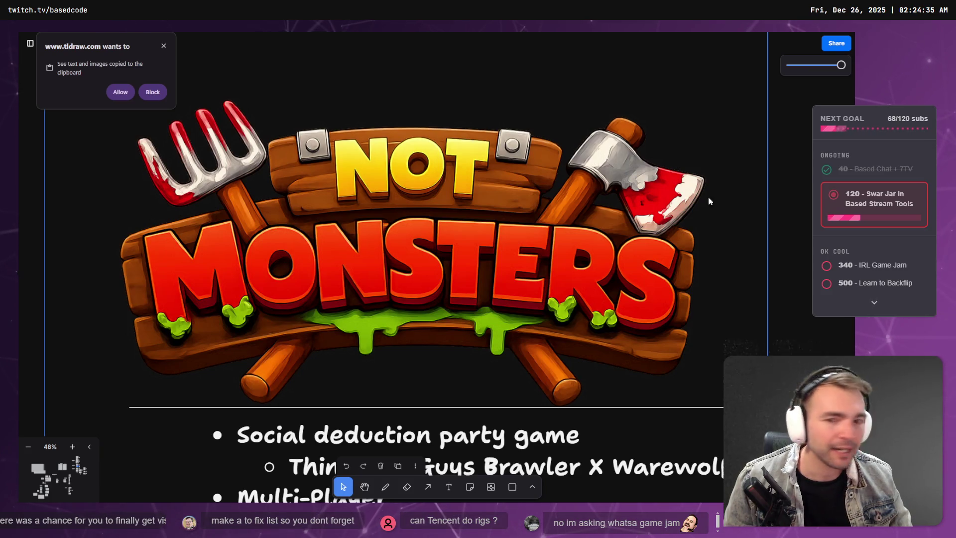
{"action": "scroll", "coordinate": [726, 271], "scroll_direction": "down", "scroll_amount": 3}
{"action": "scroll", "coordinate": [740, 217], "scroll_direction": "down", "scroll_amount": 2}
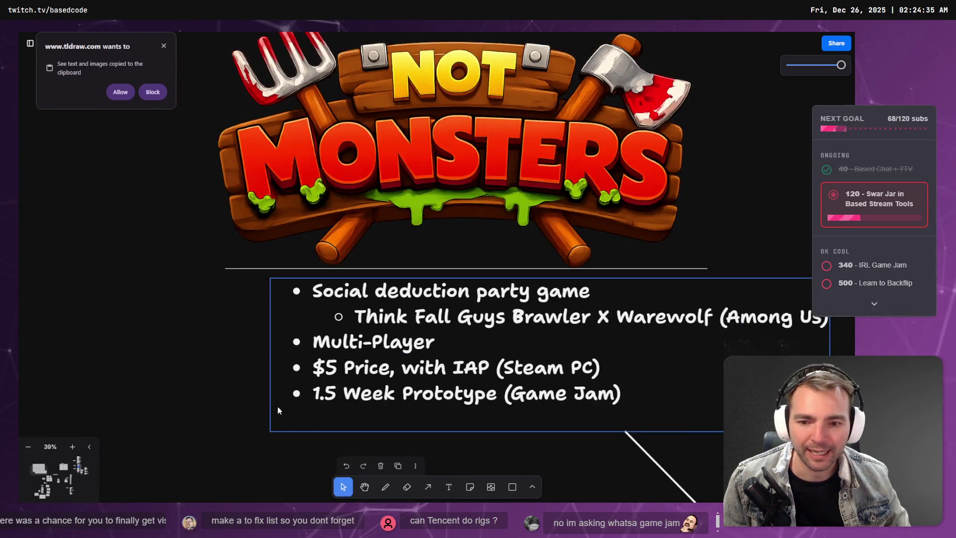
{"action": "scroll", "coordinate": [758, 204], "scroll_direction": "down", "scroll_amount": 2}
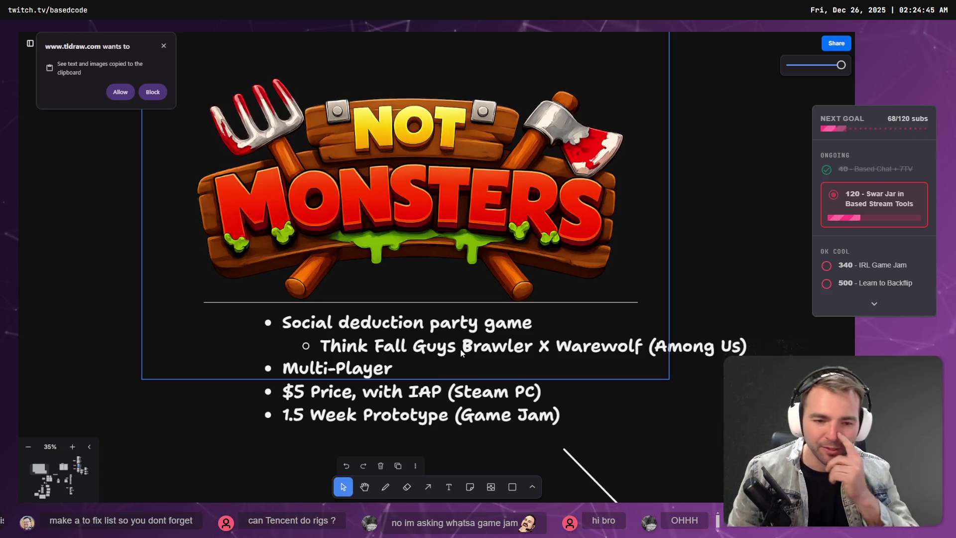
Select the bullet-list notes under the logo and zoom in on the main menu mockup
{"action": "left_click", "coordinate": [695, 352]}
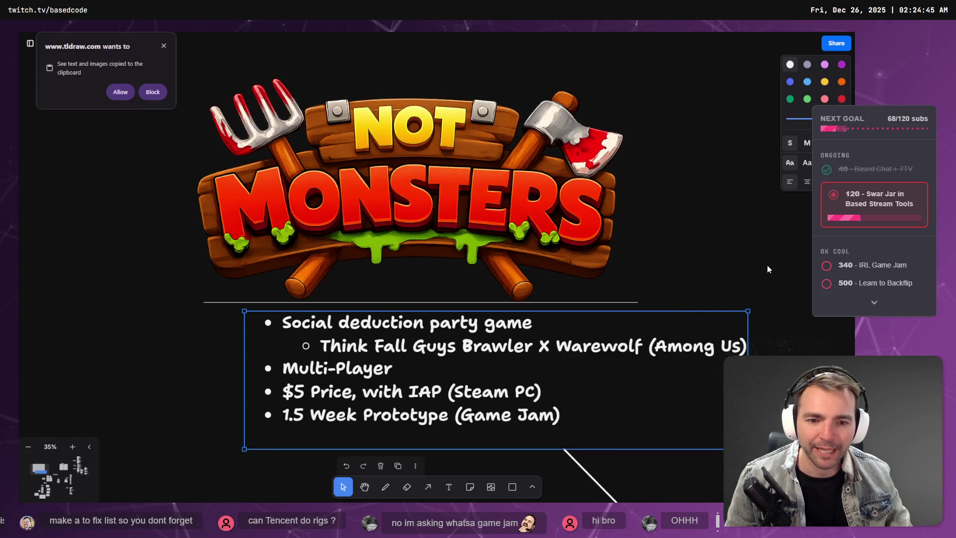
{"action": "scroll", "coordinate": [640, 131], "scroll_direction": "down", "scroll_amount": 3}
{"action": "scroll", "coordinate": [639, 131], "scroll_direction": "down", "scroll_amount": 3}
{"action": "scroll", "coordinate": [448, 144], "scroll_direction": "up", "scroll_amount": 10}
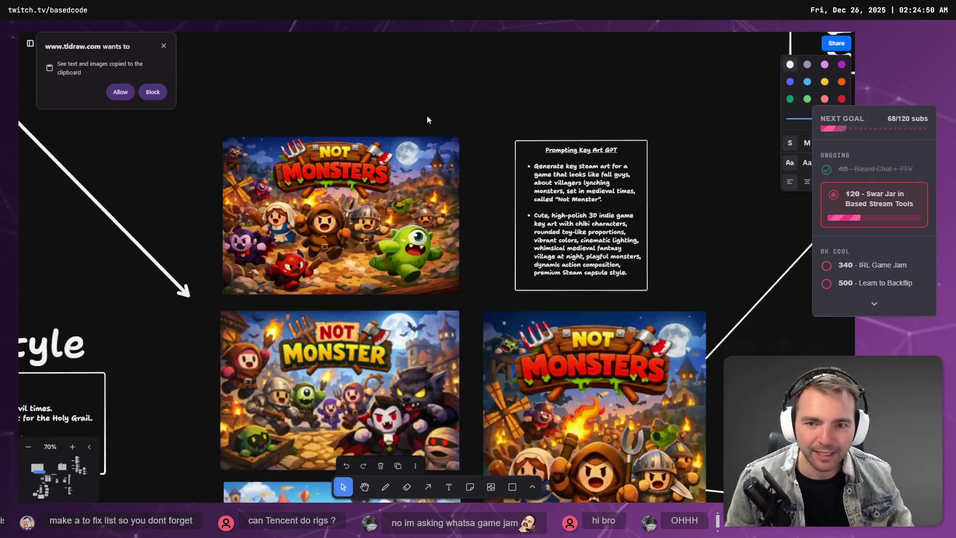
{"action": "scroll", "coordinate": [466, 157], "scroll_direction": "up", "scroll_amount": 2}
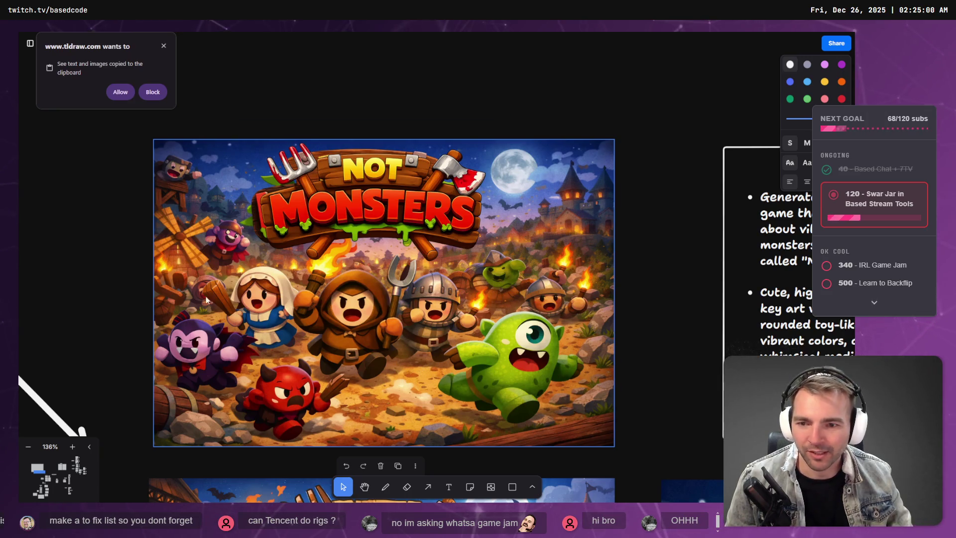
{"action": "scroll", "coordinate": [357, 345], "scroll_direction": "down", "scroll_amount": 5}
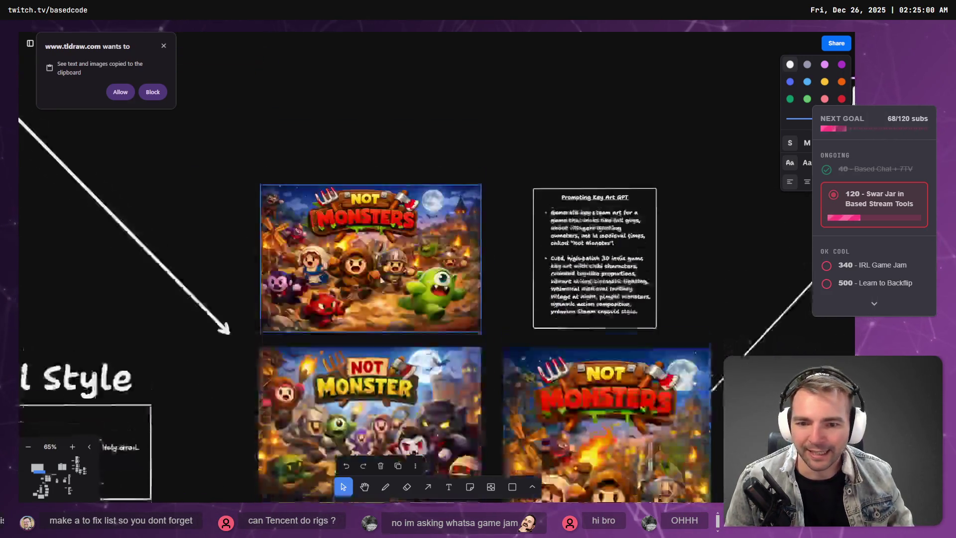
{"action": "scroll", "coordinate": [381, 280], "scroll_direction": "down", "scroll_amount": 10}
{"action": "scroll", "coordinate": [616, 238], "scroll_direction": "down", "scroll_amount": 3}
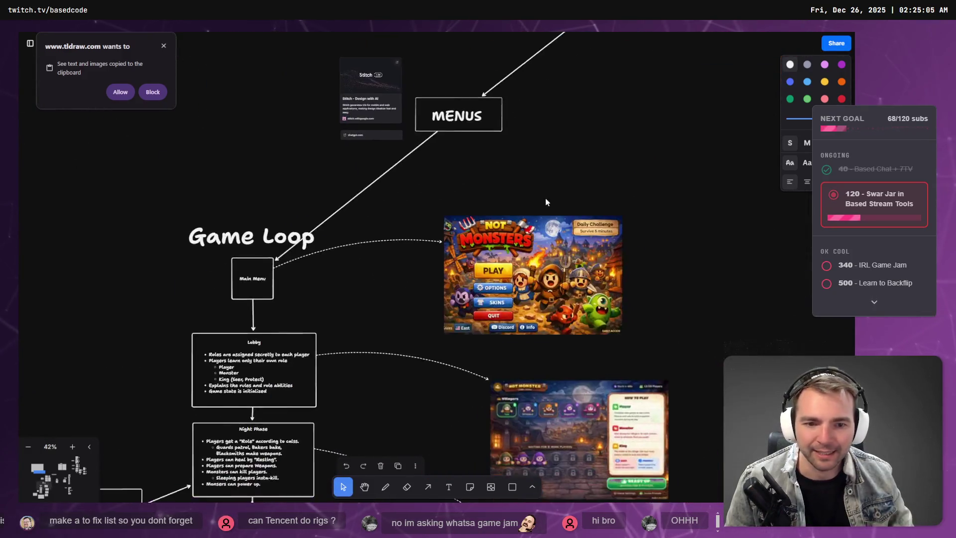
{"action": "scroll", "coordinate": [649, 279], "scroll_direction": "up", "scroll_amount": 8}
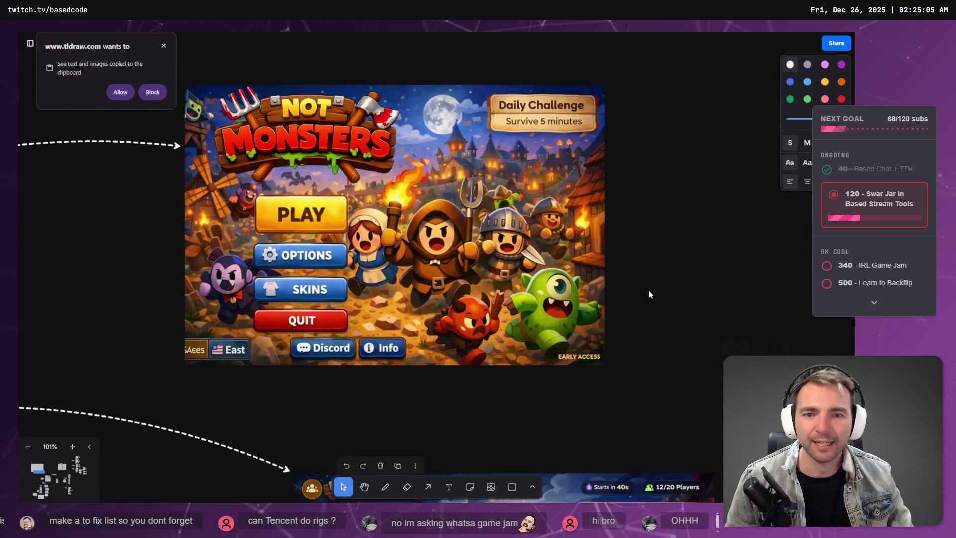
Select the main menu image and zoom through the game screen mockups
{"action": "left_click", "coordinate": [312, 267]}
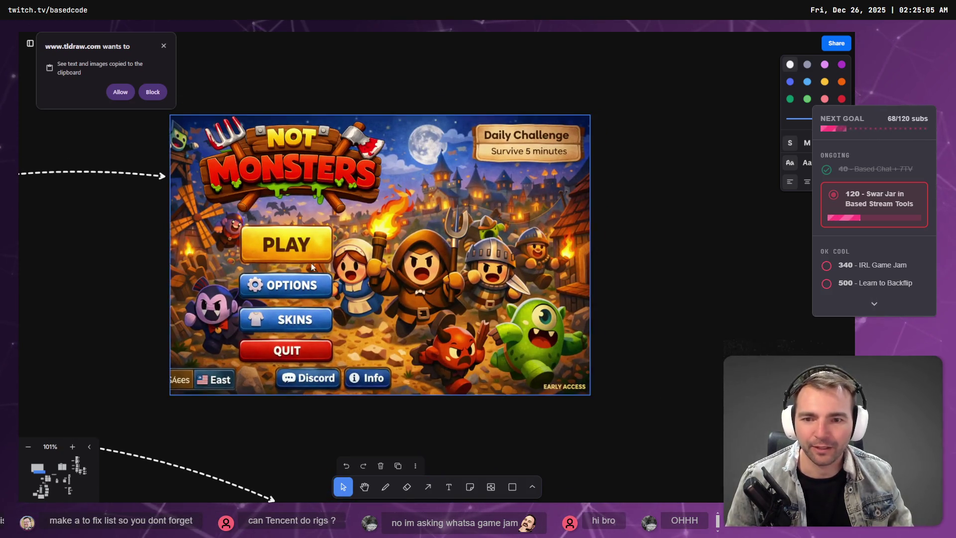
{"action": "scroll", "coordinate": [441, 97], "scroll_direction": "down", "scroll_amount": 5}
{"action": "scroll", "coordinate": [551, 273], "scroll_direction": "down", "scroll_amount": 5}
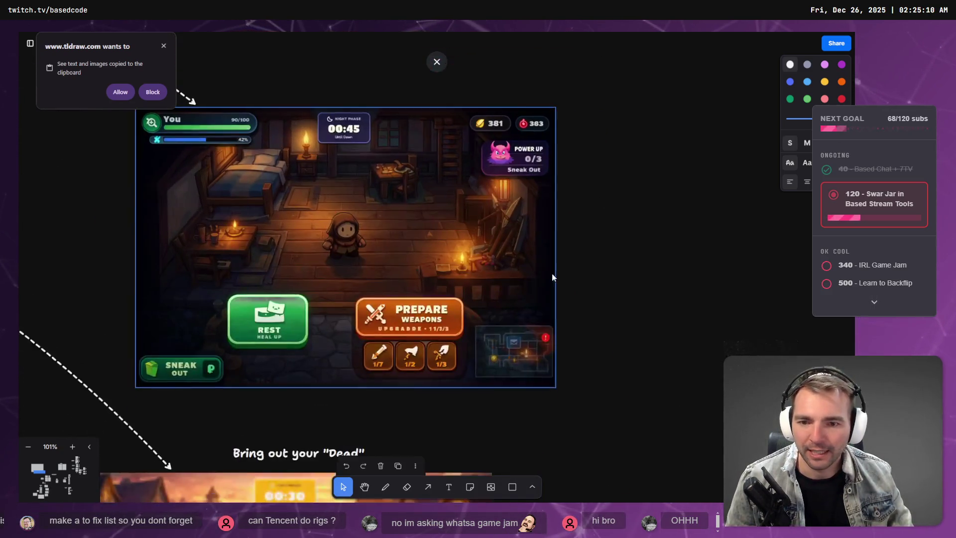
{"action": "scroll", "coordinate": [551, 273], "scroll_direction": "up", "scroll_amount": 1}
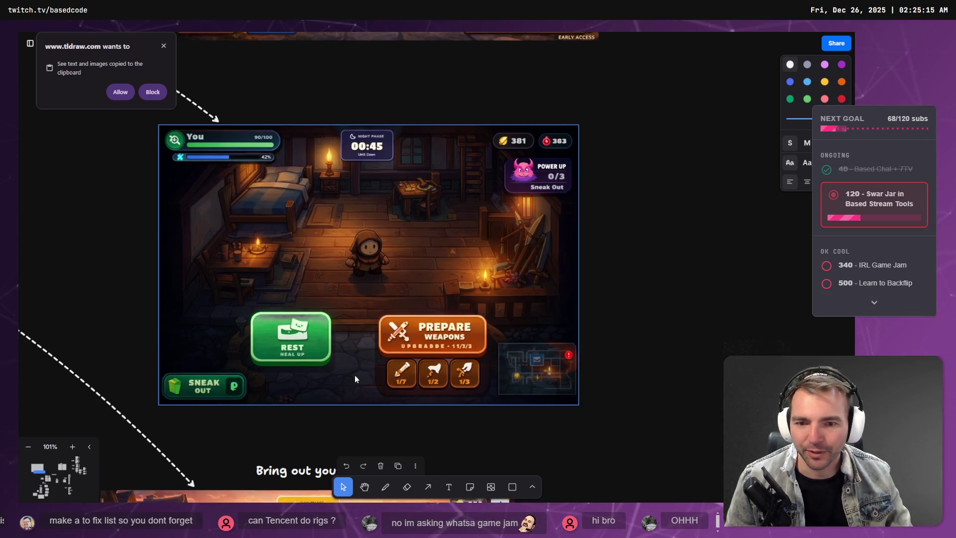
{"action": "scroll", "coordinate": [355, 375], "scroll_direction": "down", "scroll_amount": 10}
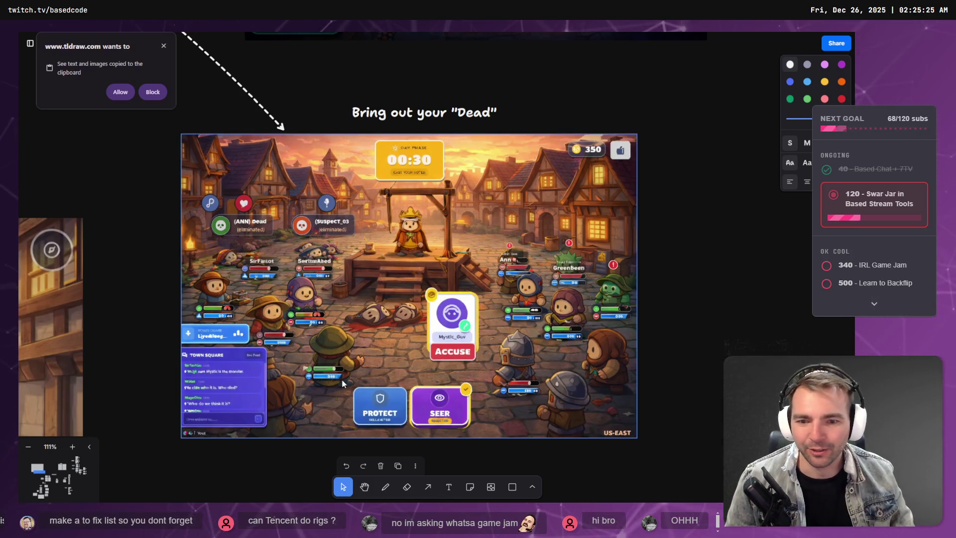
Scroll across the board to look over the village maps
{"action": "scroll", "coordinate": [478, 384], "scroll_direction": "down", "scroll_amount": 3}
{"action": "scroll", "coordinate": [478, 383], "scroll_direction": "left", "scroll_amount": 4}
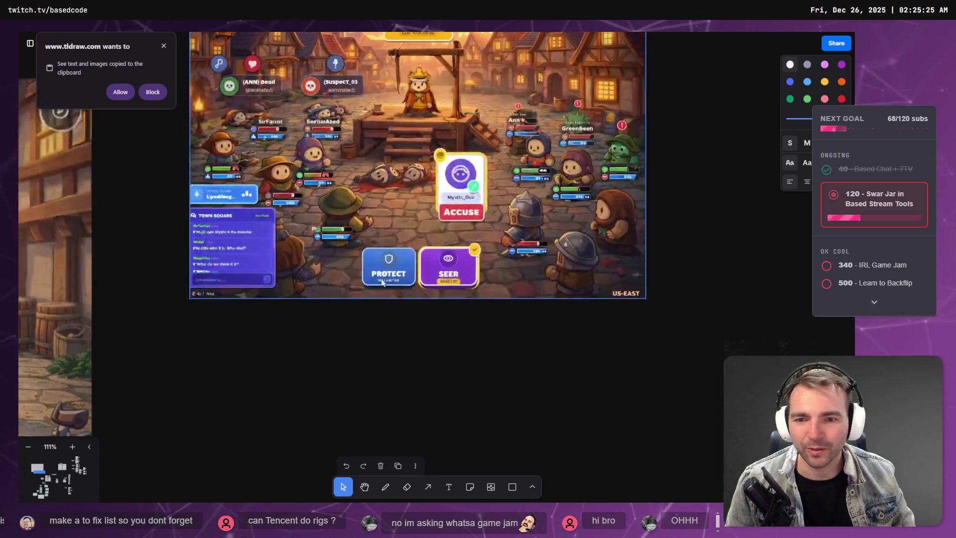
{"action": "scroll", "coordinate": [710, 306], "scroll_direction": "left", "scroll_amount": 5}
{"action": "scroll", "coordinate": [626, 312], "scroll_direction": "down", "scroll_amount": 3}
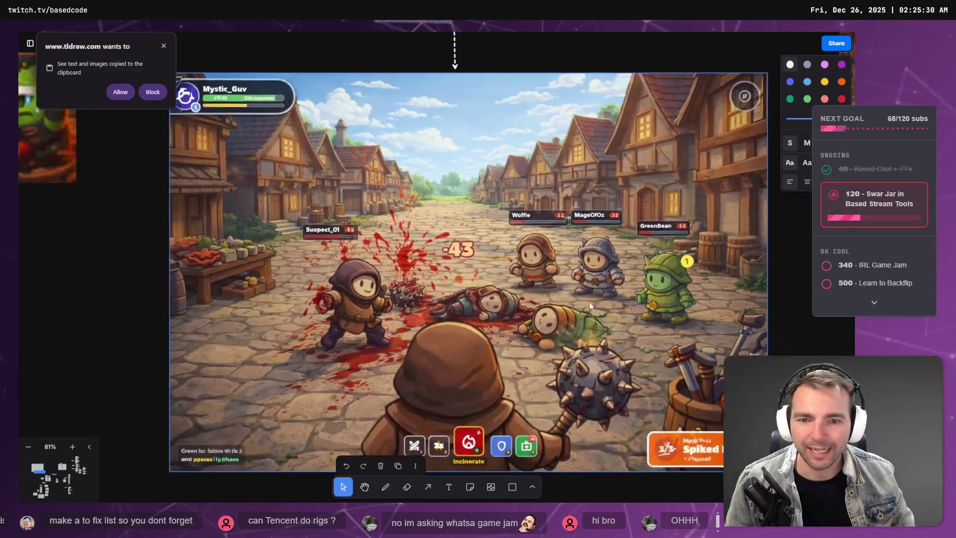
{"action": "scroll", "coordinate": [527, 294], "scroll_direction": "down", "scroll_amount": 1}
{"action": "scroll", "coordinate": [526, 294], "scroll_direction": "right", "scroll_amount": 1}
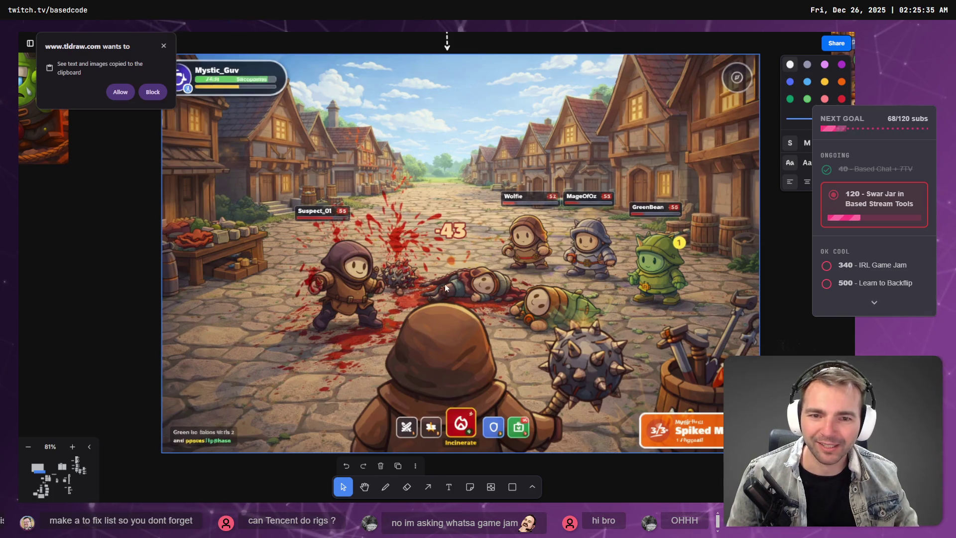
{"action": "scroll", "coordinate": [454, 291], "scroll_direction": "down", "scroll_amount": 2}
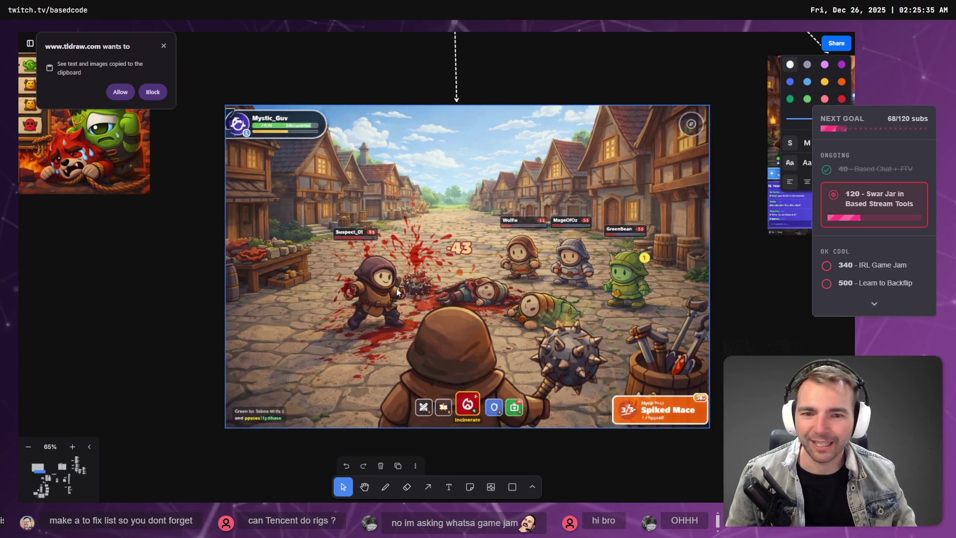
{"action": "scroll", "coordinate": [397, 288], "scroll_direction": "left", "scroll_amount": 5}
{"action": "scroll", "coordinate": [396, 288], "scroll_direction": "up", "scroll_amount": 3}
{"action": "scroll", "coordinate": [452, 329], "scroll_direction": "up", "scroll_amount": 2}
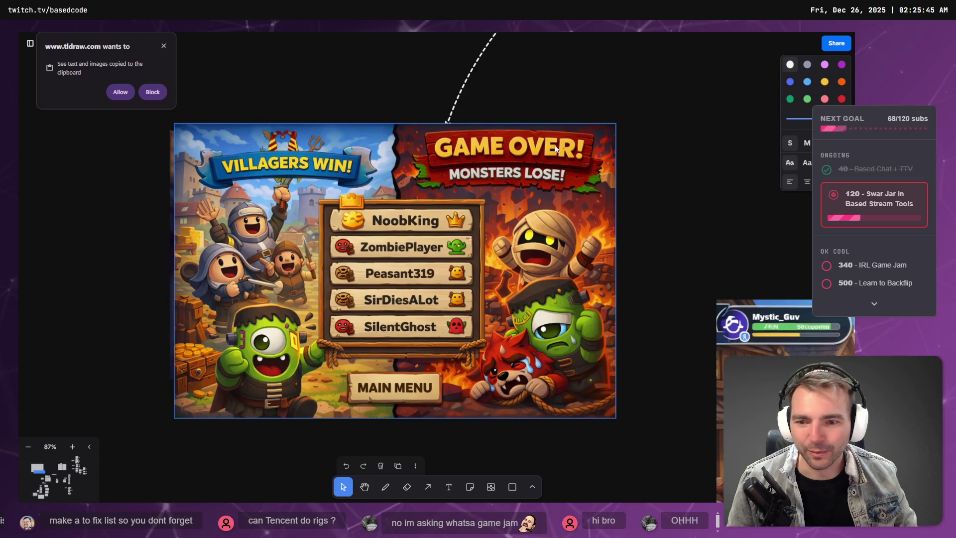
Scroll through the Architecture, Ground and Props asset tree with its checkmarks
{"action": "scroll", "coordinate": [556, 148], "scroll_direction": "down", "scroll_amount": 8}
{"action": "scroll", "coordinate": [434, 373], "scroll_direction": "up", "scroll_amount": 4}
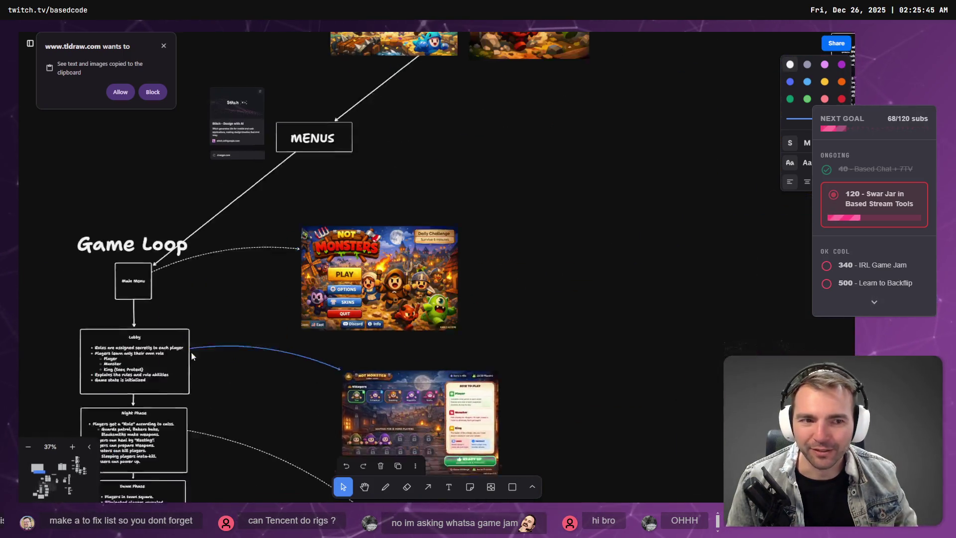
{"action": "scroll", "coordinate": [193, 355], "scroll_direction": "down", "scroll_amount": 4}
{"action": "scroll", "coordinate": [348, 298], "scroll_direction": "right", "scroll_amount": 5}
{"action": "scroll", "coordinate": [490, 342], "scroll_direction": "up", "scroll_amount": 3}
{"action": "scroll", "coordinate": [467, 78], "scroll_direction": "up", "scroll_amount": 4}
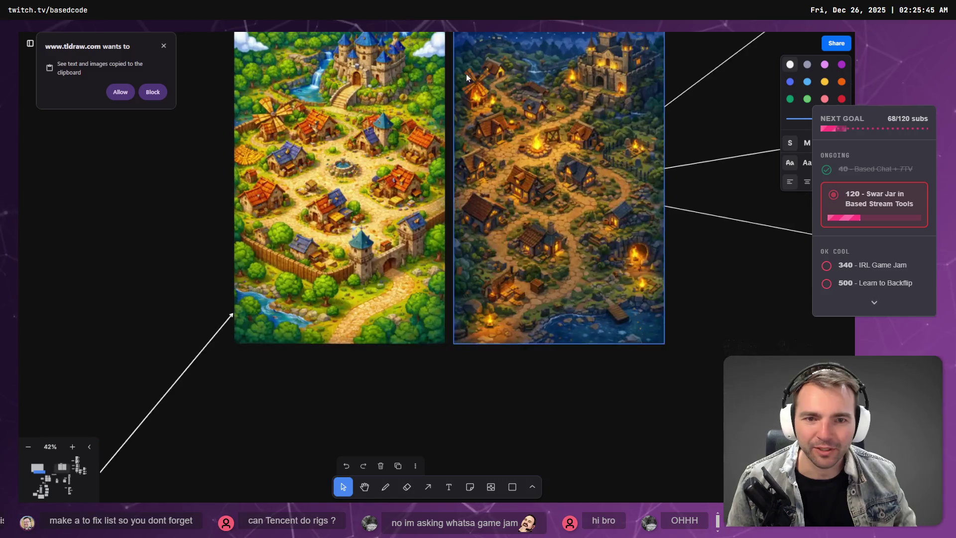
{"action": "scroll", "coordinate": [309, 298], "scroll_direction": "up", "scroll_amount": 3}
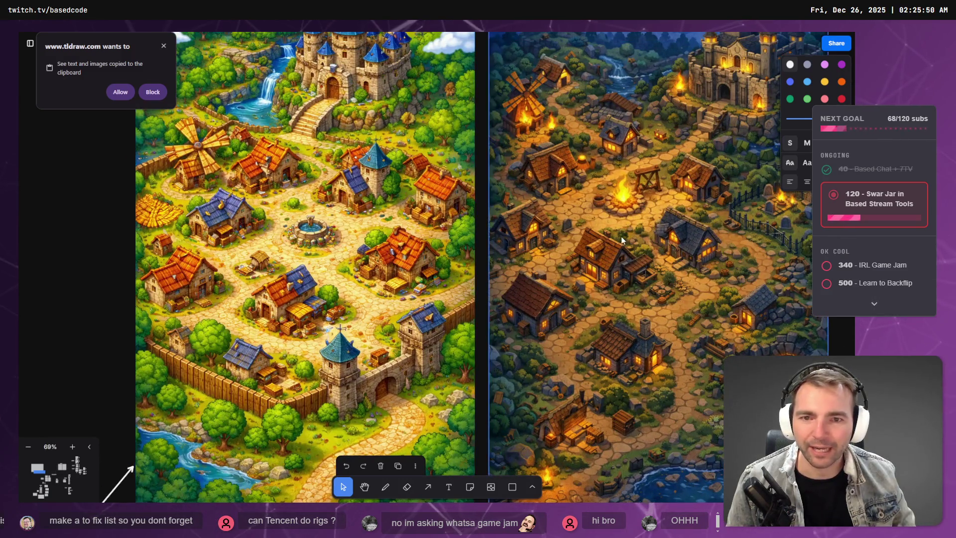
{"action": "scroll", "coordinate": [348, 348], "scroll_direction": "right", "scroll_amount": 8}
{"action": "scroll", "coordinate": [560, 240], "scroll_direction": "down", "scroll_amount": 4}
{"action": "scroll", "coordinate": [447, 328], "scroll_direction": "down", "scroll_amount": 2}
{"action": "scroll", "coordinate": [446, 328], "scroll_direction": "up", "scroll_amount": 5}
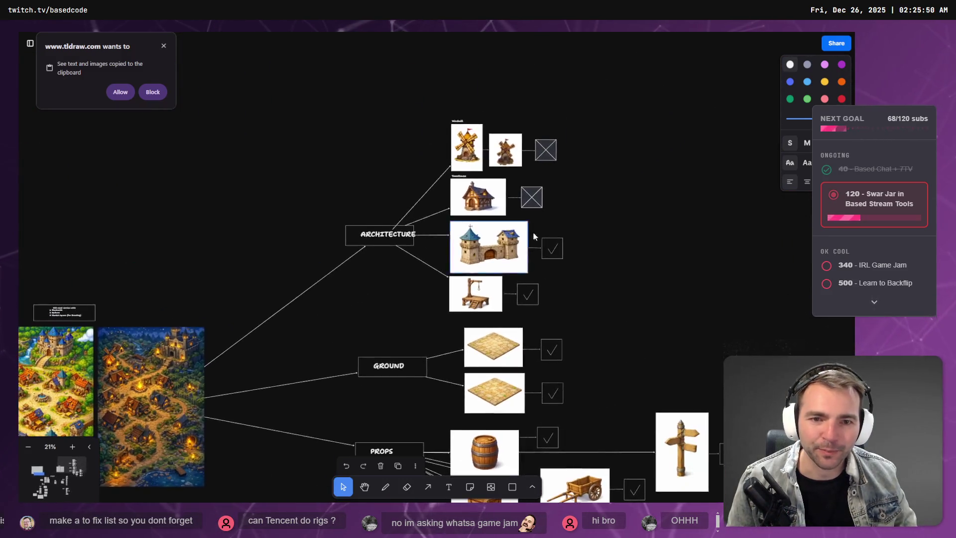
{"action": "scroll", "coordinate": [581, 285], "scroll_direction": "down", "scroll_amount": 5}
{"action": "scroll", "coordinate": [609, 259], "scroll_direction": "down", "scroll_amount": 3}
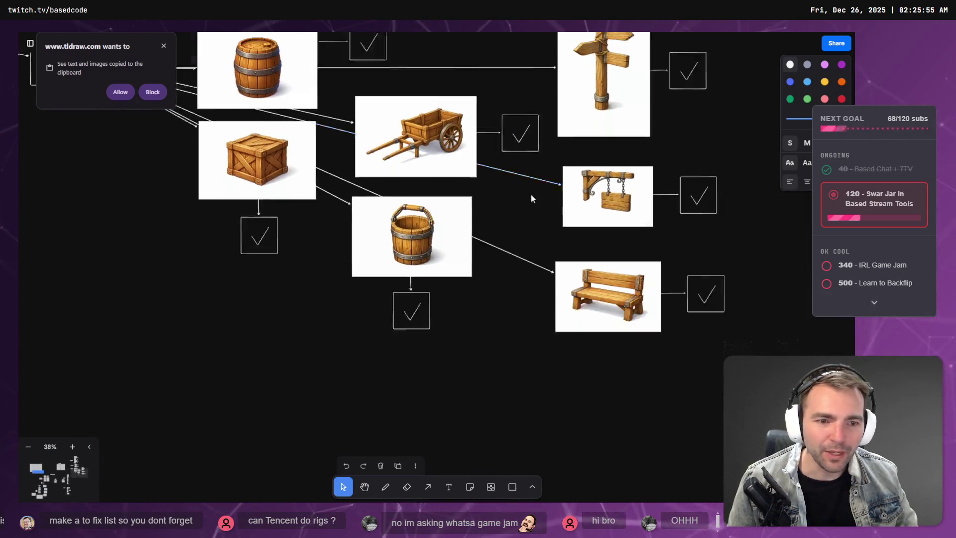
{"action": "scroll", "coordinate": [531, 194], "scroll_direction": "down", "scroll_amount": 2}
{"action": "scroll", "coordinate": [348, 399], "scroll_direction": "up", "scroll_amount": 3}
{"action": "scroll", "coordinate": [313, 437], "scroll_direction": "down", "scroll_amount": 1}
{"action": "scroll", "coordinate": [313, 437], "scroll_direction": "left", "scroll_amount": 2}
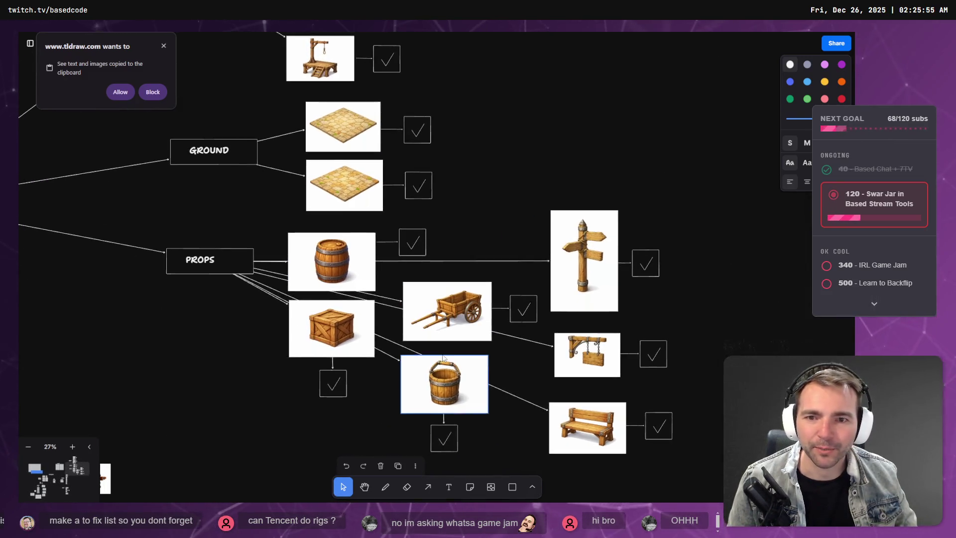
{"action": "key", "text": "alt+Tab"}
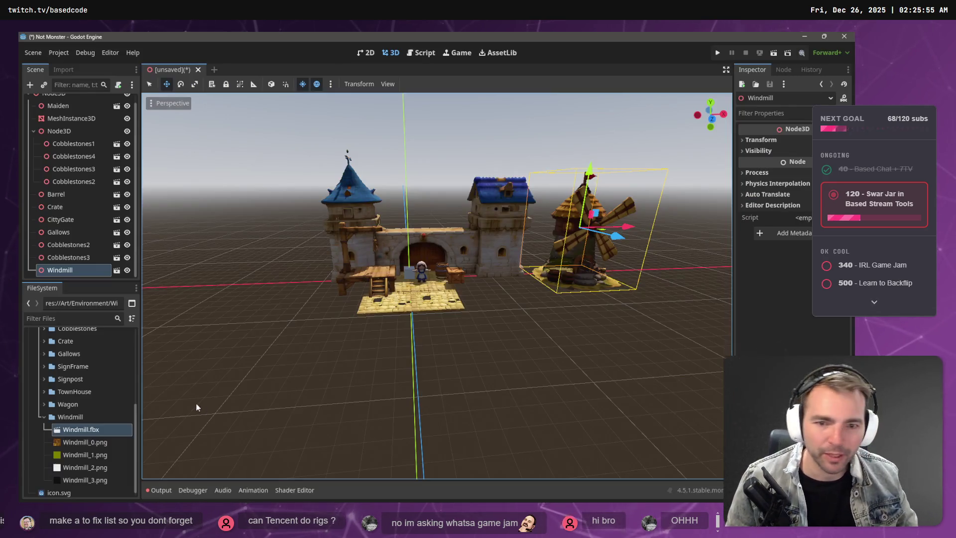
{"action": "left_click", "coordinate": [463, 354]}
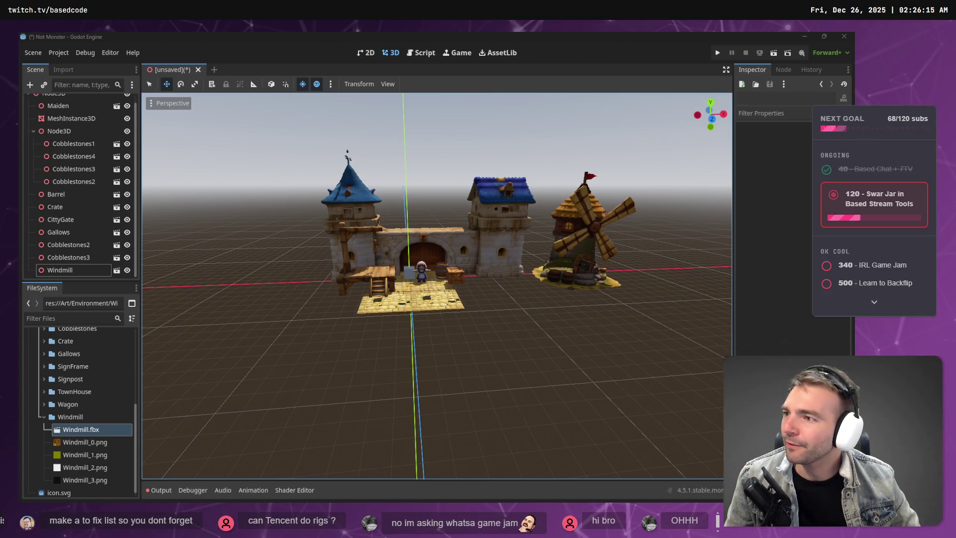
{"action": "mouse_move", "coordinate": [442, 324]}
{"action": "left_mouse_down"}
{"action": "mouse_move", "coordinate": [566, 356]}
{"action": "mouse_move", "coordinate": [605, 351]}
{"action": "mouse_move", "coordinate": [389, 346]}
{"action": "mouse_move", "coordinate": [412, 330]}
{"action": "left_mouse_up"}
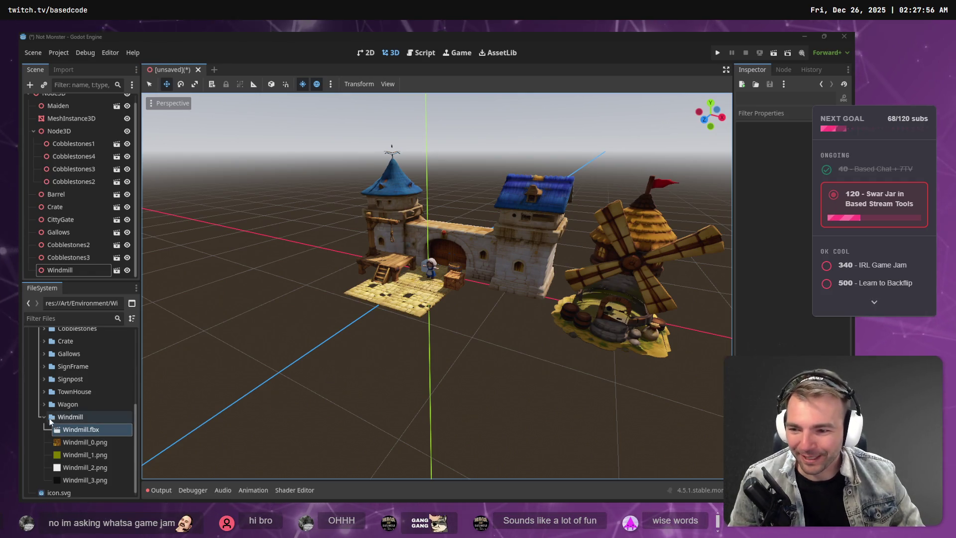
{"action": "left_click", "coordinate": [43, 418]}
{"action": "left_click", "coordinate": [44, 467]}
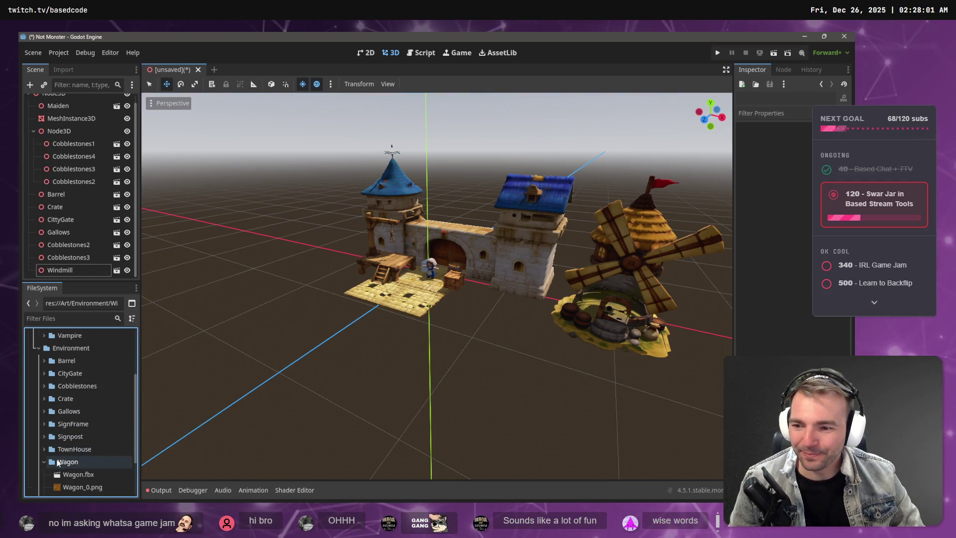
{"action": "scroll", "coordinate": [94, 445], "scroll_direction": "down", "scroll_amount": 3}
{"action": "mouse_move", "coordinate": [78, 432]}
{"action": "left_mouse_down"}
{"action": "mouse_move", "coordinate": [431, 401]}
{"action": "mouse_move", "coordinate": [433, 356]}
{"action": "mouse_move", "coordinate": [454, 320]}
{"action": "left_mouse_up"}
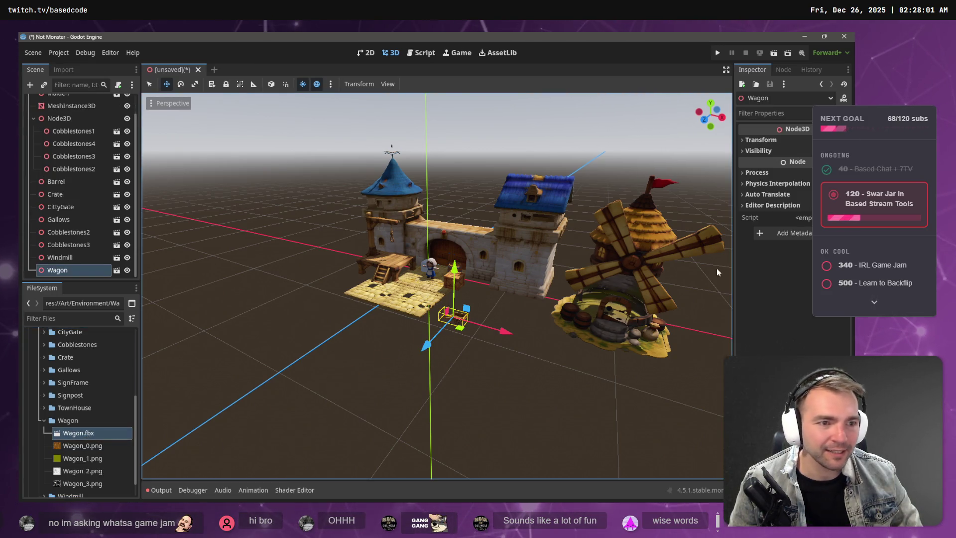
{"action": "double_click", "coordinate": [79, 432]}
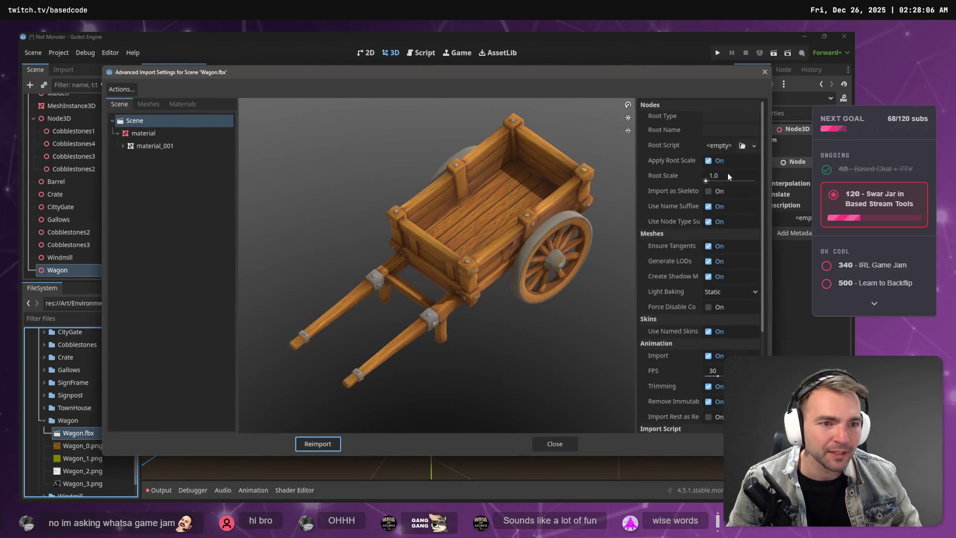
{"action": "left_click", "coordinate": [727, 177]}
{"action": "type", "text": "2"}
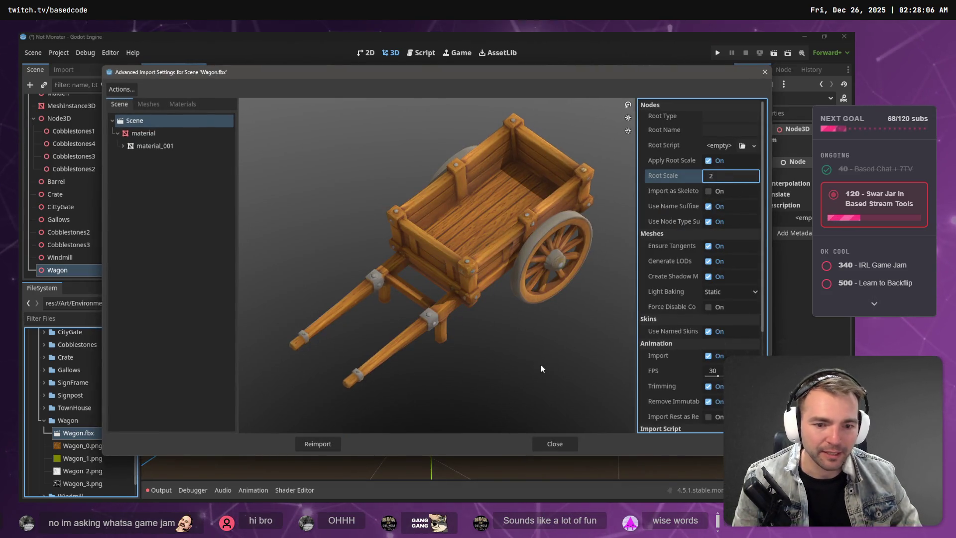
{"action": "left_click", "coordinate": [318, 443]}
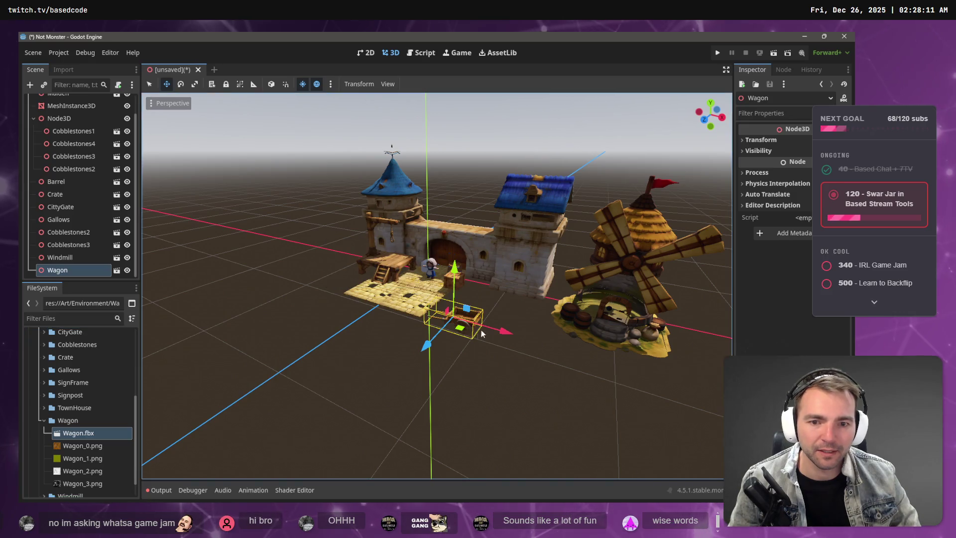
{"action": "scroll", "coordinate": [481, 331], "scroll_direction": "up", "scroll_amount": 5}
{"action": "scroll", "coordinate": [510, 340], "scroll_direction": "down", "scroll_amount": 10}
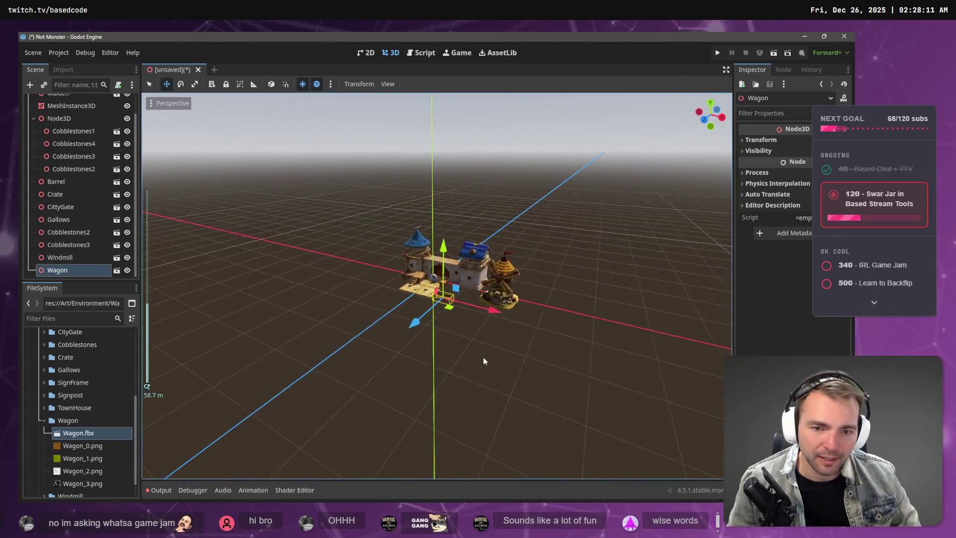
{"action": "scroll", "coordinate": [483, 357], "scroll_direction": "up", "scroll_amount": 10}
{"action": "scroll", "coordinate": [481, 303], "scroll_direction": "down", "scroll_amount": 5}
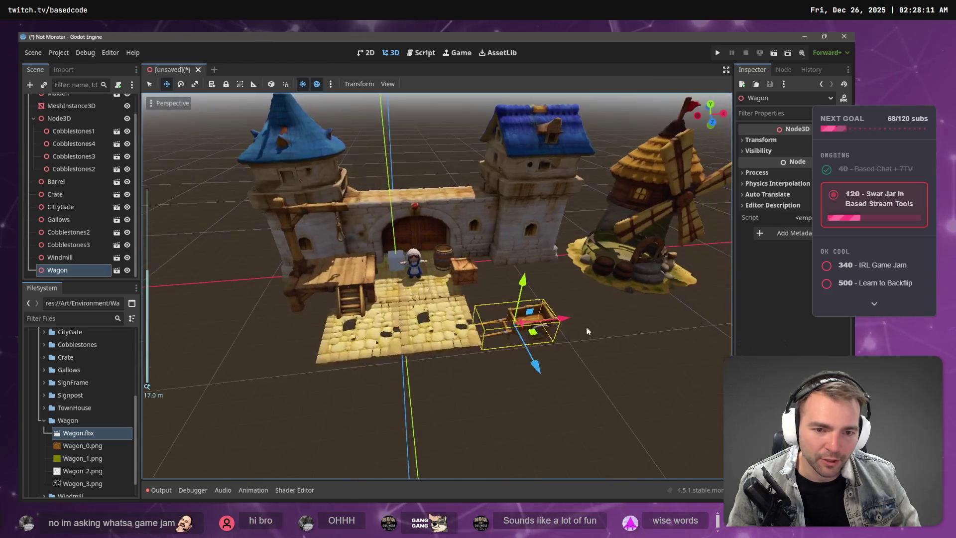
{"action": "mouse_move", "coordinate": [529, 333]}
{"action": "left_mouse_down"}
{"action": "mouse_move", "coordinate": [471, 282]}
{"action": "mouse_move", "coordinate": [417, 303]}
{"action": "mouse_move", "coordinate": [434, 334]}
{"action": "left_mouse_up"}
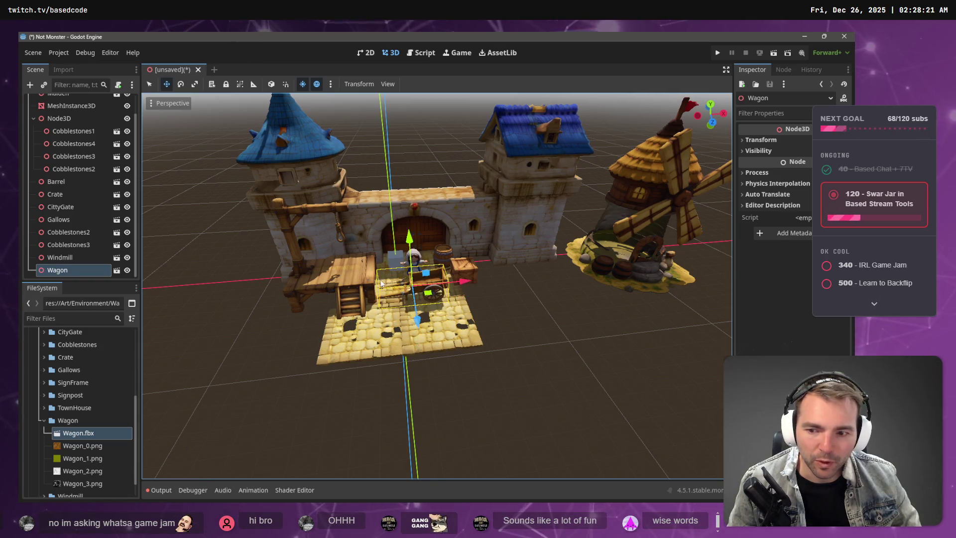
{"action": "double_click", "coordinate": [68, 435]}
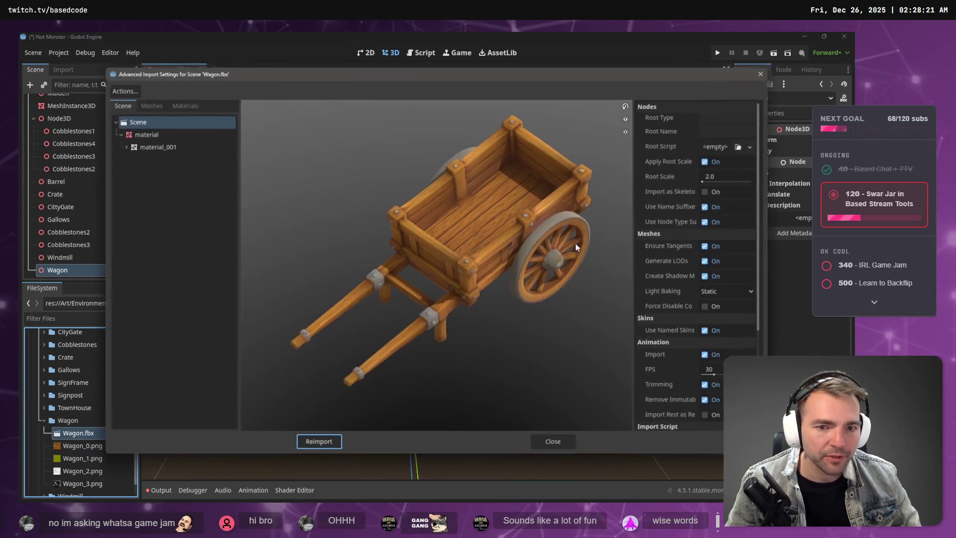
{"action": "left_click", "coordinate": [719, 180]}
{"action": "type", "text": "3.0"}
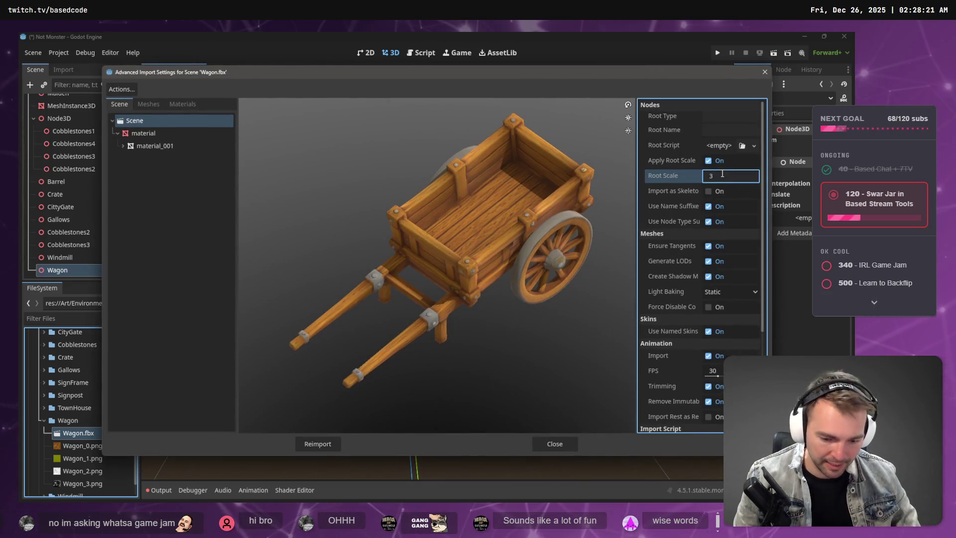
{"action": "left_click", "coordinate": [317, 445]}
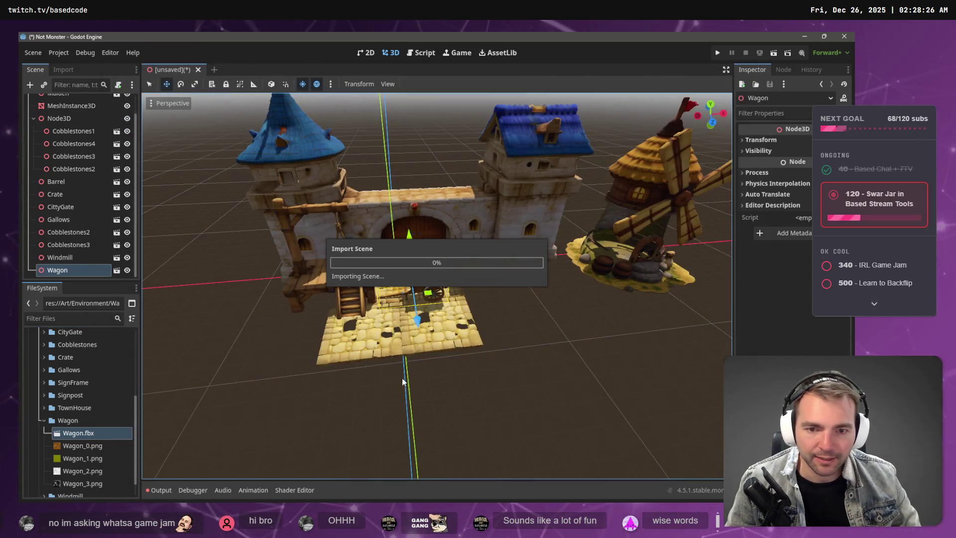
{"action": "mouse_move", "coordinate": [467, 279]}
{"action": "left_mouse_down"}
{"action": "mouse_move", "coordinate": [512, 281]}
{"action": "mouse_move", "coordinate": [550, 304]}
{"action": "left_mouse_up"}
{"action": "left_click", "coordinate": [410, 297]}
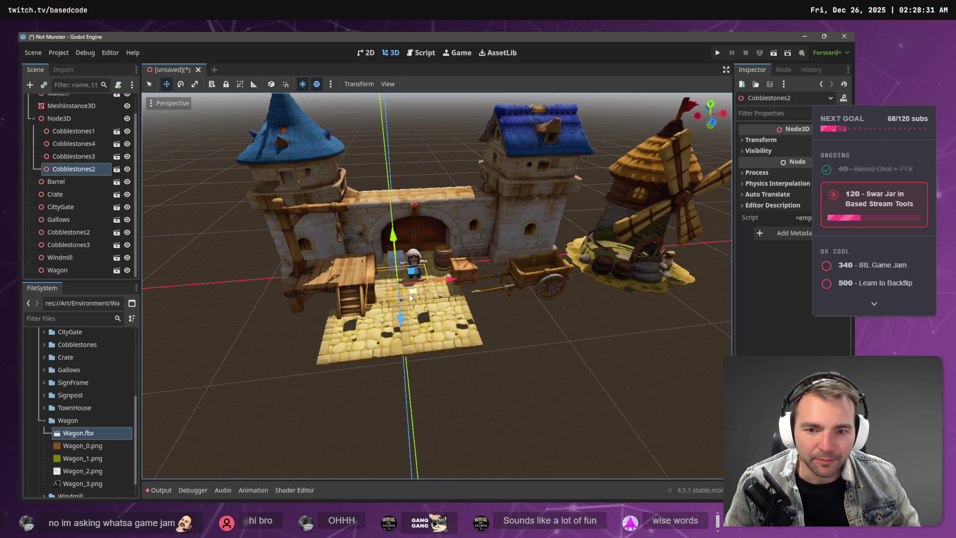
{"action": "scroll", "coordinate": [451, 295], "scroll_direction": "up", "scroll_amount": 5}
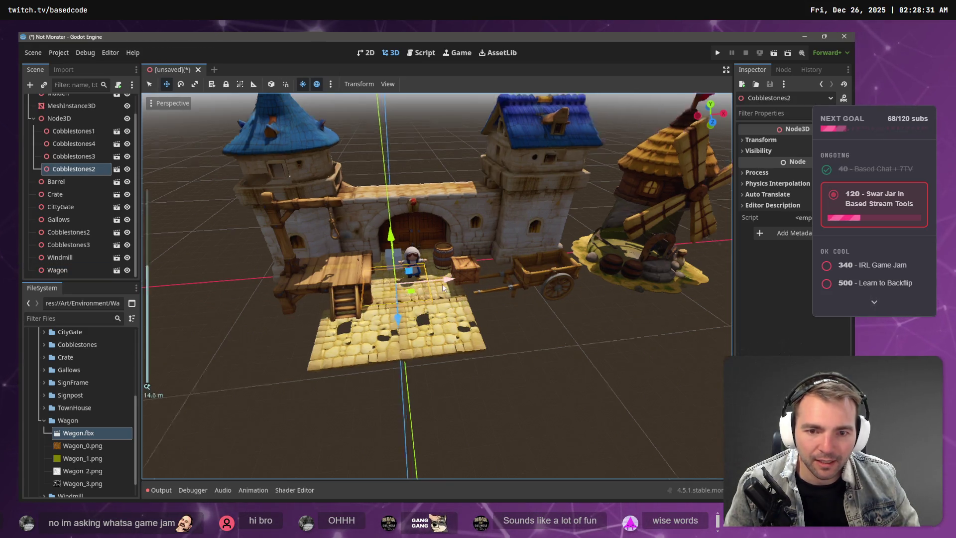
{"action": "key", "text": "Escape"}
{"action": "scroll", "coordinate": [429, 299], "scroll_direction": "down", "scroll_amount": 6}
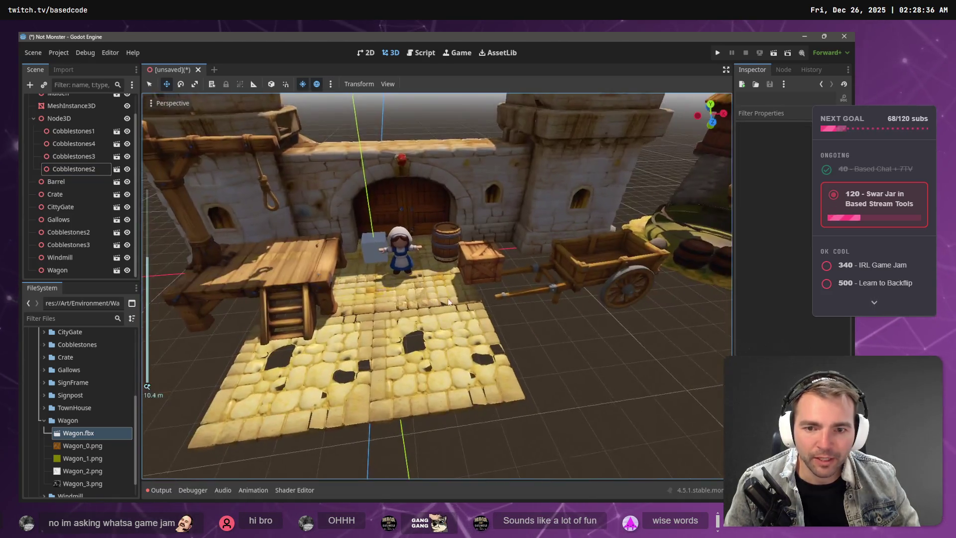
{"action": "left_click", "coordinate": [60, 118]}
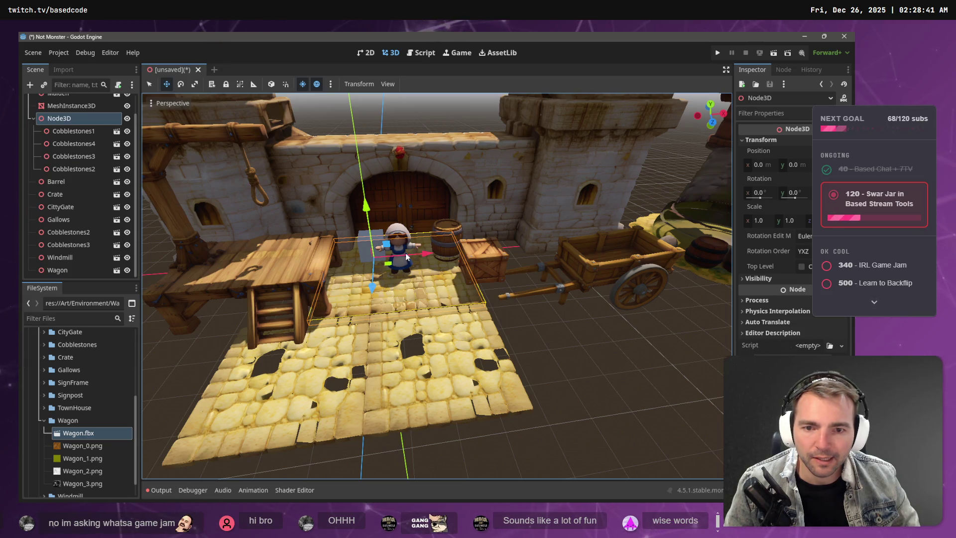
{"action": "left_click", "coordinate": [385, 264]}
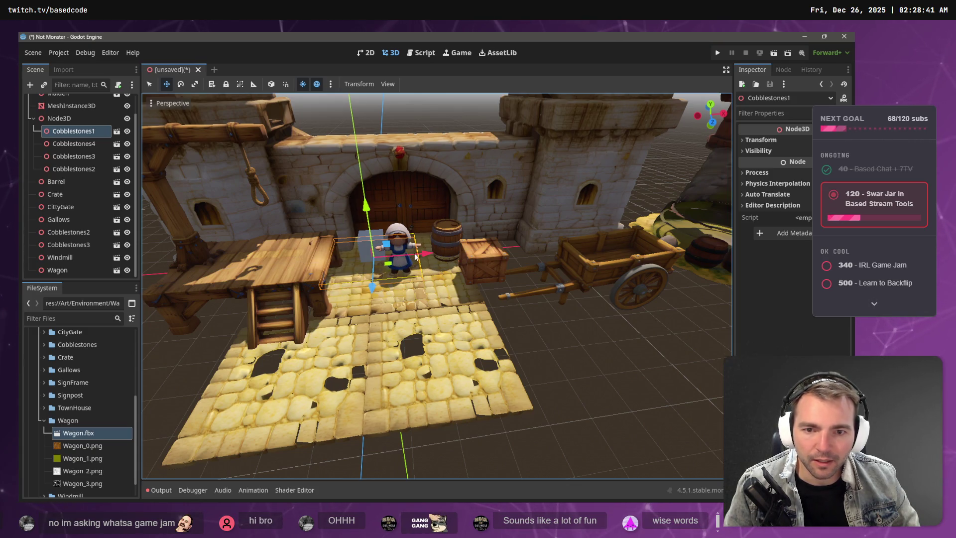
{"action": "left_click", "coordinate": [430, 301]}
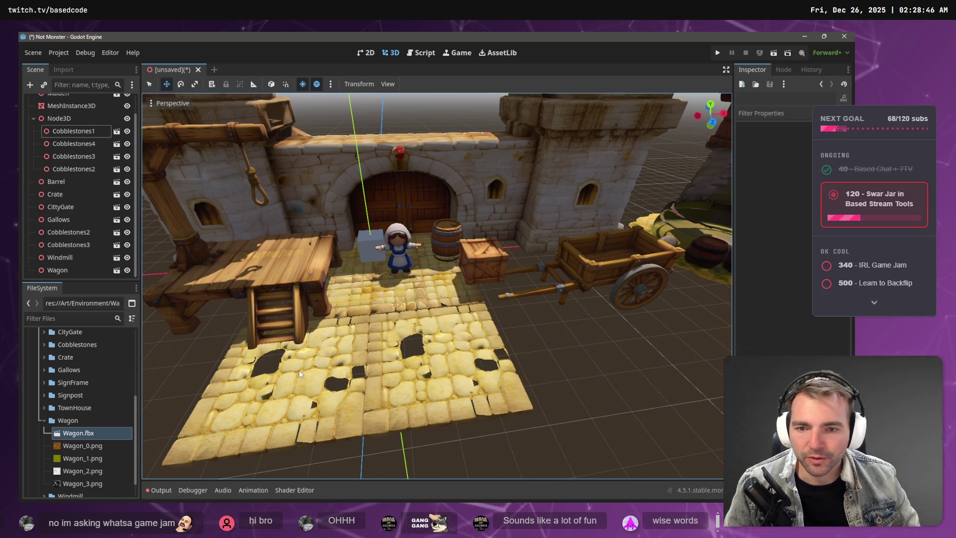
{"action": "left_click", "coordinate": [74, 156]}
{"action": "left_click", "coordinate": [74, 131]}
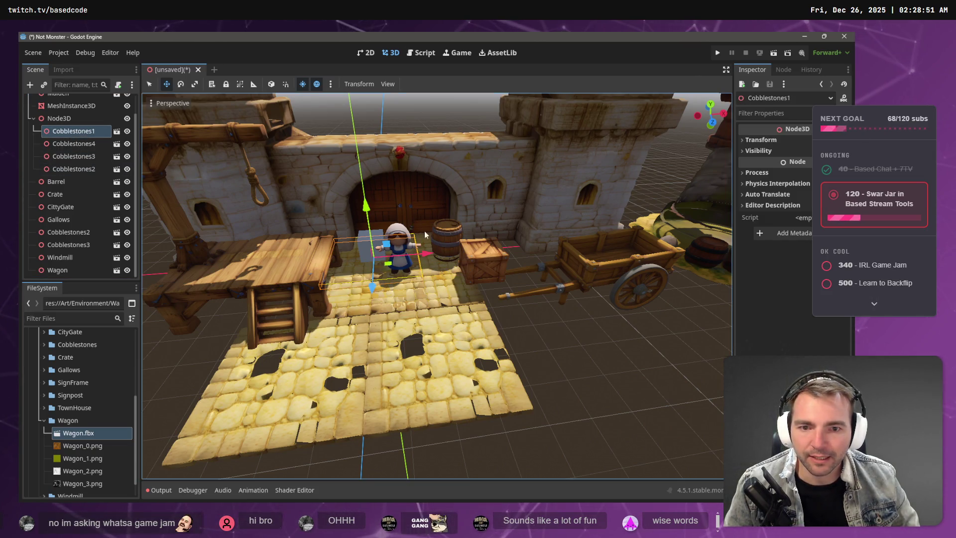
{"action": "left_click_drag", "start_coordinate": [418, 257], "coordinate": [551, 260]}
{"action": "right_click", "coordinate": [550, 257]}
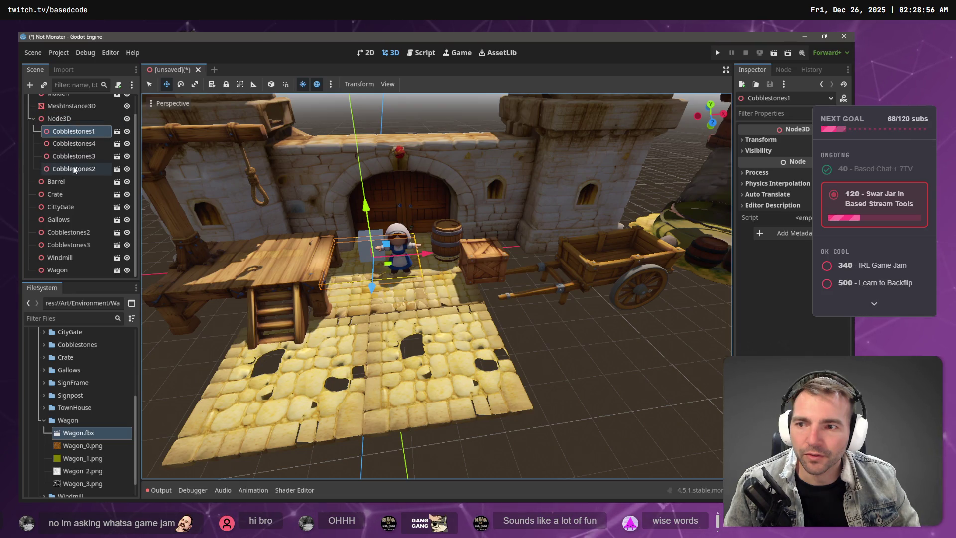
Put Cobblestones2 and Cobblestones3 under Node3D and slide the tile group toward the camera
{"action": "left_click_drag", "start_coordinate": [68, 231], "coordinate": [59, 120]}
{"action": "mouse_move", "coordinate": [68, 244]}
{"action": "left_mouse_down"}
{"action": "mouse_move", "coordinate": [65, 120]}
{"action": "mouse_move", "coordinate": [67, 135]}
{"action": "mouse_move", "coordinate": [60, 130]}
{"action": "left_mouse_up"}
{"action": "scroll", "coordinate": [407, 324], "scroll_direction": "down", "scroll_amount": 5}
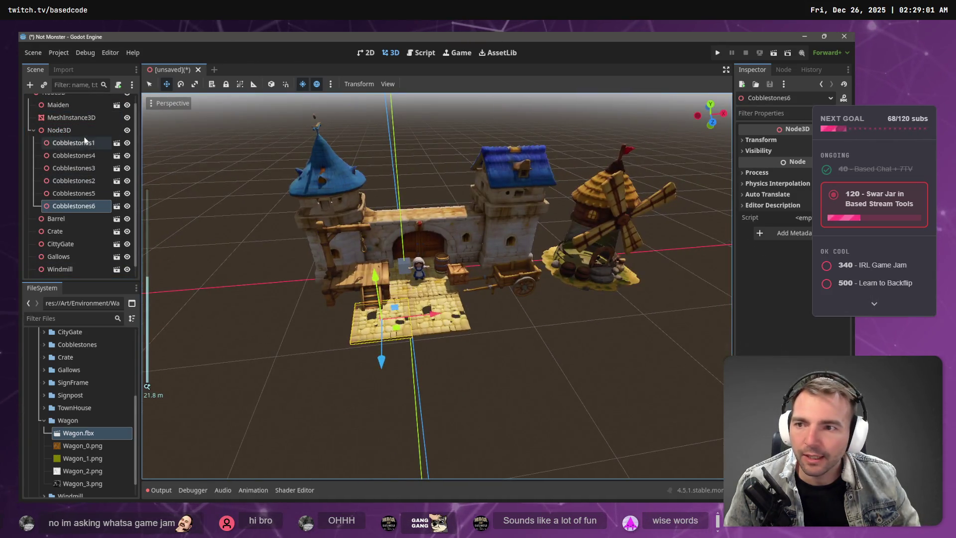
{"action": "mouse_move", "coordinate": [413, 298]}
{"action": "left_mouse_down"}
{"action": "mouse_move", "coordinate": [508, 401]}
{"action": "mouse_move", "coordinate": [479, 396]}
{"action": "left_mouse_up"}
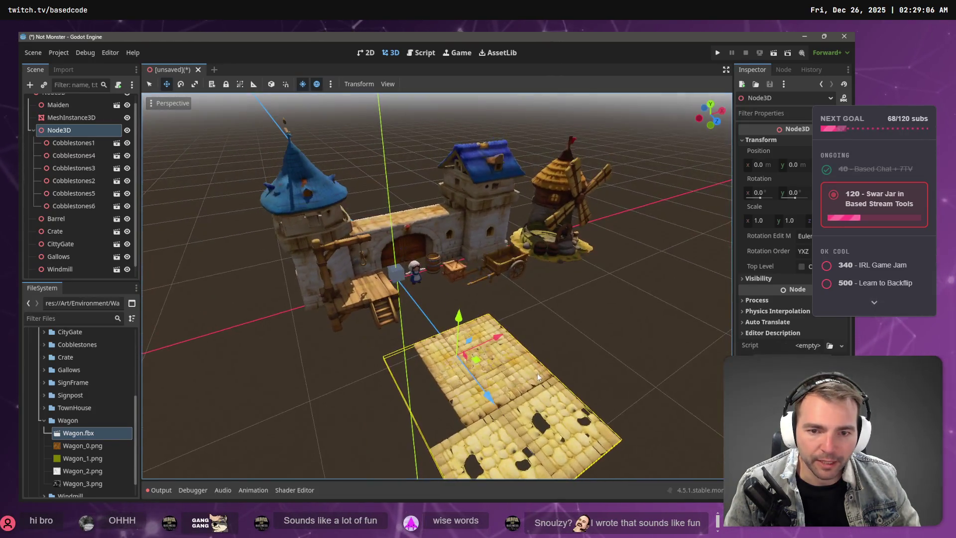
Shift Cobblestones2 sideways along X and move Cobblestones1 to the lower left
{"action": "left_click", "coordinate": [450, 397]}
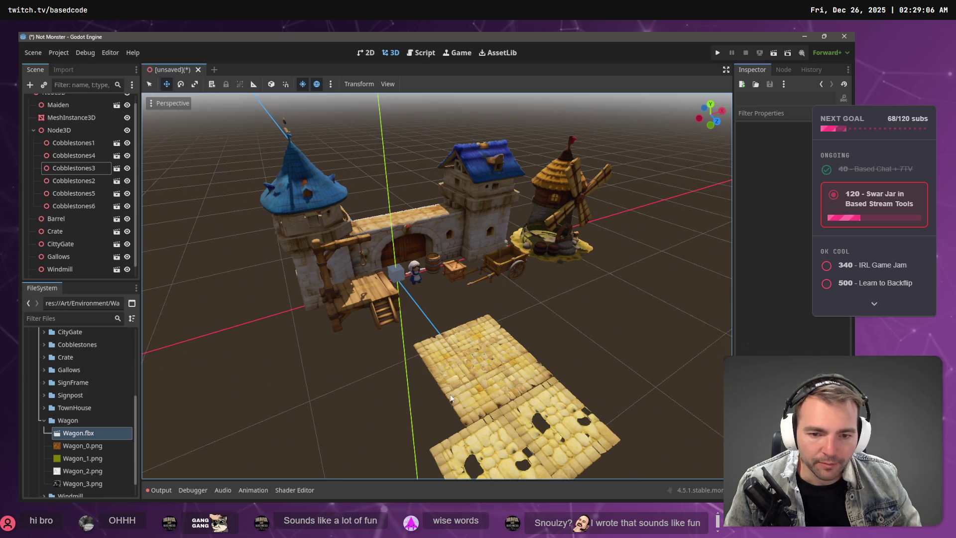
{"action": "left_click", "coordinate": [476, 389]}
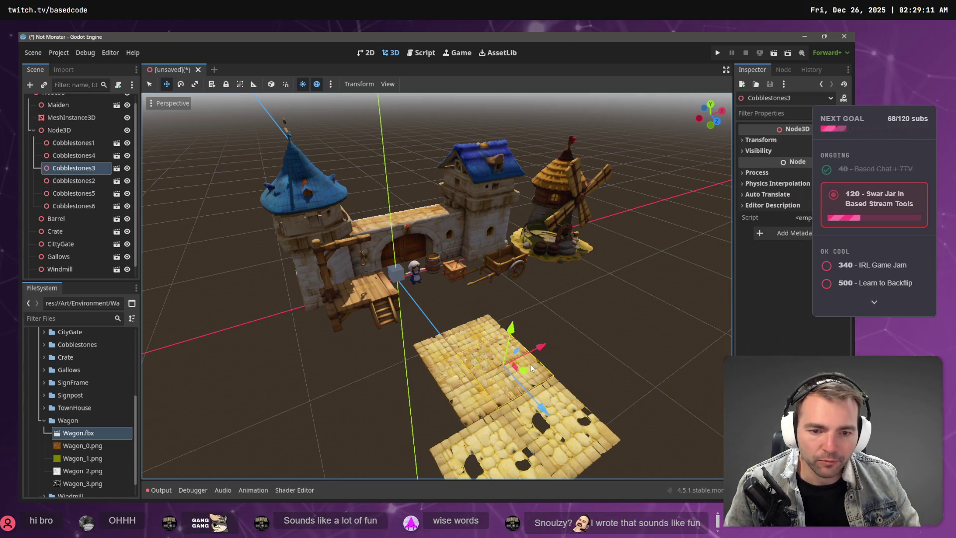
{"action": "mouse_move", "coordinate": [473, 399]}
{"action": "left_mouse_down"}
{"action": "mouse_move", "coordinate": [491, 380]}
{"action": "mouse_move", "coordinate": [467, 397]}
{"action": "mouse_move", "coordinate": [491, 387]}
{"action": "left_mouse_up"}
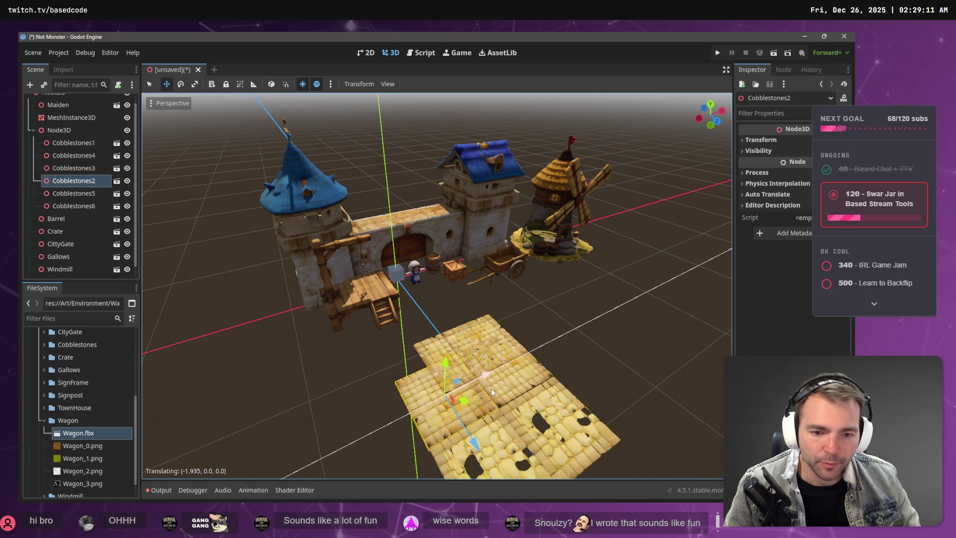
{"action": "left_click", "coordinate": [479, 346]}
{"action": "mouse_move", "coordinate": [495, 339]}
{"action": "left_mouse_down"}
{"action": "mouse_move", "coordinate": [441, 351]}
{"action": "mouse_move", "coordinate": [404, 381]}
{"action": "mouse_move", "coordinate": [418, 380]}
{"action": "mouse_move", "coordinate": [393, 463]}
{"action": "mouse_move", "coordinate": [402, 474]}
{"action": "left_mouse_up"}
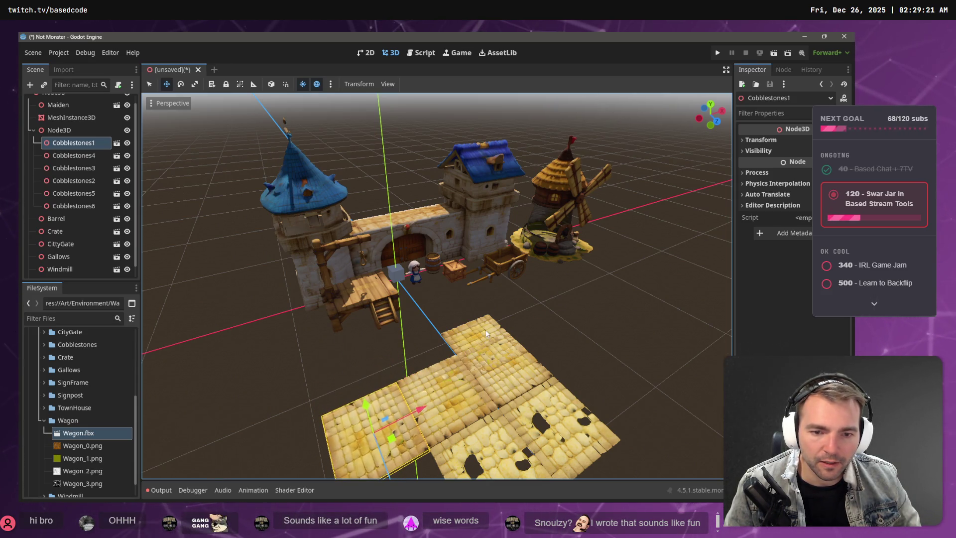
Slide Cobblestones4 along X and Z to line it up with the other tiles
{"action": "left_click", "coordinate": [507, 335]}
{"action": "left_click", "coordinate": [551, 326]}
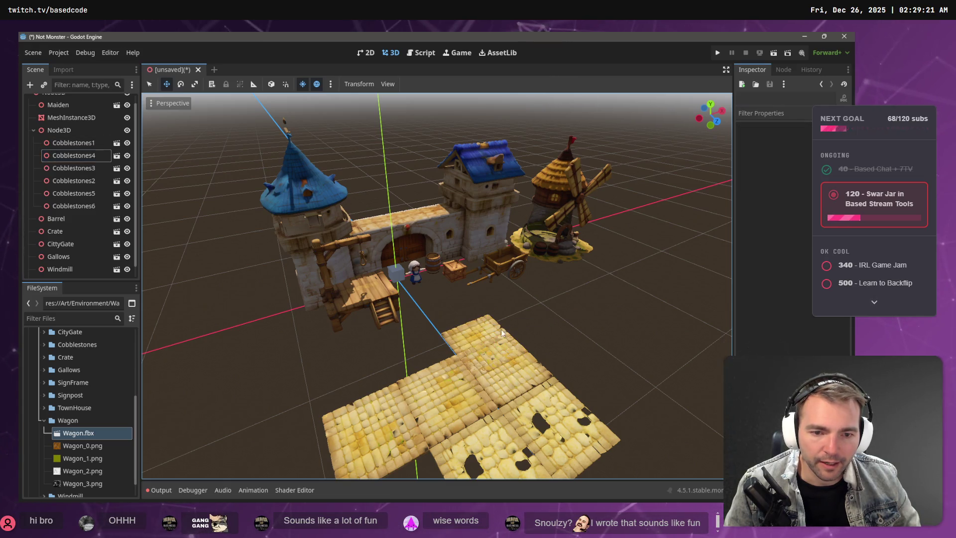
{"action": "left_click", "coordinate": [498, 349]}
{"action": "left_click_drag", "start_coordinate": [521, 325], "coordinate": [572, 320]}
{"action": "left_click_drag", "start_coordinate": [579, 355], "coordinate": [588, 384]}
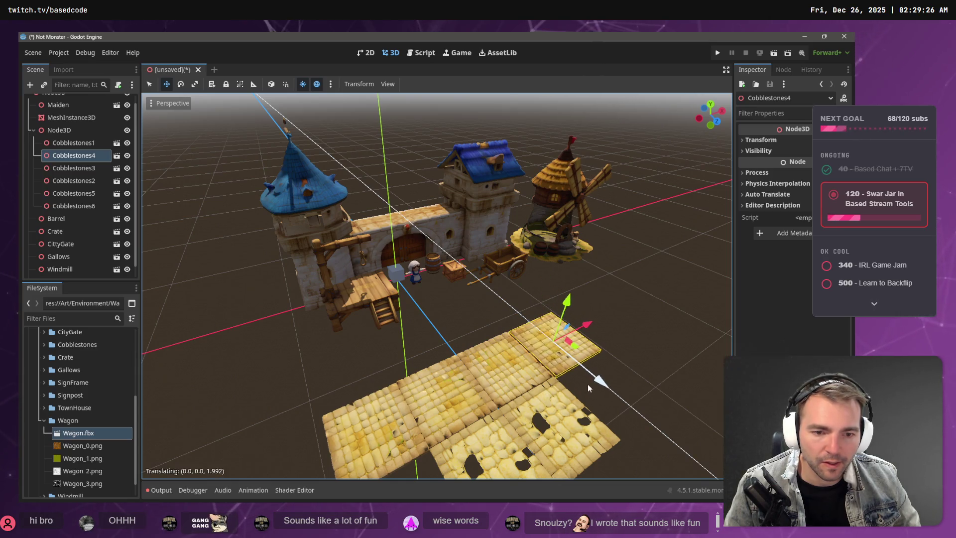
{"action": "left_click_drag", "start_coordinate": [584, 324], "coordinate": [580, 328]}
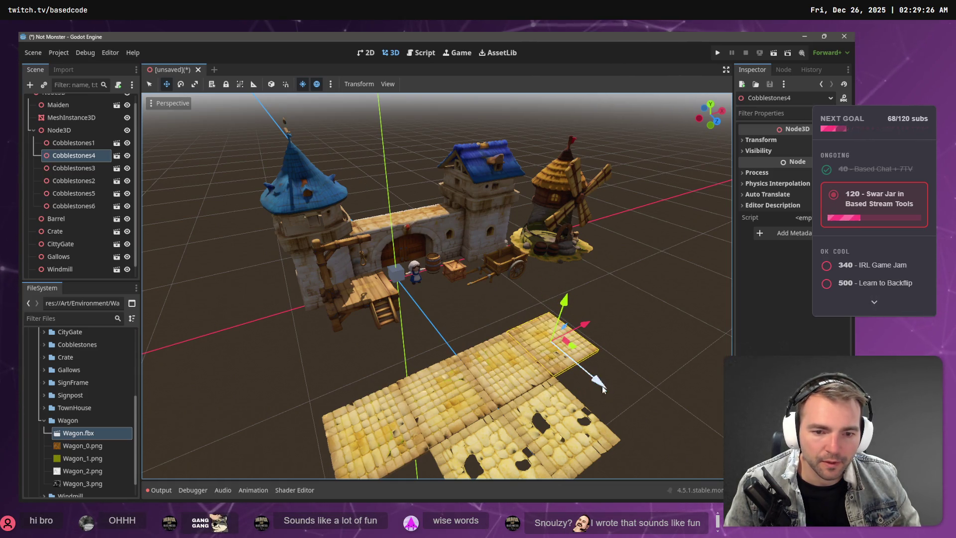
{"action": "scroll", "coordinate": [543, 405], "scroll_direction": "down", "scroll_amount": 4}
Select Node3D and move the whole paved floor up to the castle gate
{"action": "left_click", "coordinate": [482, 395], "text": "shift"}
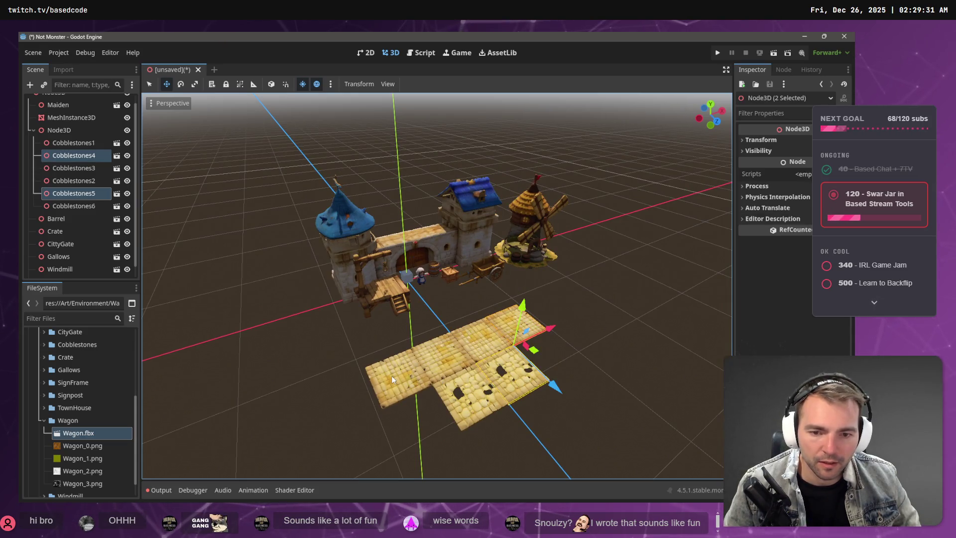
{"action": "left_click", "coordinate": [434, 384]}
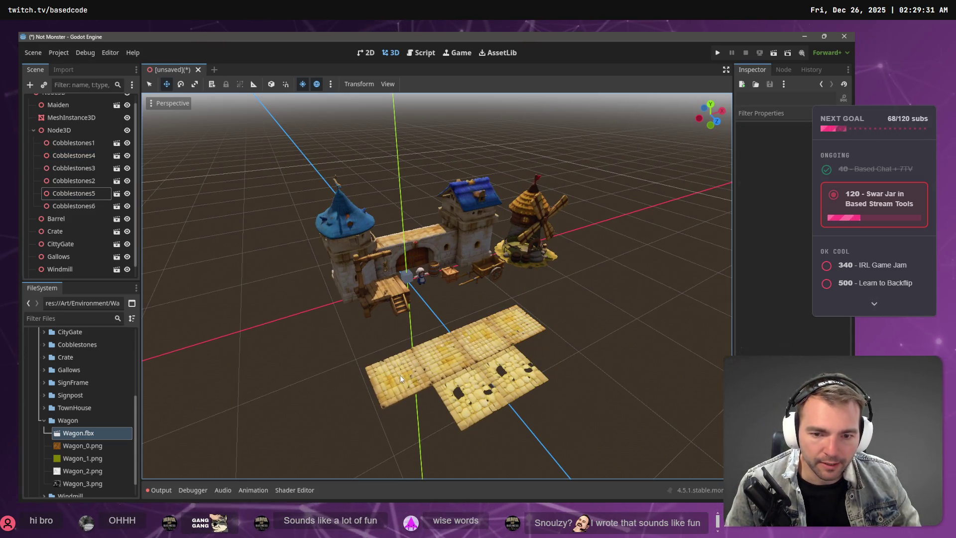
{"action": "left_click", "coordinate": [59, 130]}
{"action": "mouse_move", "coordinate": [482, 398]}
{"action": "left_mouse_down"}
{"action": "mouse_move", "coordinate": [425, 297]}
{"action": "mouse_move", "coordinate": [431, 302]}
{"action": "left_mouse_up"}
{"action": "left_click_drag", "start_coordinate": [453, 266], "coordinate": [468, 262]}
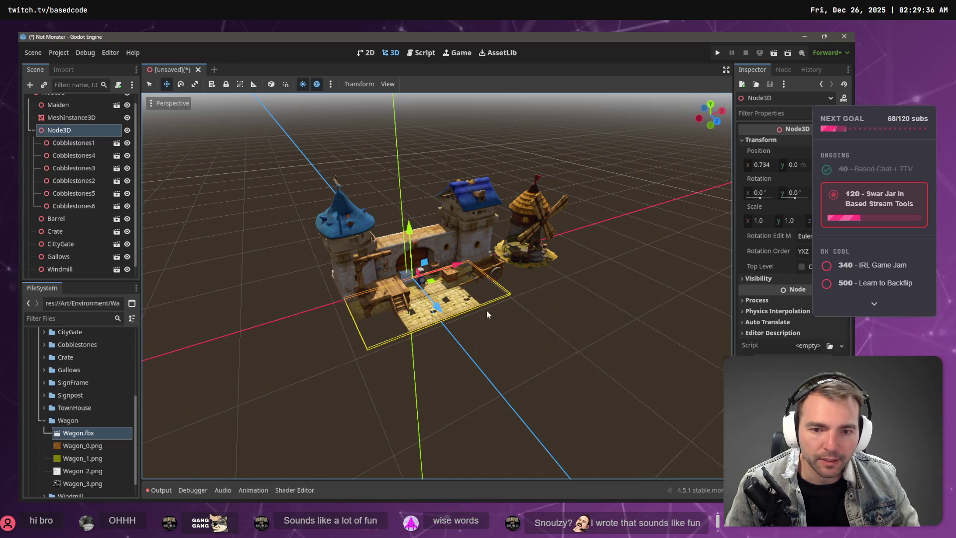
{"action": "scroll", "coordinate": [487, 303], "scroll_direction": "up", "scroll_amount": 5}
Lower the Crate slightly onto the cobblestone floor near the gate
{"action": "left_click", "coordinate": [635, 348]}
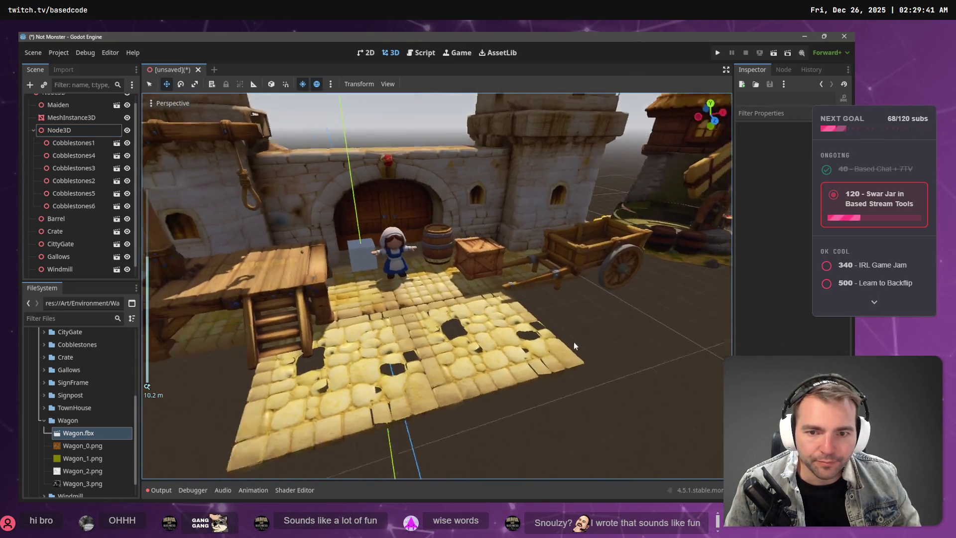
{"action": "mouse_move", "coordinate": [611, 366]}
{"action": "left_mouse_down"}
{"action": "mouse_move", "coordinate": [632, 364]}
{"action": "mouse_move", "coordinate": [661, 383]}
{"action": "mouse_move", "coordinate": [577, 353]}
{"action": "mouse_move", "coordinate": [544, 313]}
{"action": "mouse_move", "coordinate": [560, 318]}
{"action": "mouse_move", "coordinate": [471, 255]}
{"action": "left_mouse_up"}
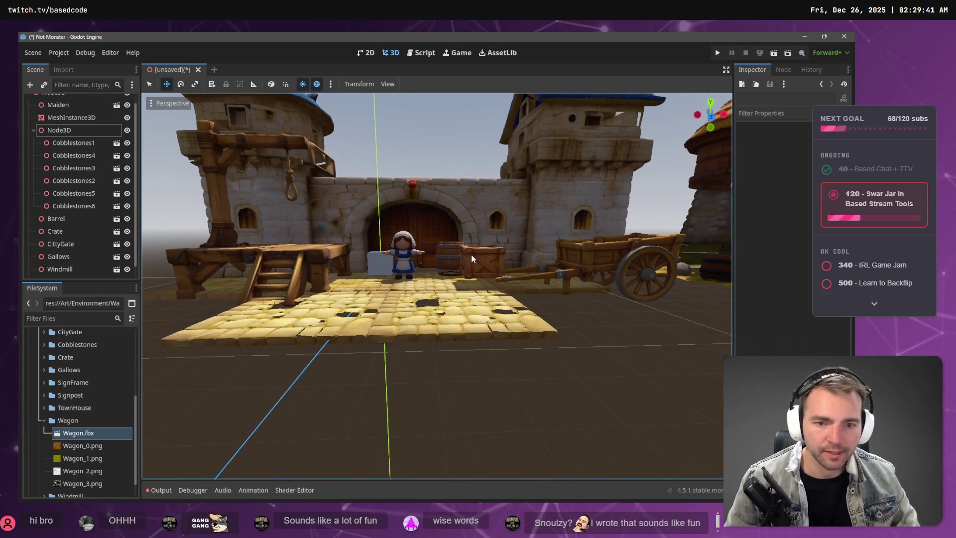
{"action": "left_click", "coordinate": [473, 255]}
{"action": "left_click", "coordinate": [481, 279]}
{"action": "scroll", "coordinate": [473, 249], "scroll_direction": "up", "scroll_amount": 5}
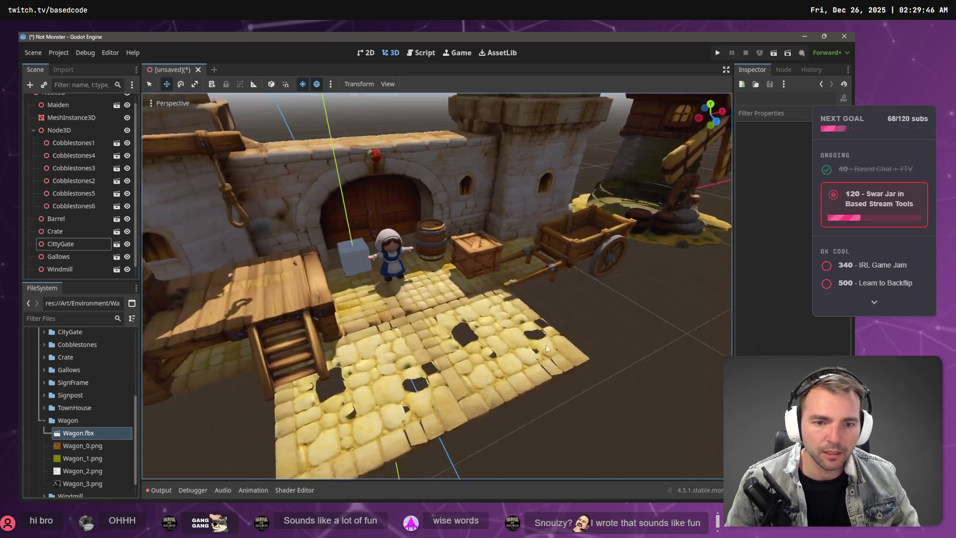
{"action": "left_click", "coordinate": [524, 182]}
{"action": "left_click", "coordinate": [535, 239]}
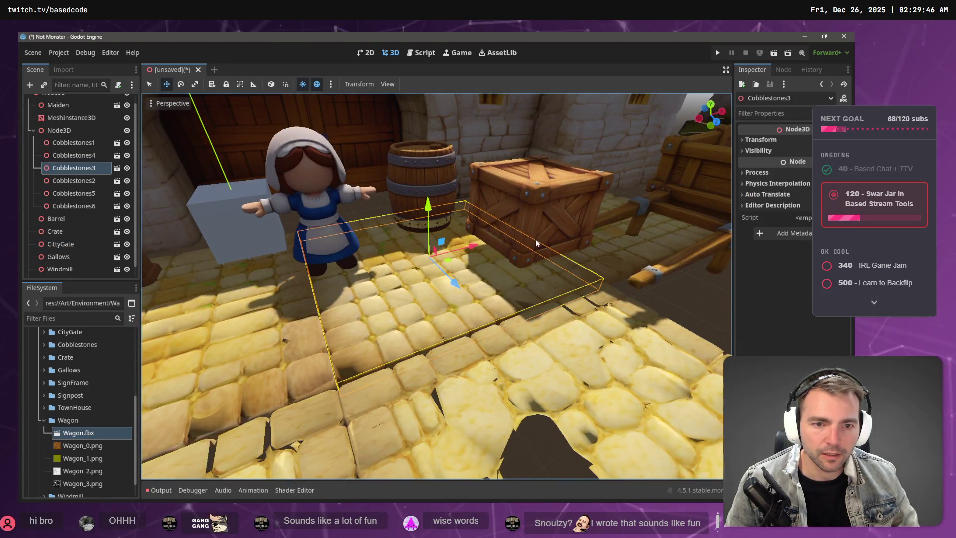
{"action": "mouse_move", "coordinate": [536, 239]}
{"action": "left_mouse_down"}
{"action": "mouse_move", "coordinate": [550, 235]}
{"action": "mouse_move", "coordinate": [493, 166]}
{"action": "mouse_move", "coordinate": [515, 177]}
{"action": "mouse_move", "coordinate": [479, 219]}
{"action": "mouse_move", "coordinate": [432, 208]}
{"action": "left_mouse_up"}
{"action": "left_click", "coordinate": [440, 228]}
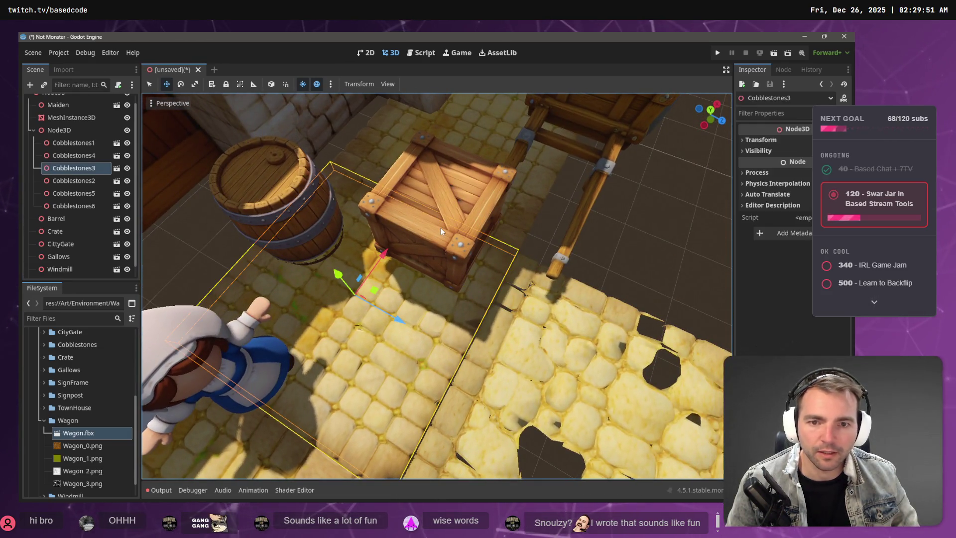
{"action": "left_click", "coordinate": [479, 177]}
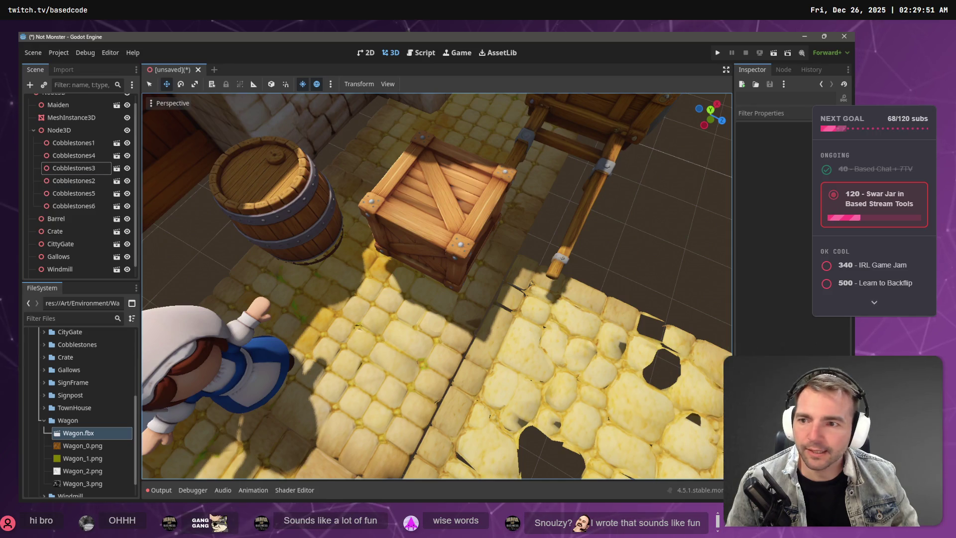
{"action": "left_click", "coordinate": [70, 230]}
{"action": "mouse_move", "coordinate": [444, 184]}
{"action": "left_mouse_down"}
{"action": "mouse_move", "coordinate": [539, 293]}
{"action": "mouse_move", "coordinate": [486, 200]}
{"action": "mouse_move", "coordinate": [480, 208]}
{"action": "mouse_move", "coordinate": [471, 199]}
{"action": "left_mouse_up"}
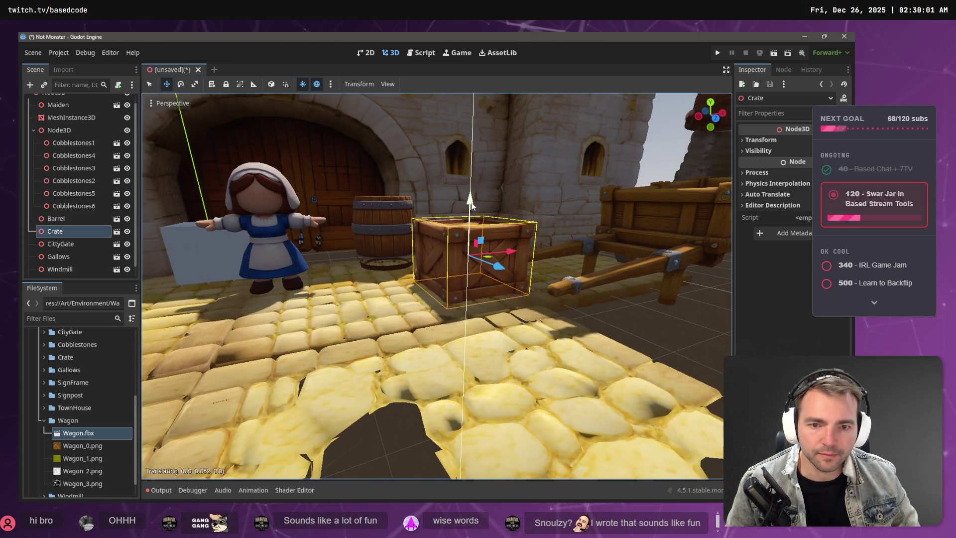
Collapse the Wagon asset folder and expand the TownHouse folder
{"action": "scroll", "coordinate": [531, 254], "scroll_direction": "down", "scroll_amount": 5}
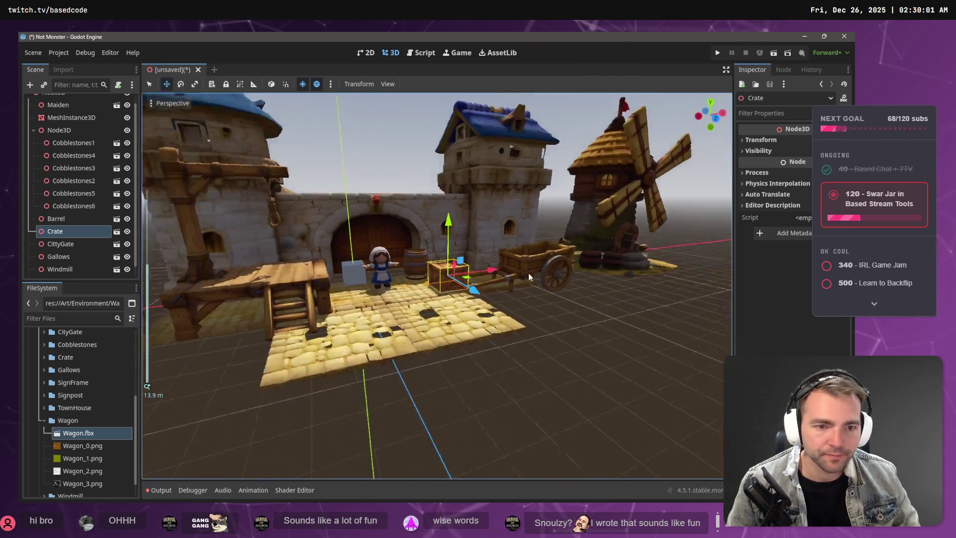
{"action": "left_click_drag", "start_coordinate": [527, 273], "coordinate": [575, 295]}
{"action": "scroll", "coordinate": [43, 435], "scroll_direction": "down", "scroll_amount": 1}
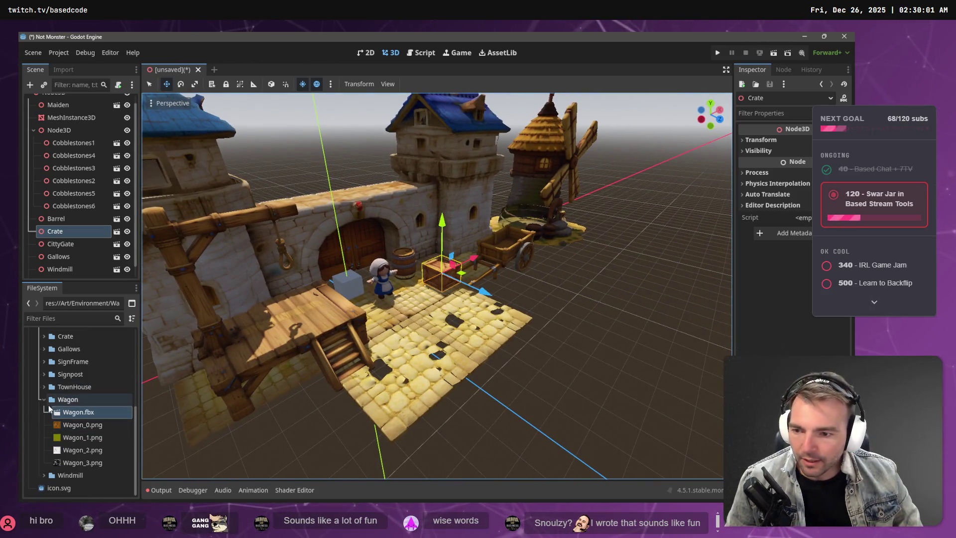
{"action": "left_click", "coordinate": [43, 399]}
{"action": "left_click", "coordinate": [43, 449]}
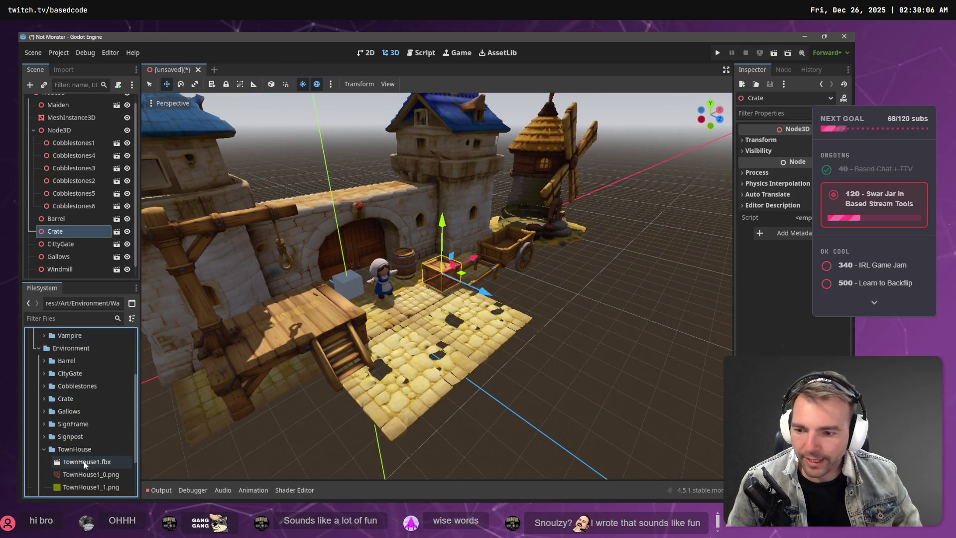
Place TownHouse1 in the scene and reimport TownHouse1.fbx at root scale 6.0
{"action": "left_click_drag", "start_coordinate": [85, 465], "coordinate": [562, 348]}
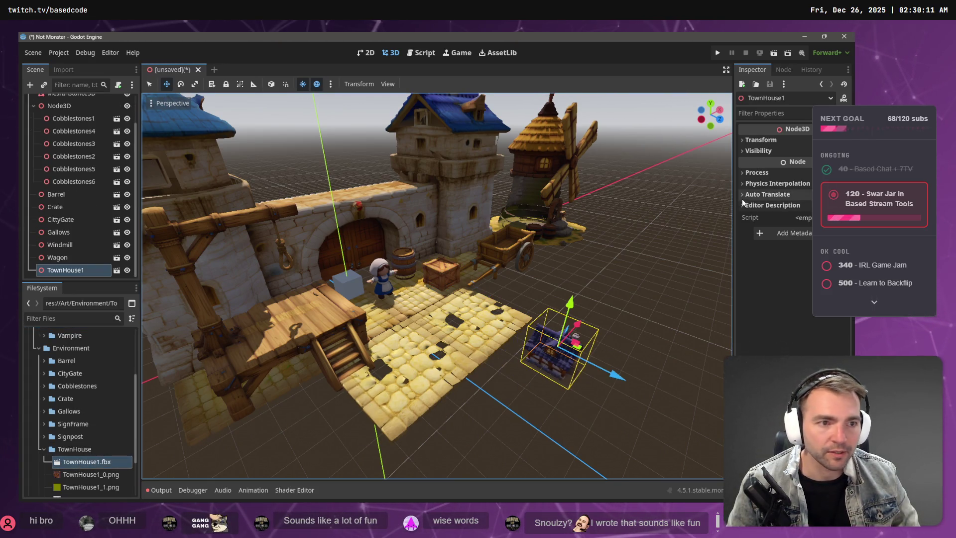
{"action": "left_click", "coordinate": [776, 140]}
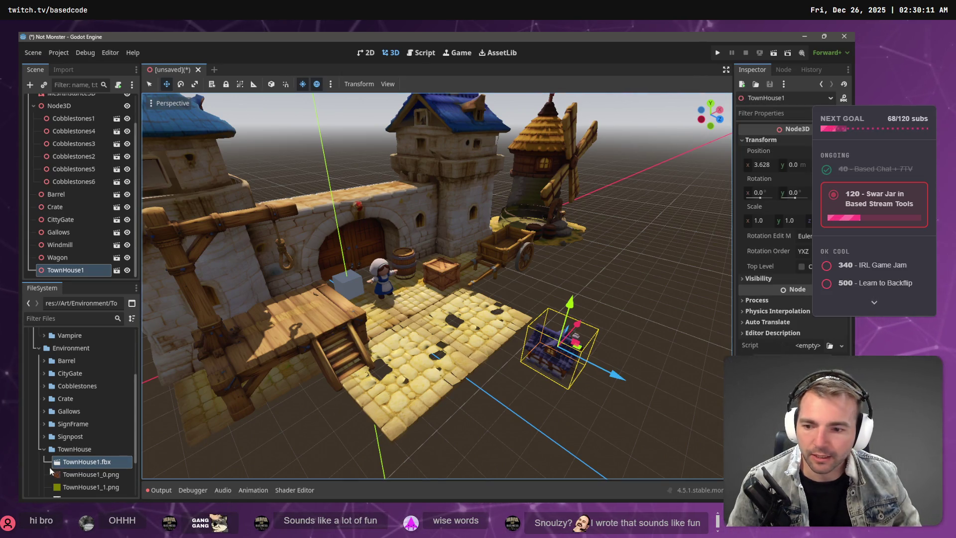
{"action": "double_click", "coordinate": [67, 463]}
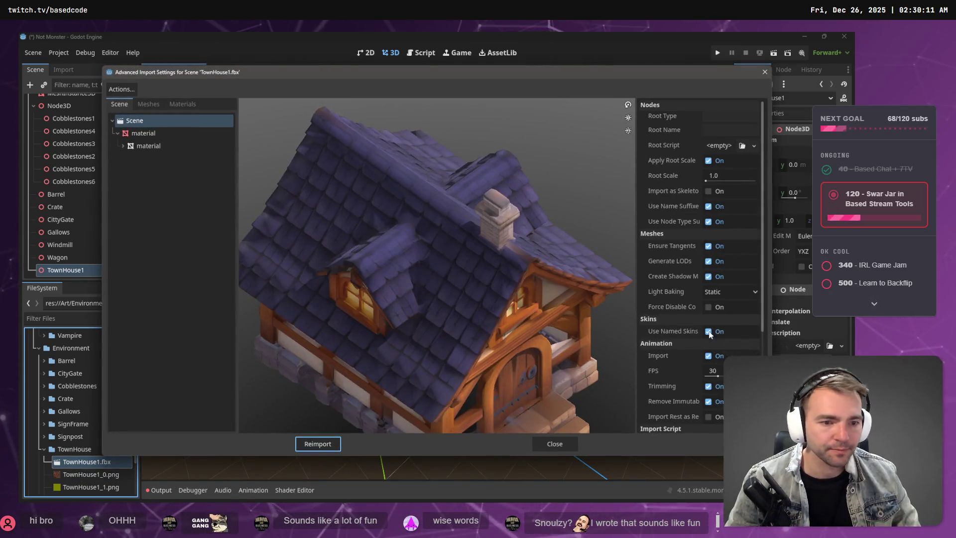
{"action": "left_click", "coordinate": [720, 177]}
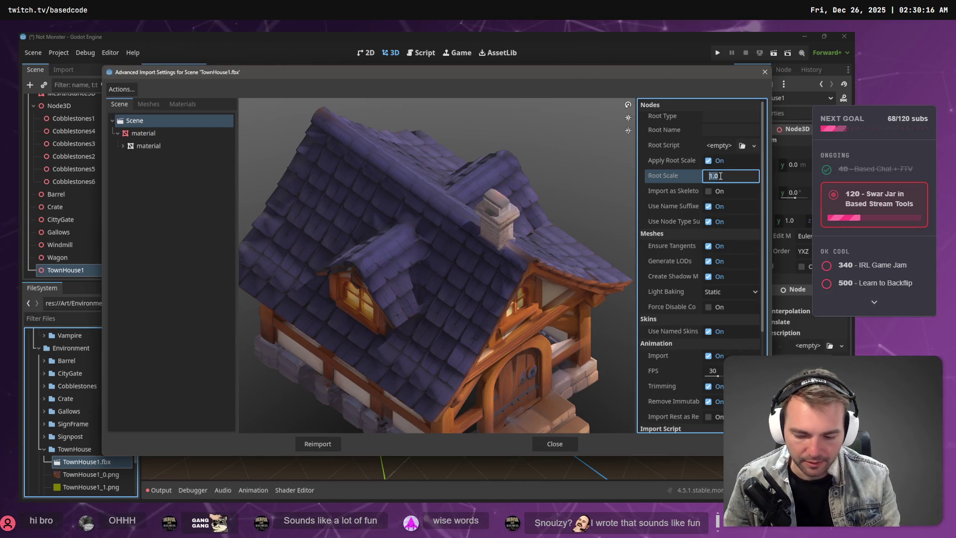
{"action": "type", "text": "6.0"}
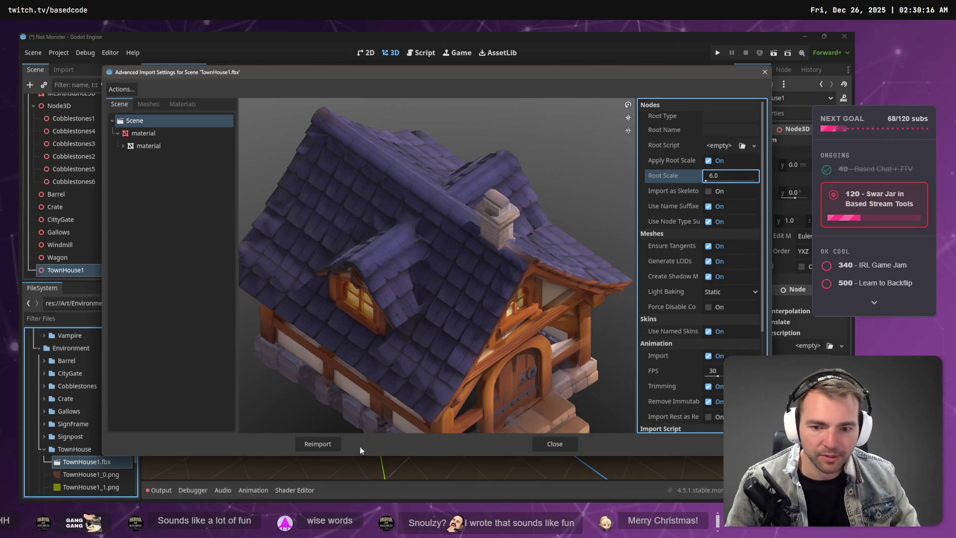
{"action": "left_click", "coordinate": [332, 444]}
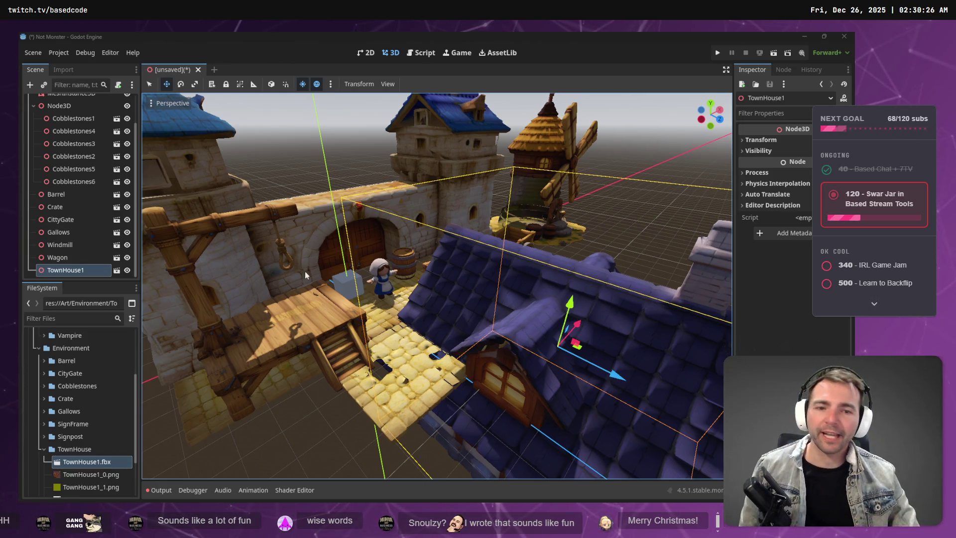
{"action": "scroll", "coordinate": [435, 276], "scroll_direction": "down", "scroll_amount": 5}
{"action": "scroll", "coordinate": [429, 267], "scroll_direction": "up", "scroll_amount": 3}
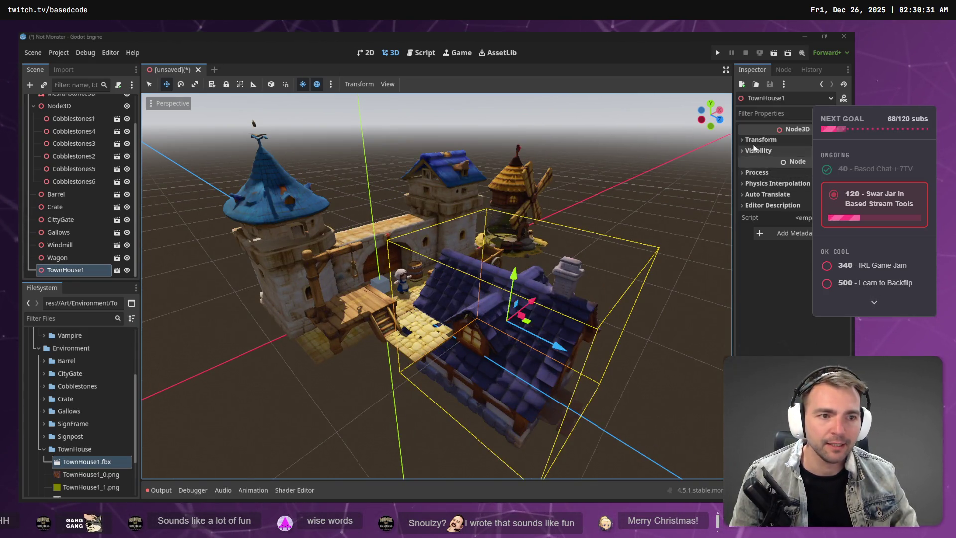
Reimport TownHouse1 at root scale 4.0 and lift it above the ground
{"action": "double_click", "coordinate": [75, 461]}
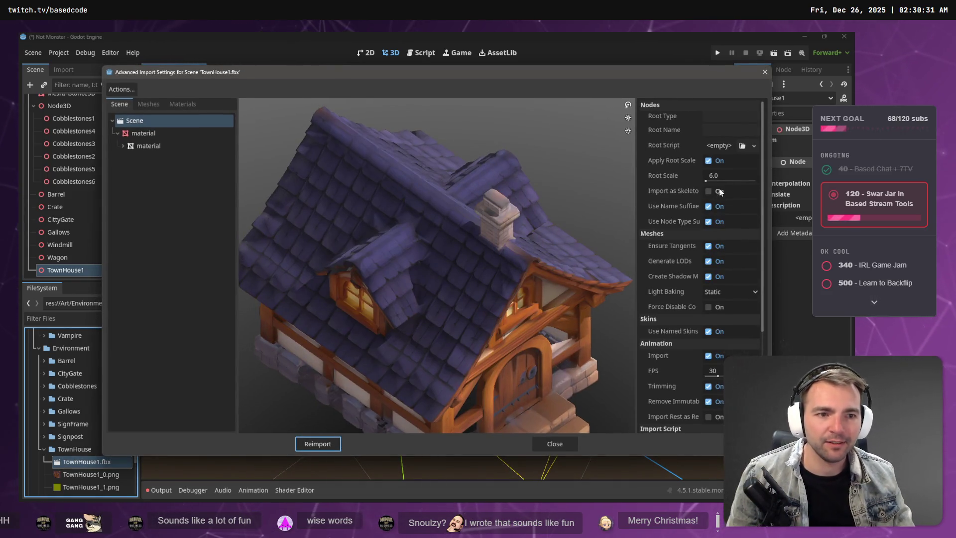
{"action": "left_click", "coordinate": [725, 172]}
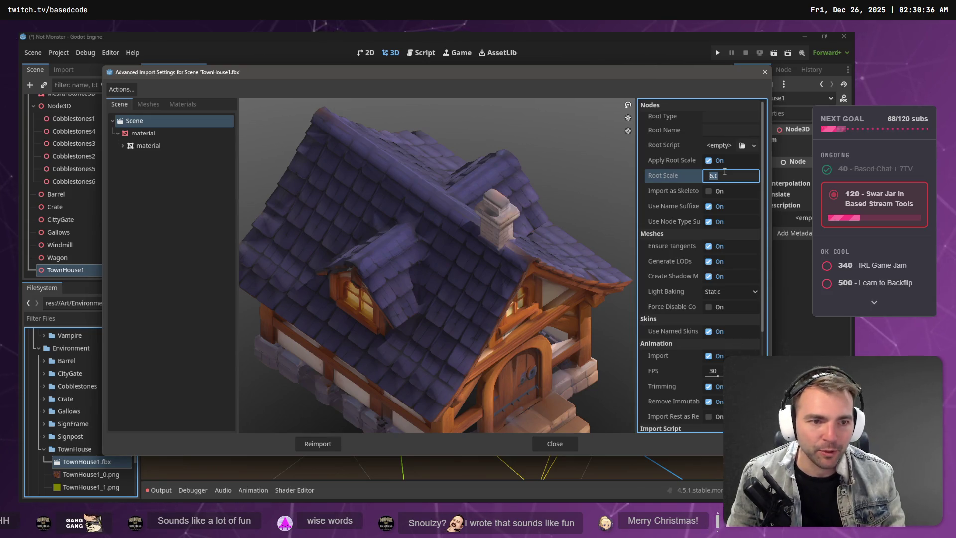
{"action": "type", "text": "4"}
{"action": "left_click", "coordinate": [318, 443]}
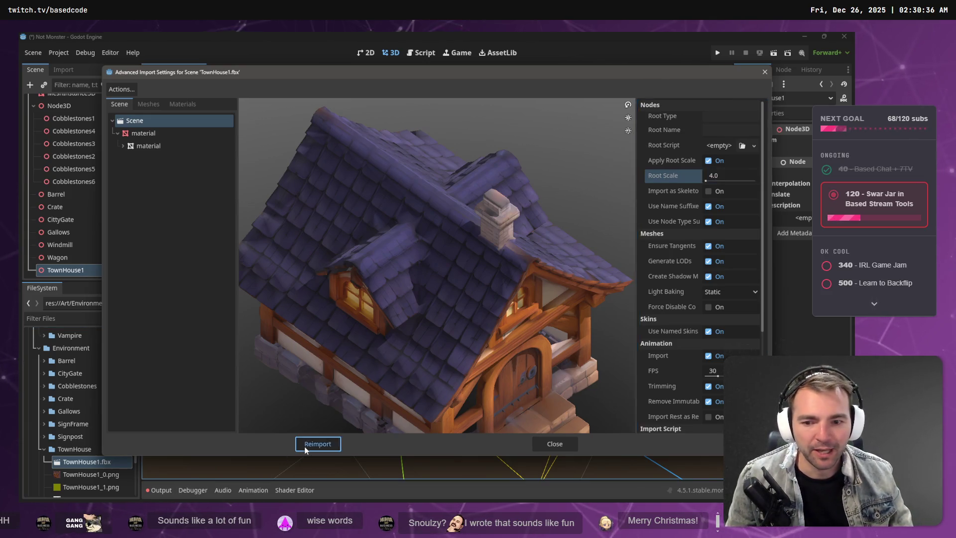
{"action": "mouse_move", "coordinate": [503, 280]}
{"action": "left_mouse_down"}
{"action": "mouse_move", "coordinate": [525, 211]}
{"action": "mouse_move", "coordinate": [414, 303]}
{"action": "mouse_move", "coordinate": [667, 279]}
{"action": "mouse_move", "coordinate": [589, 271]}
{"action": "left_mouse_up"}
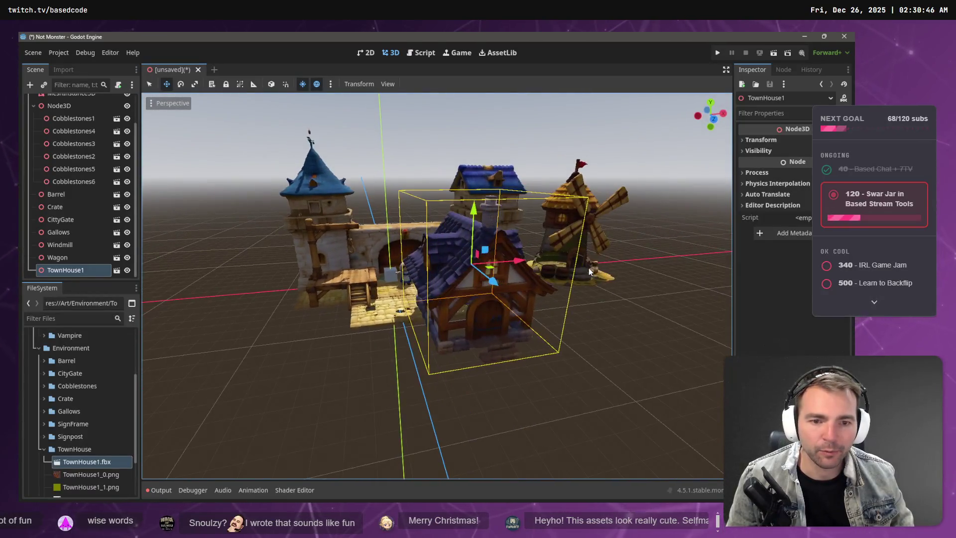
Reimport TownHouse1 at root scale 5.0, then select the Windmill
{"action": "double_click", "coordinate": [64, 462]}
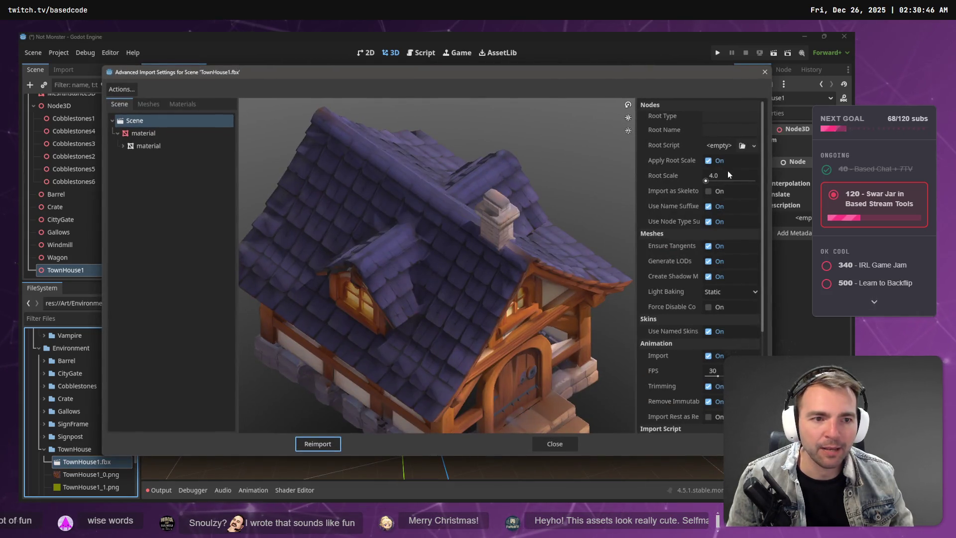
{"action": "left_click", "coordinate": [728, 172]}
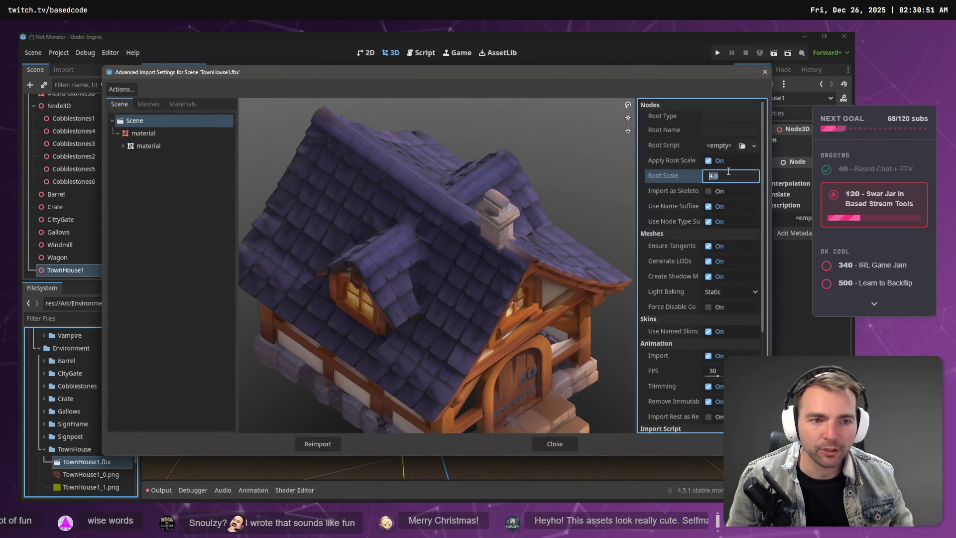
{"action": "left_click", "coordinate": [317, 443]}
{"action": "mouse_move", "coordinate": [479, 319]}
{"action": "left_mouse_down"}
{"action": "mouse_move", "coordinate": [500, 330]}
{"action": "mouse_move", "coordinate": [518, 368]}
{"action": "mouse_move", "coordinate": [409, 399]}
{"action": "mouse_move", "coordinate": [459, 370]}
{"action": "left_mouse_up"}
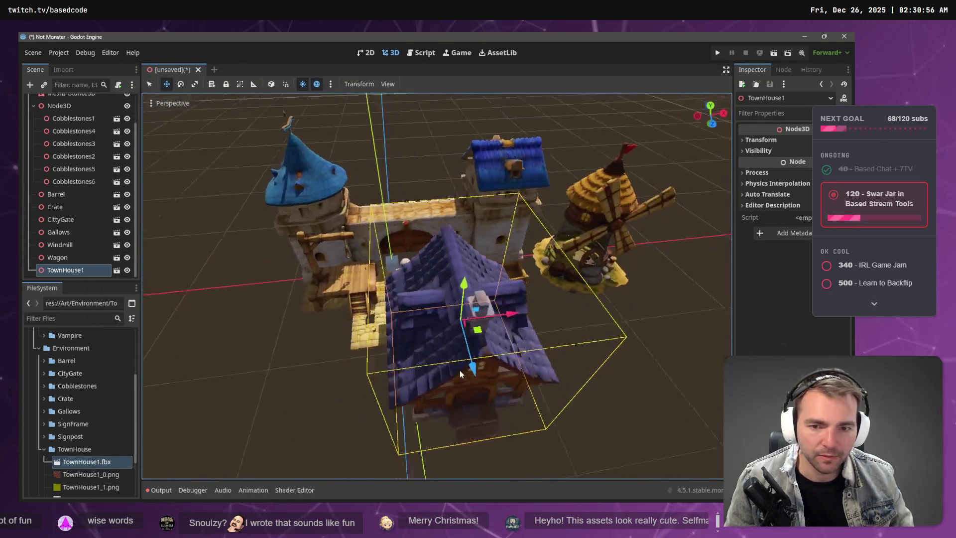
{"action": "scroll", "coordinate": [423, 338], "scroll_direction": "down", "scroll_amount": 5}
{"action": "mouse_move", "coordinate": [399, 328]}
{"action": "left_mouse_down"}
{"action": "mouse_move", "coordinate": [381, 294]}
{"action": "mouse_move", "coordinate": [394, 278]}
{"action": "mouse_move", "coordinate": [433, 283]}
{"action": "mouse_move", "coordinate": [405, 288]}
{"action": "mouse_move", "coordinate": [625, 282]}
{"action": "mouse_move", "coordinate": [529, 276]}
{"action": "left_mouse_up"}
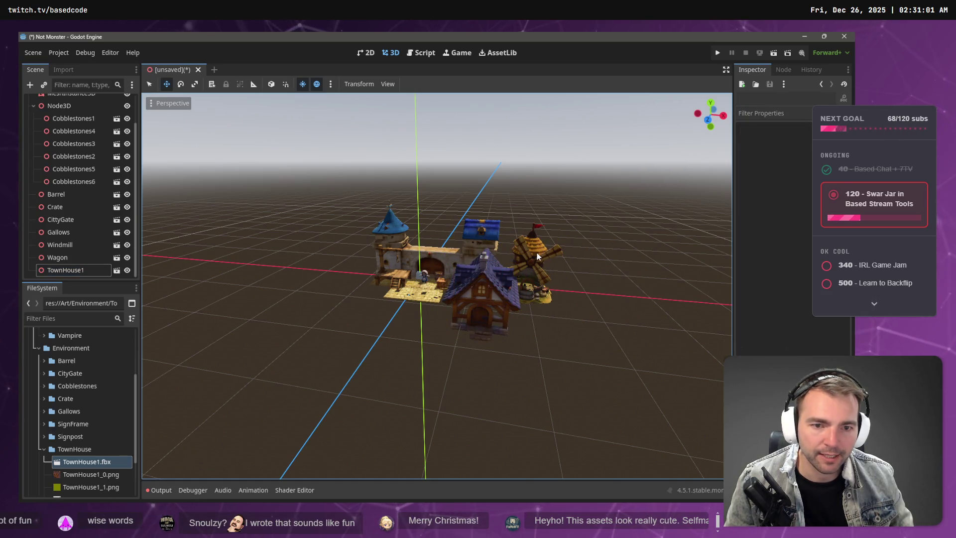
{"action": "left_click", "coordinate": [546, 288]}
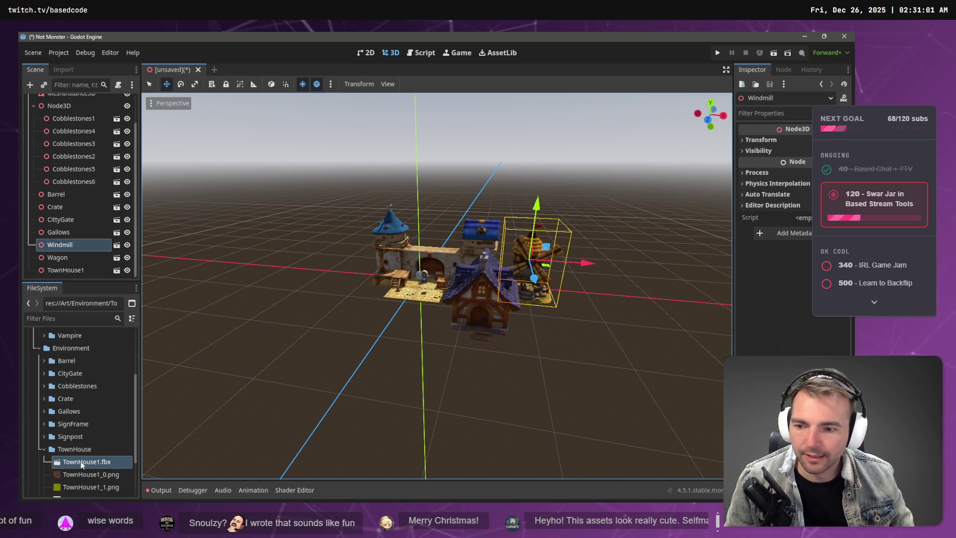
Try opening the Windmill node in the editor, cancel the warning, and expand the Windmill folder
{"action": "right_click", "coordinate": [78, 248]}
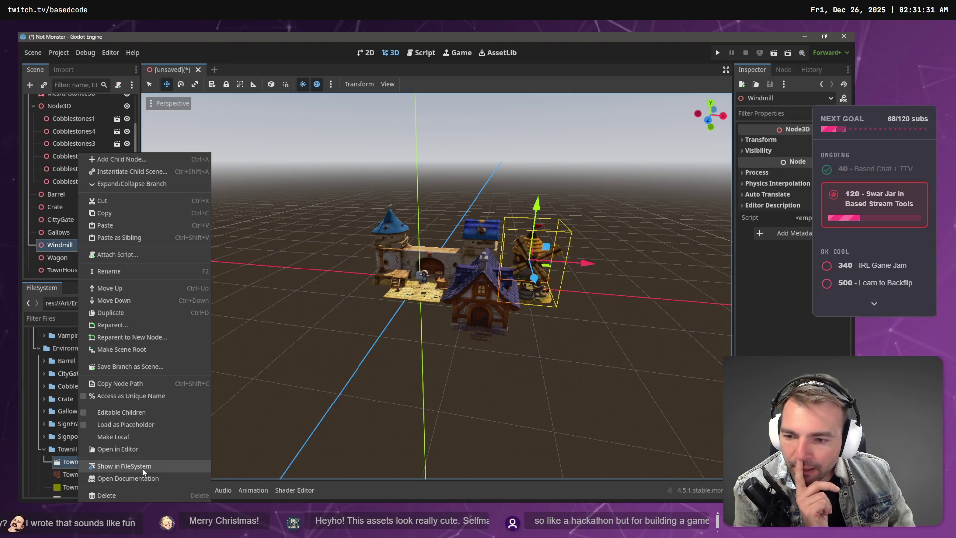
{"action": "left_click", "coordinate": [144, 449]}
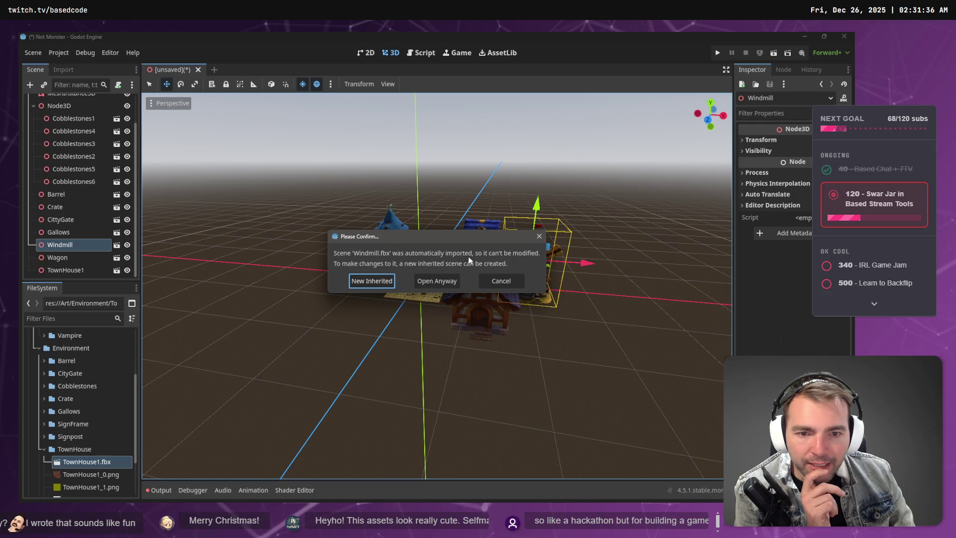
{"action": "left_click", "coordinate": [507, 281]}
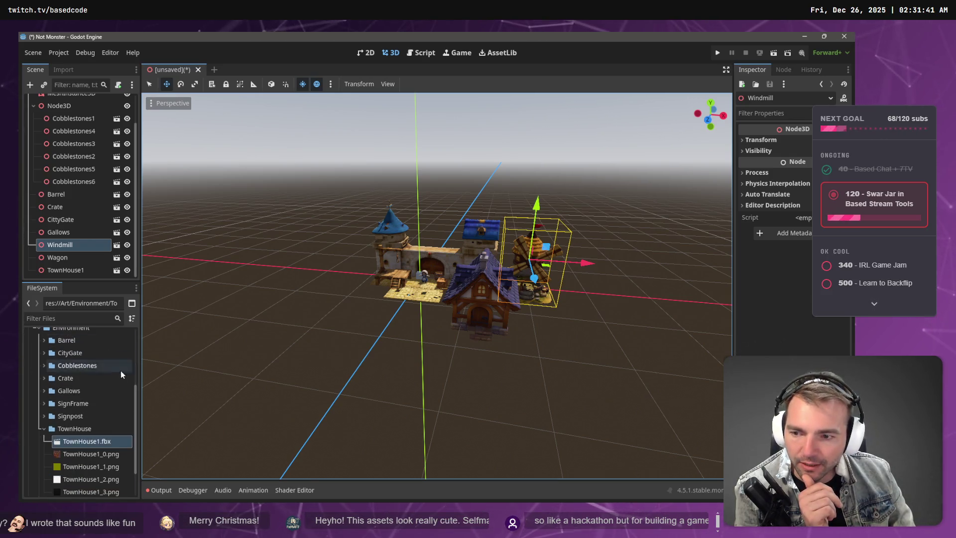
{"action": "scroll", "coordinate": [48, 472], "scroll_direction": "down", "scroll_amount": 3}
{"action": "left_click", "coordinate": [44, 474]}
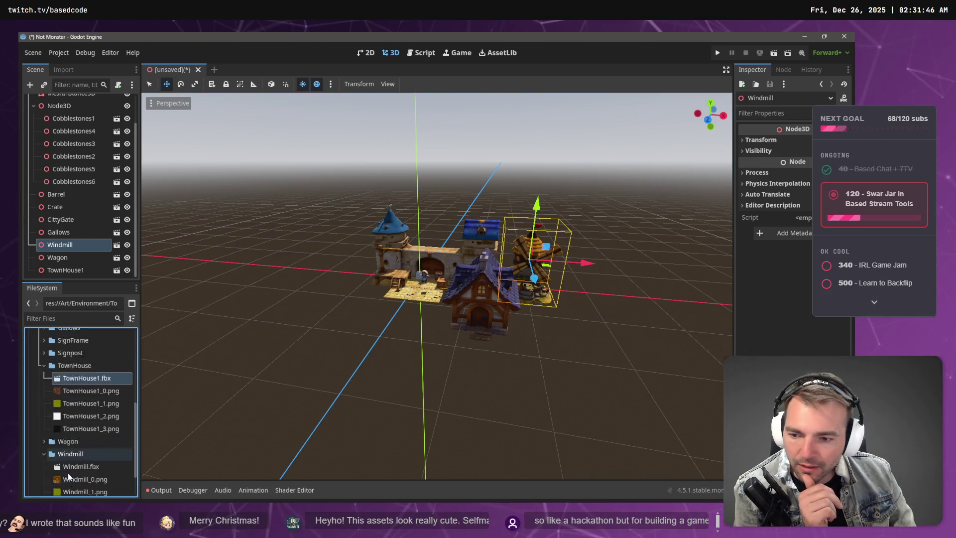
{"action": "scroll", "coordinate": [55, 448], "scroll_direction": "down", "scroll_amount": 3}
Reimport Windmill.fbx at root scale 7.0 and lift the windmill above the ground
{"action": "double_click", "coordinate": [79, 423]}
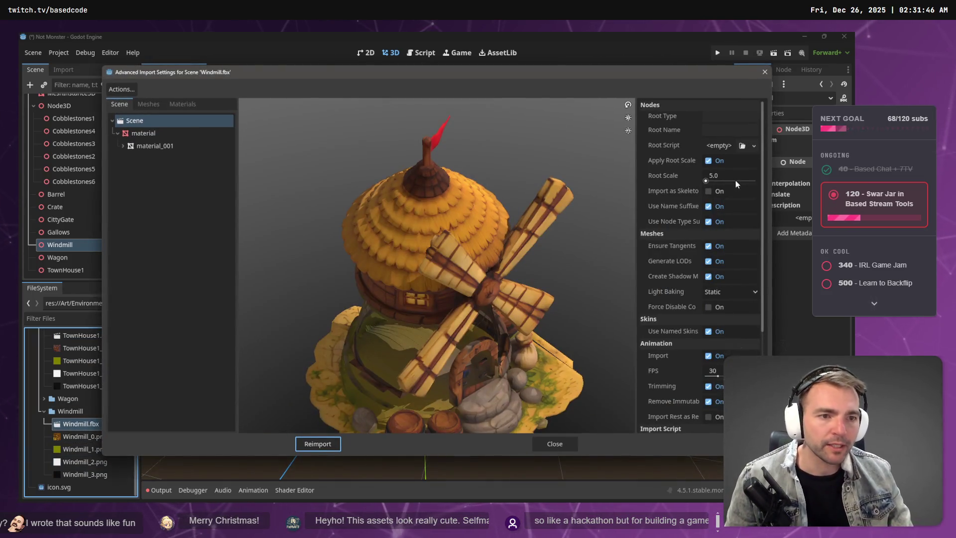
{"action": "left_click", "coordinate": [718, 175]}
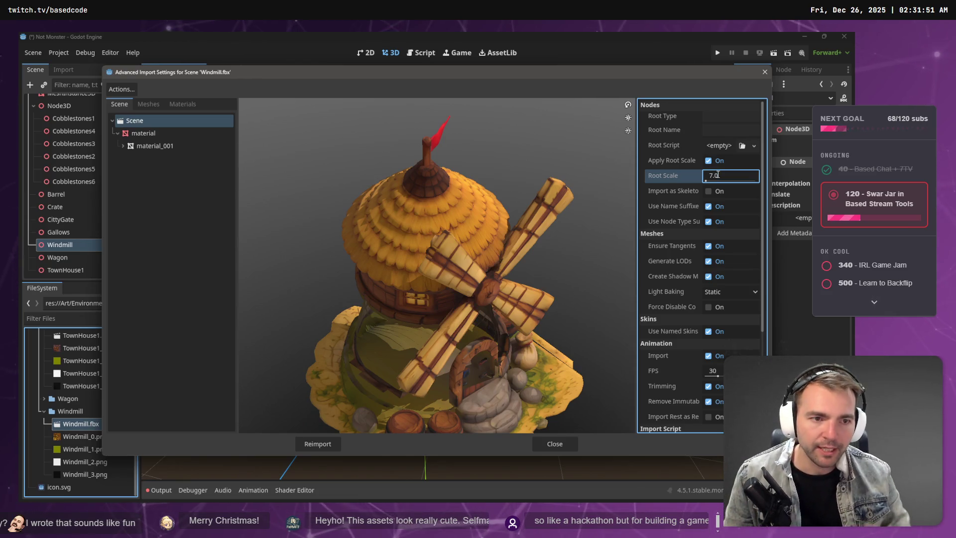
{"action": "left_click", "coordinate": [318, 444]}
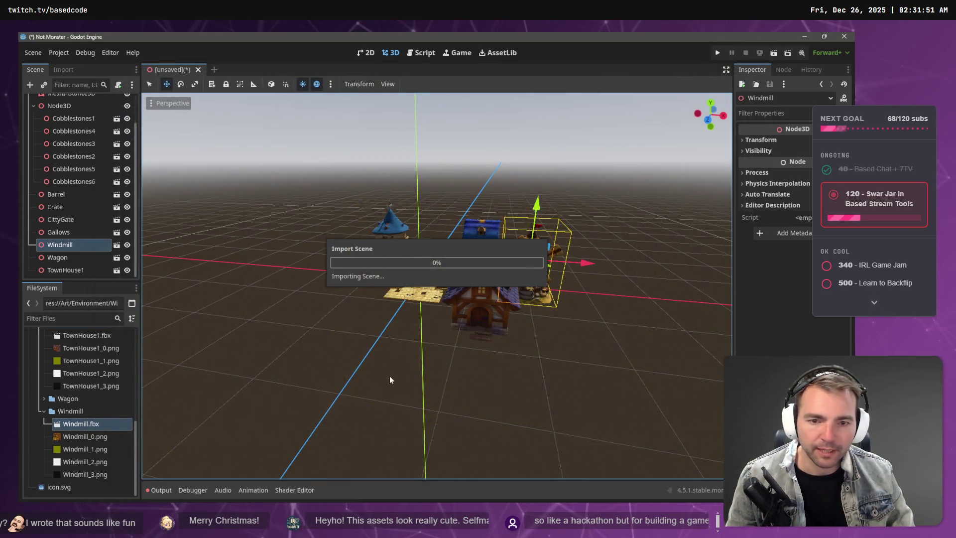
{"action": "left_click_drag", "start_coordinate": [534, 212], "coordinate": [535, 189]}
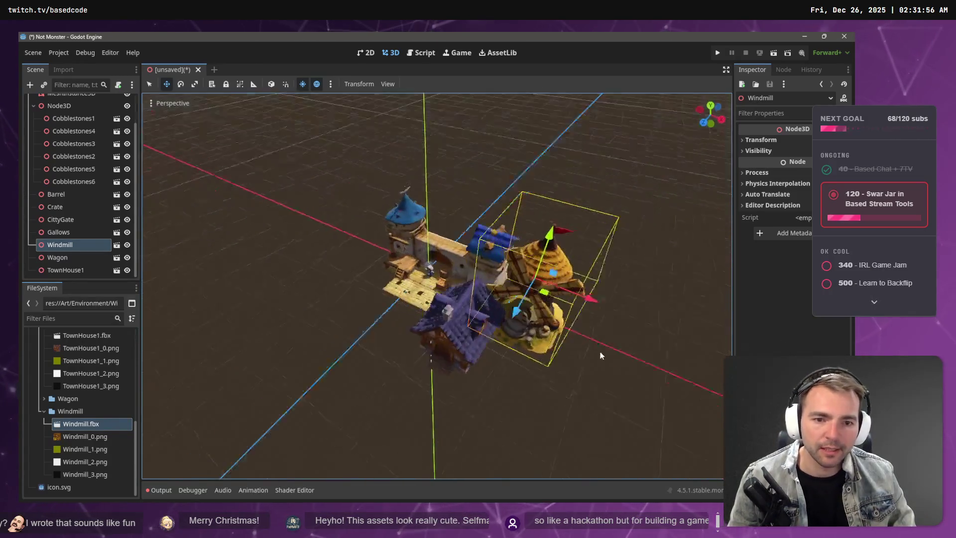
Place the windmill right of the castle and TownHouse1 to its left
{"action": "mouse_move", "coordinate": [581, 283]}
{"action": "left_mouse_down"}
{"action": "mouse_move", "coordinate": [514, 234]}
{"action": "mouse_move", "coordinate": [328, 197]}
{"action": "mouse_move", "coordinate": [594, 268]}
{"action": "mouse_move", "coordinate": [614, 300]}
{"action": "mouse_move", "coordinate": [638, 304]}
{"action": "mouse_move", "coordinate": [516, 277]}
{"action": "left_mouse_up"}
{"action": "left_click", "coordinate": [517, 277]}
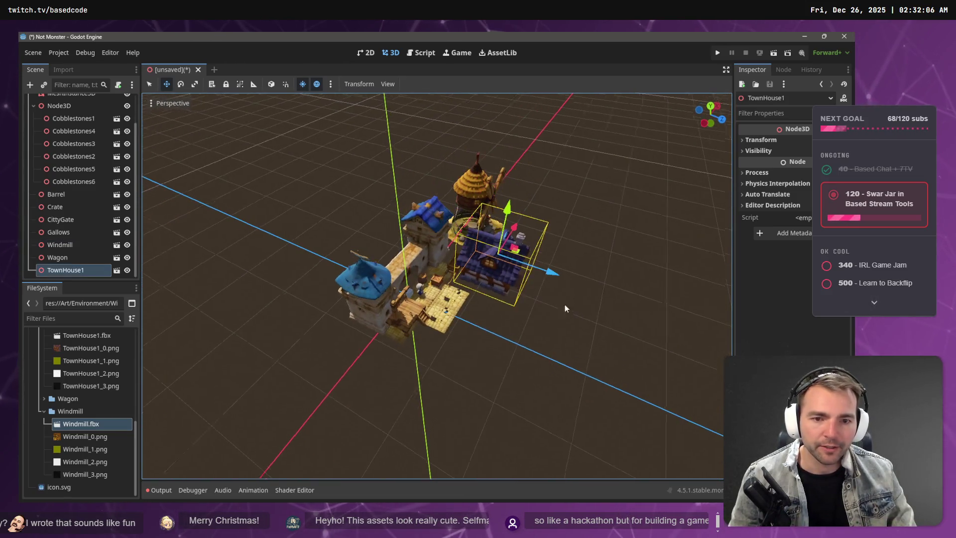
{"action": "mouse_move", "coordinate": [564, 303]}
{"action": "left_mouse_down"}
{"action": "mouse_move", "coordinate": [469, 282]}
{"action": "mouse_move", "coordinate": [512, 279]}
{"action": "mouse_move", "coordinate": [548, 295]}
{"action": "mouse_move", "coordinate": [358, 295]}
{"action": "mouse_move", "coordinate": [371, 297]}
{"action": "left_mouse_up"}
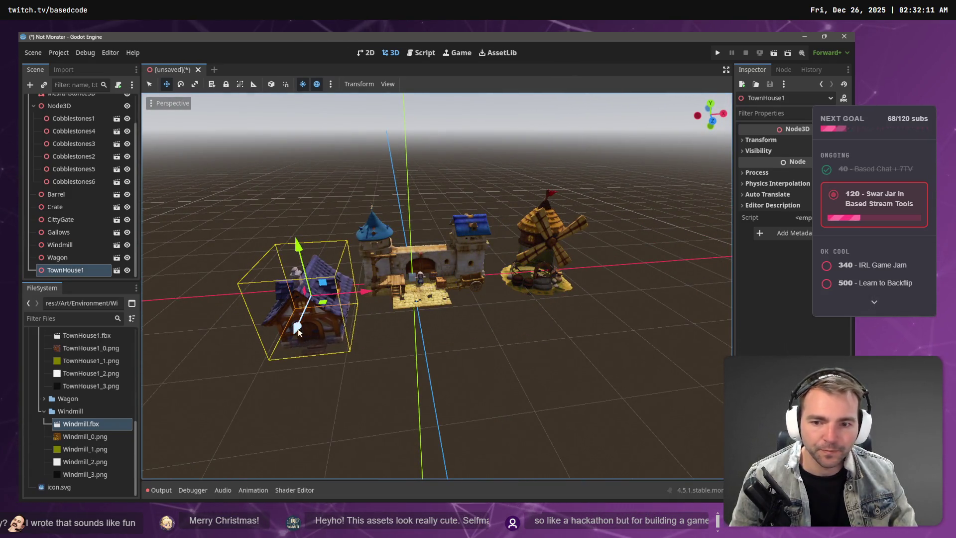
{"action": "left_click", "coordinate": [459, 319]}
{"action": "scroll", "coordinate": [452, 309], "scroll_direction": "up", "scroll_amount": 5}
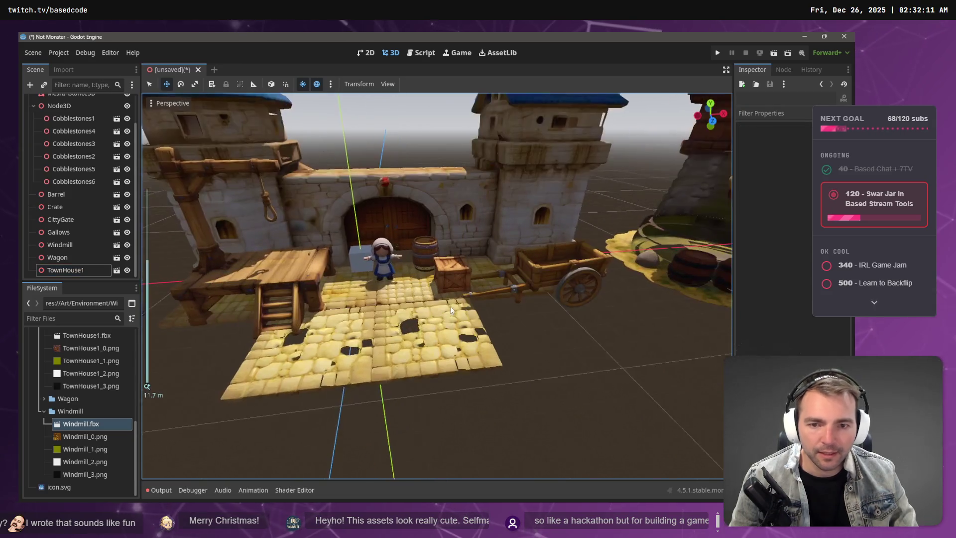
{"action": "scroll", "coordinate": [452, 309], "scroll_direction": "down", "scroll_amount": 5}
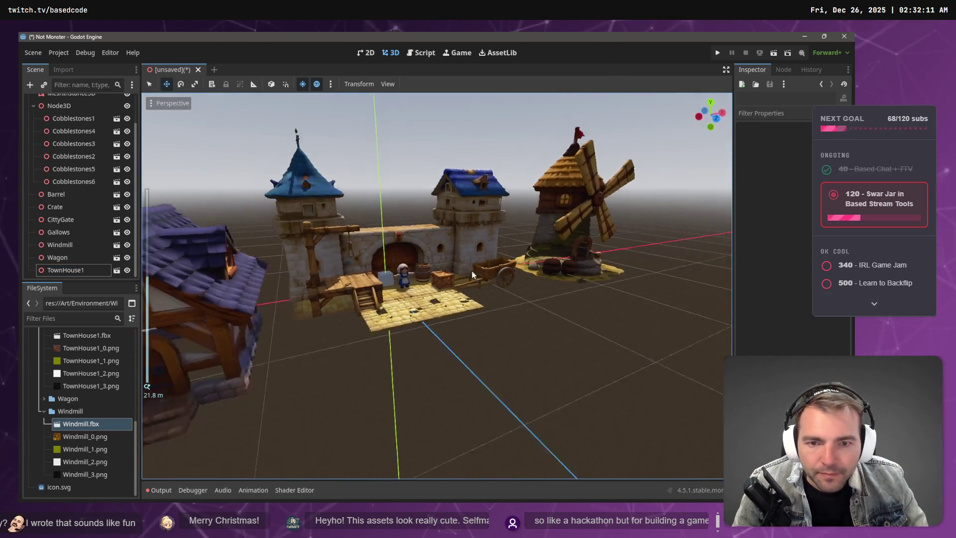
{"action": "mouse_move", "coordinate": [472, 273]}
{"action": "left_mouse_down"}
{"action": "mouse_move", "coordinate": [393, 276]}
{"action": "mouse_move", "coordinate": [477, 297]}
{"action": "left_mouse_up"}
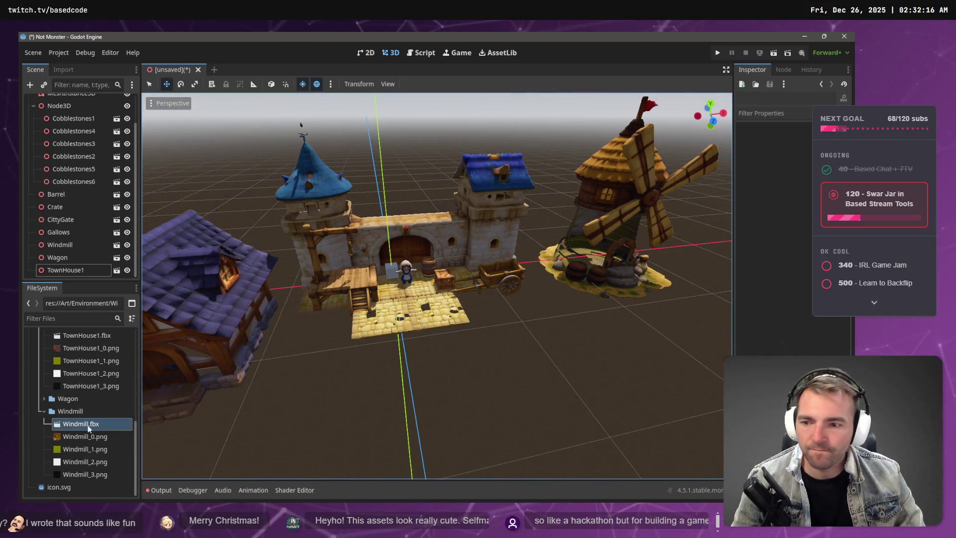
Drag Signpost.fbx into the town scene and open its Advanced Import Settings
{"action": "left_click", "coordinate": [44, 411]}
{"action": "left_click", "coordinate": [44, 386]}
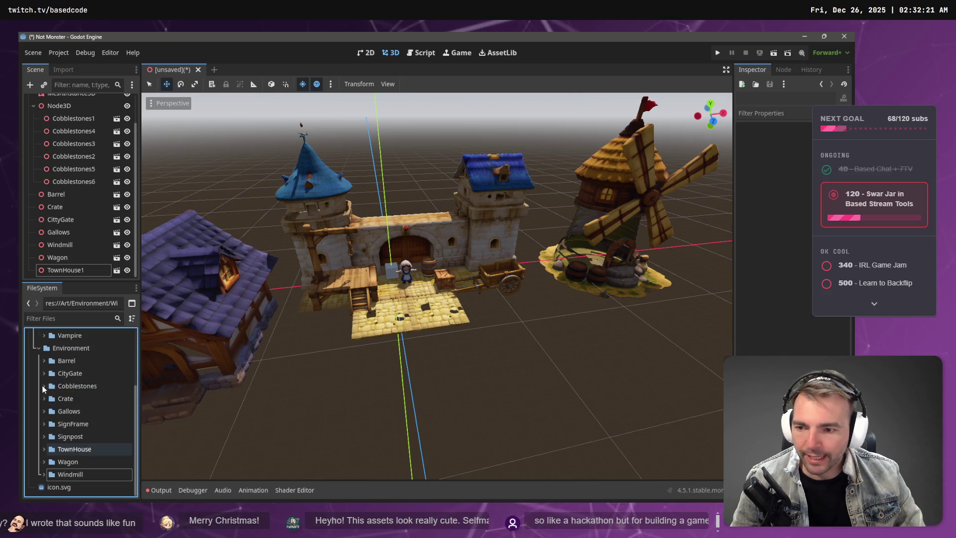
{"action": "left_click", "coordinate": [43, 436]}
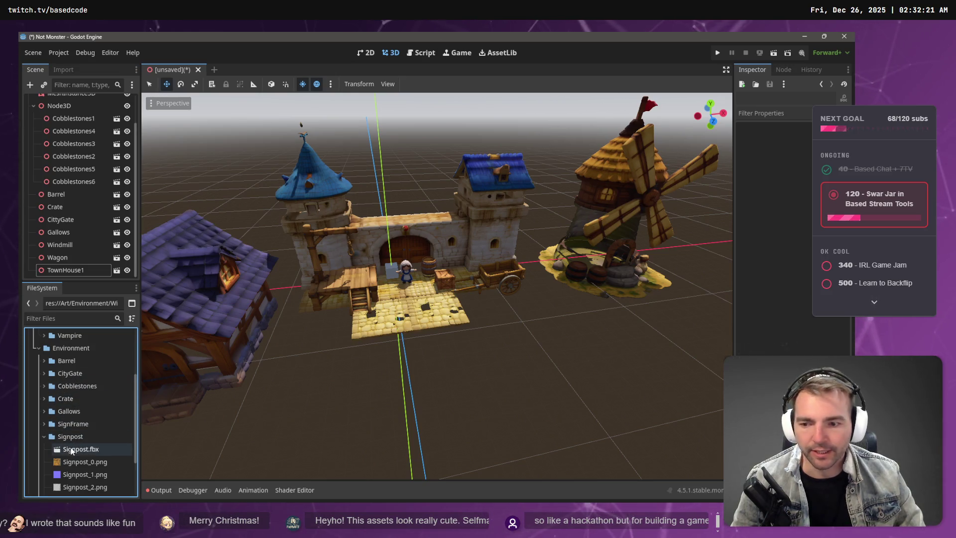
{"action": "scroll", "coordinate": [72, 450], "scroll_direction": "down", "scroll_amount": 3}
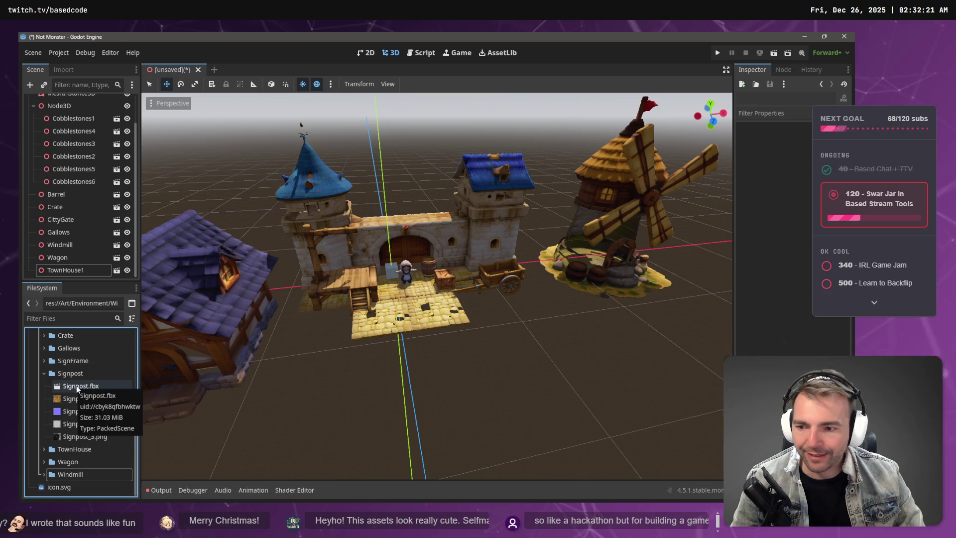
{"action": "left_click_drag", "start_coordinate": [77, 388], "coordinate": [369, 337]}
{"action": "left_click_drag", "start_coordinate": [414, 298], "coordinate": [417, 297]}
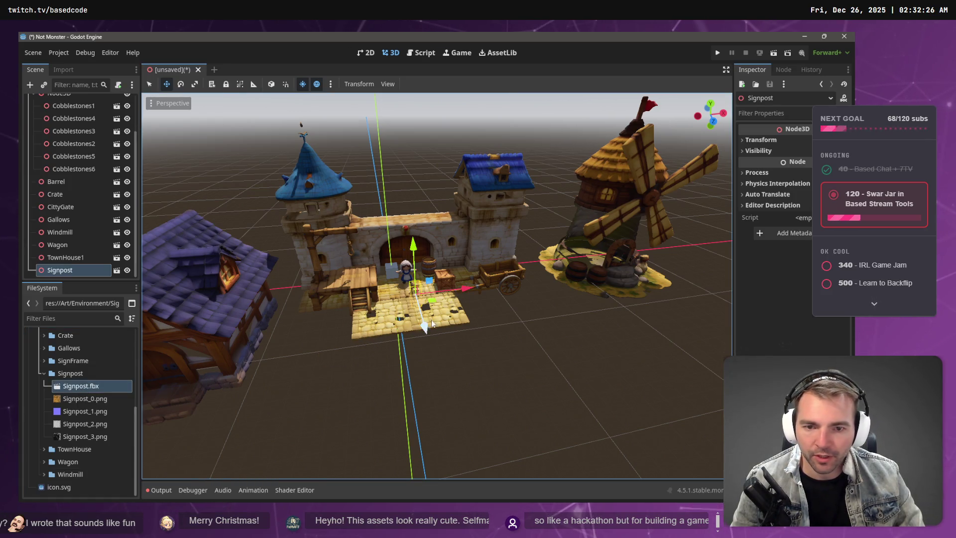
{"action": "scroll", "coordinate": [408, 289], "scroll_direction": "up", "scroll_amount": 5}
{"action": "double_click", "coordinate": [86, 386]}
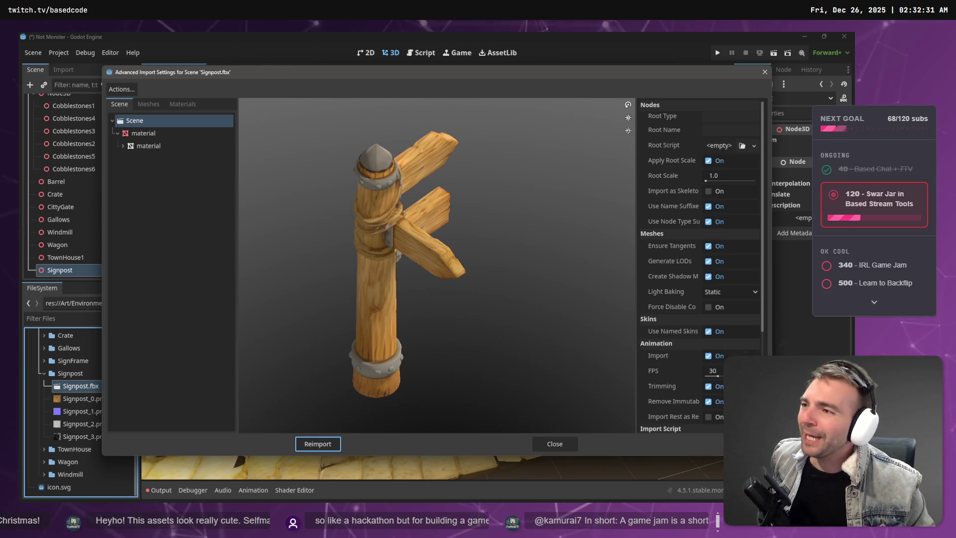
Reimport the signpost at root scale 2.0
{"action": "left_click", "coordinate": [730, 178]}
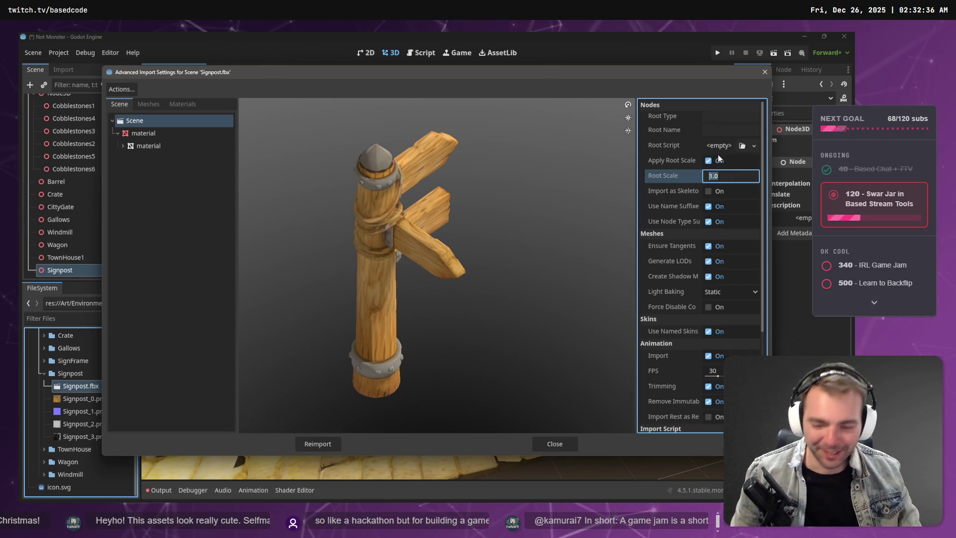
{"action": "type", "text": "2"}
{"action": "key", "text": "Return"}
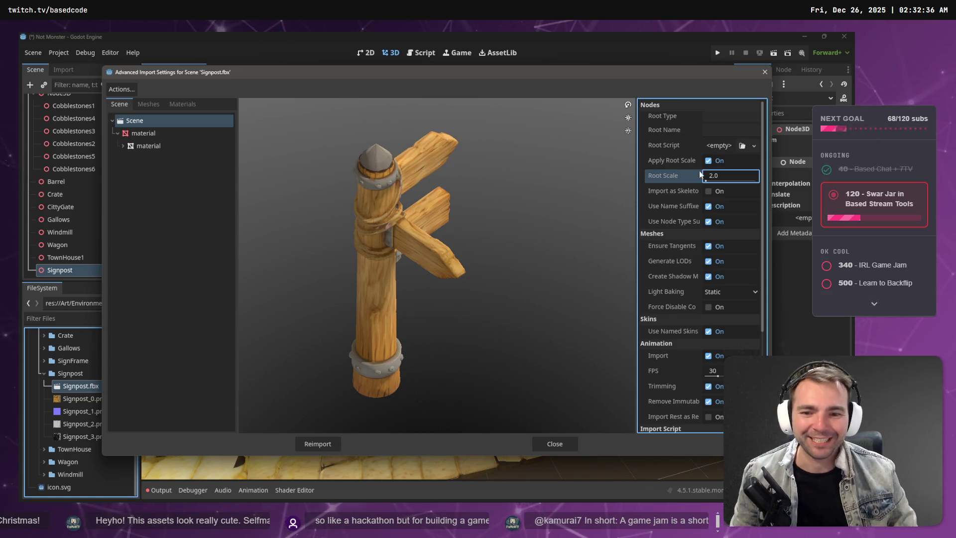
{"action": "left_click", "coordinate": [331, 441]}
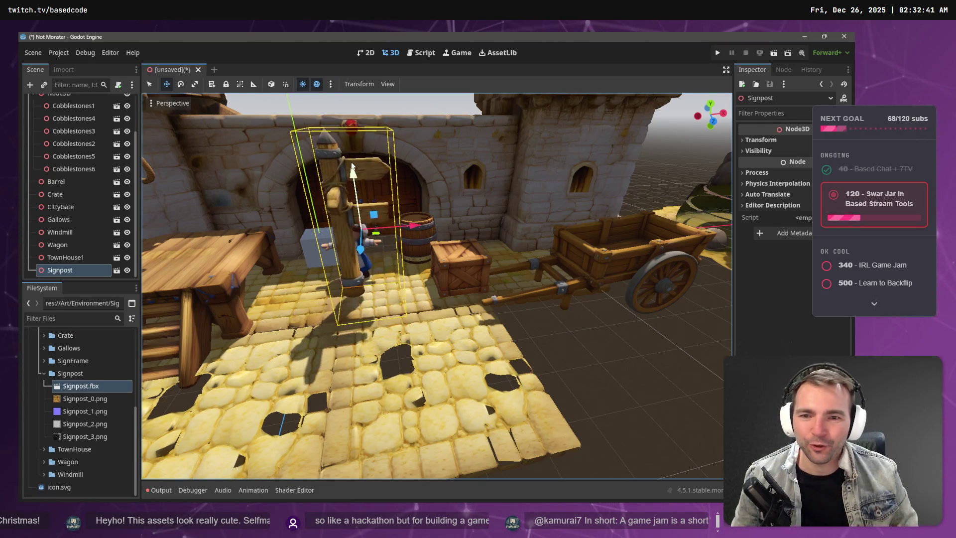
{"action": "scroll", "coordinate": [350, 241], "scroll_direction": "down", "scroll_amount": 6}
{"action": "left_click_drag", "start_coordinate": [350, 241], "coordinate": [448, 204]}
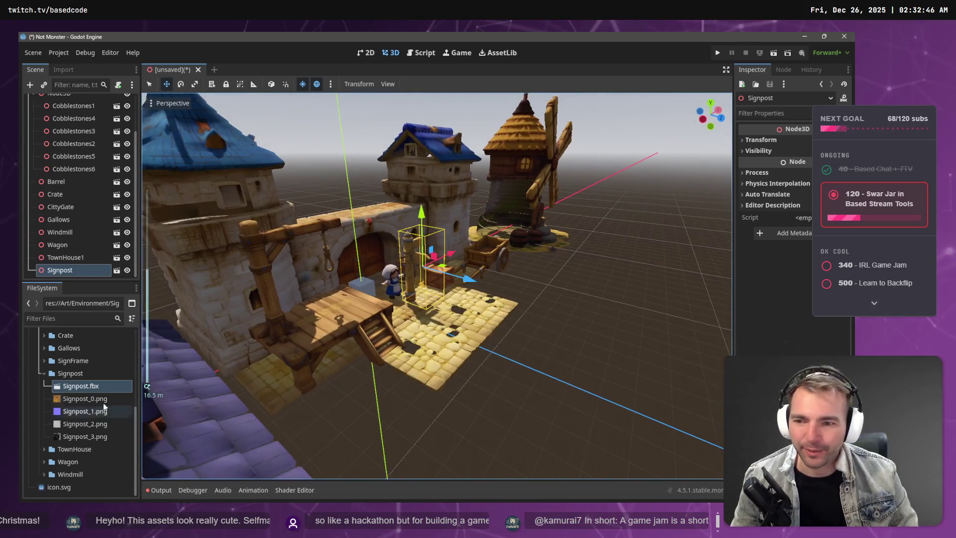
Reimport the signpost at root scale 1.5 instead
{"action": "double_click", "coordinate": [81, 385]}
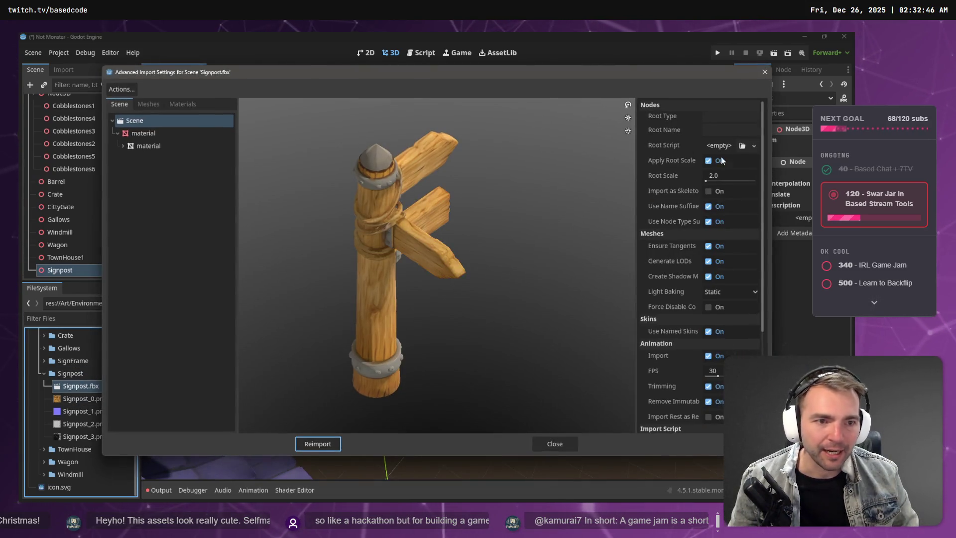
{"action": "left_click", "coordinate": [724, 174]}
{"action": "type", "text": "1.5"}
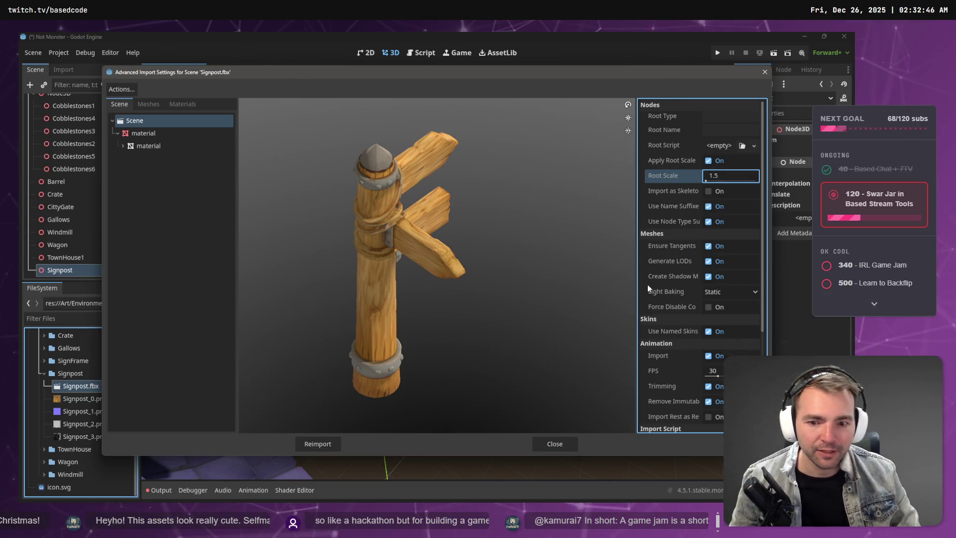
{"action": "left_click", "coordinate": [317, 443]}
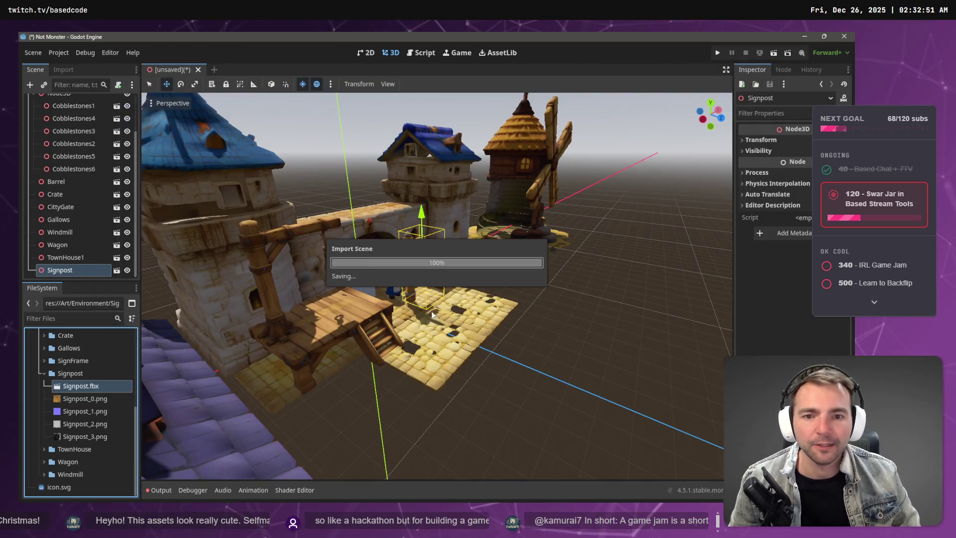
{"action": "scroll", "coordinate": [476, 255], "scroll_direction": "down", "scroll_amount": 5}
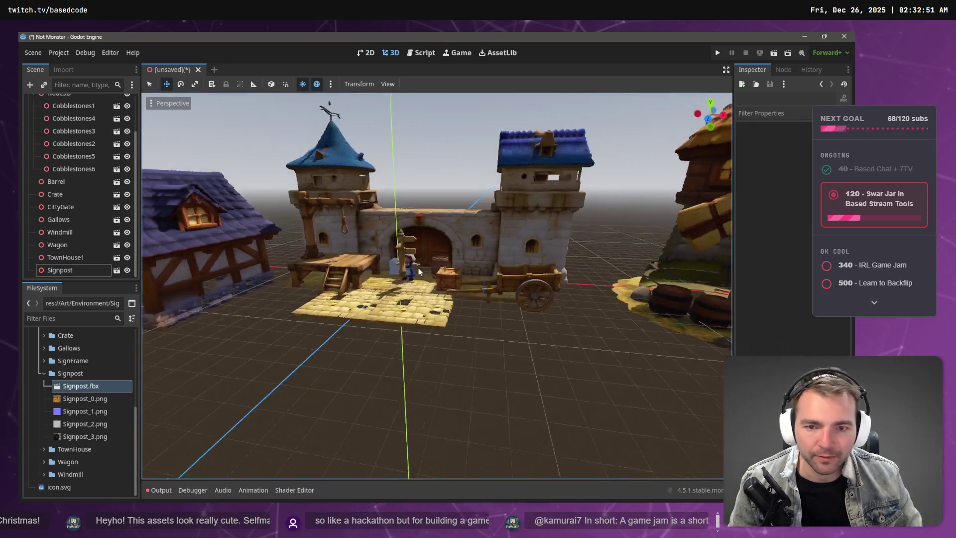
{"action": "scroll", "coordinate": [464, 272], "scroll_direction": "up", "scroll_amount": 5}
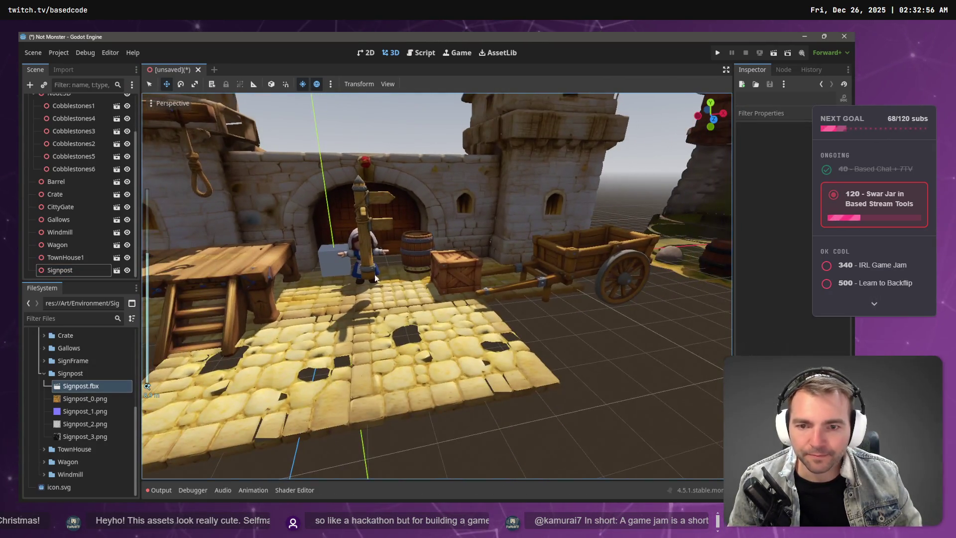
Lower the signpost onto the cobblestones and shift it toward the cart
{"action": "left_click", "coordinate": [357, 225]}
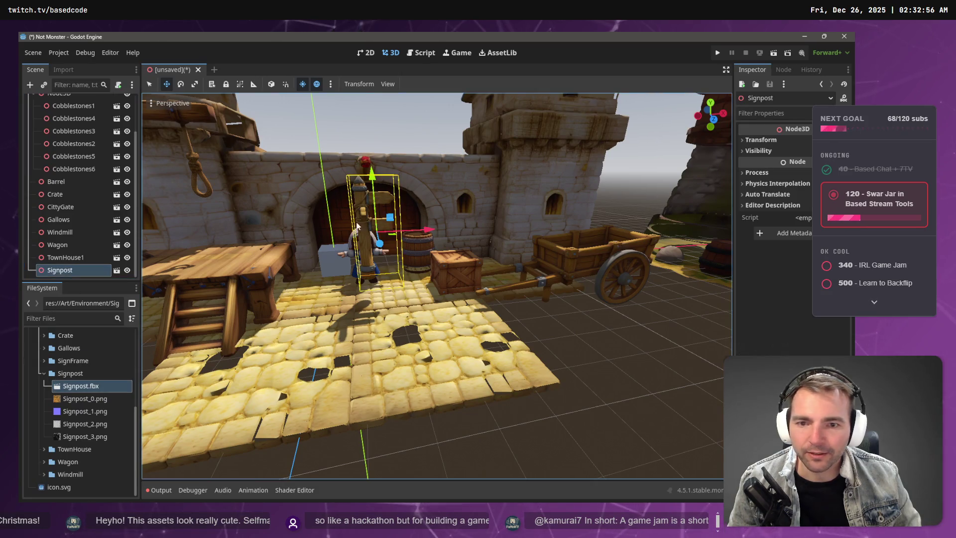
{"action": "left_click_drag", "start_coordinate": [372, 174], "coordinate": [381, 207]}
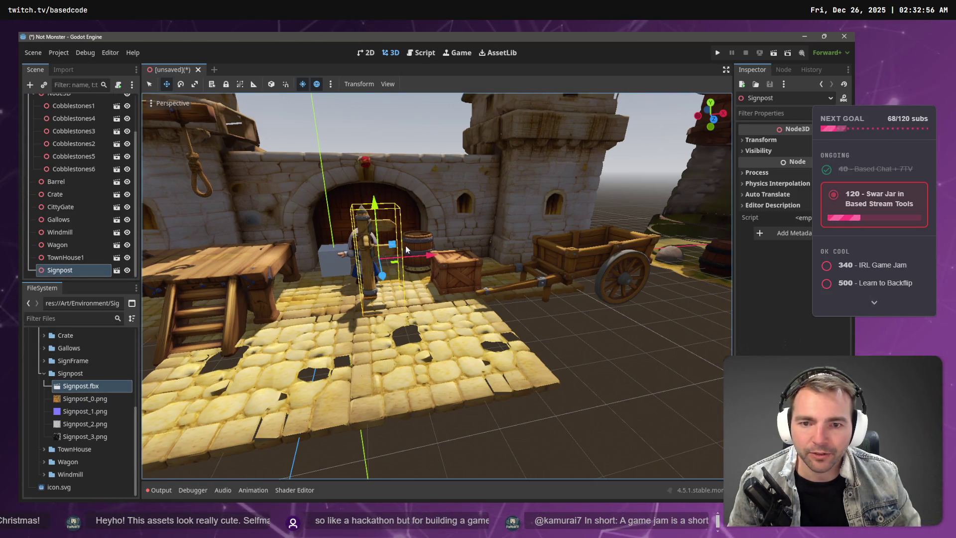
{"action": "mouse_move", "coordinate": [416, 259]}
{"action": "left_mouse_down"}
{"action": "mouse_move", "coordinate": [281, 260]}
{"action": "mouse_move", "coordinate": [568, 253]}
{"action": "mouse_move", "coordinate": [420, 257]}
{"action": "left_mouse_up"}
{"action": "scroll", "coordinate": [414, 299], "scroll_direction": "down", "scroll_amount": 5}
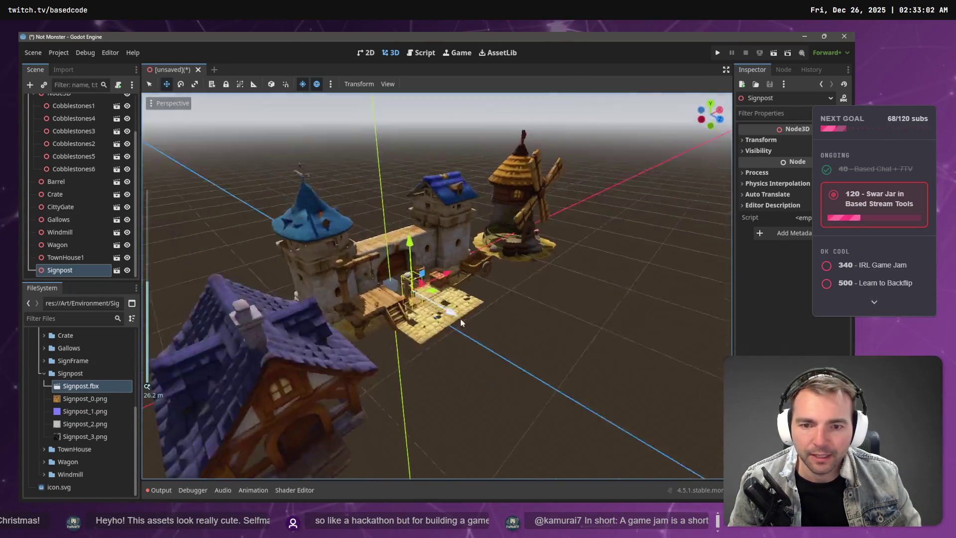
Nudge the signpost slightly along X and check its placement up close
{"action": "left_click_drag", "start_coordinate": [476, 342], "coordinate": [423, 298]}
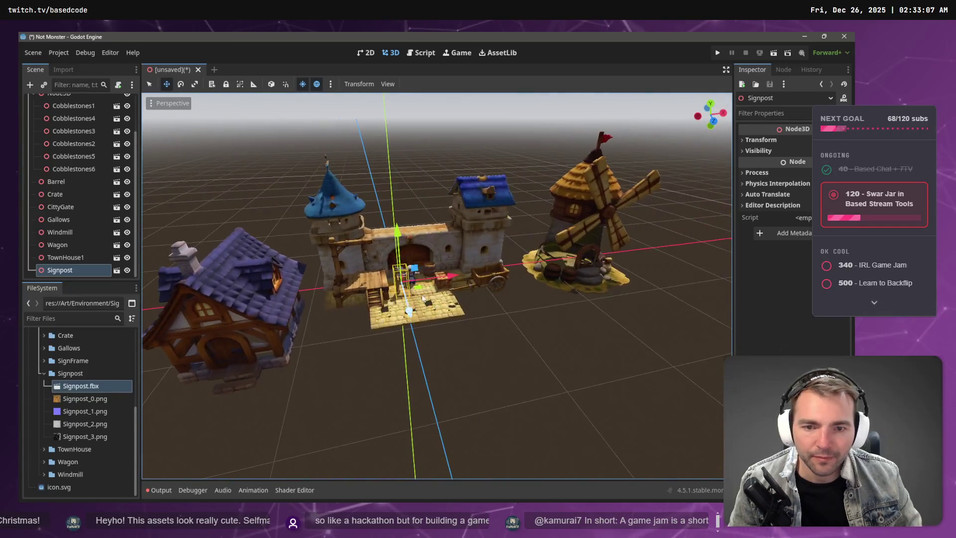
{"action": "left_click", "coordinate": [461, 277]}
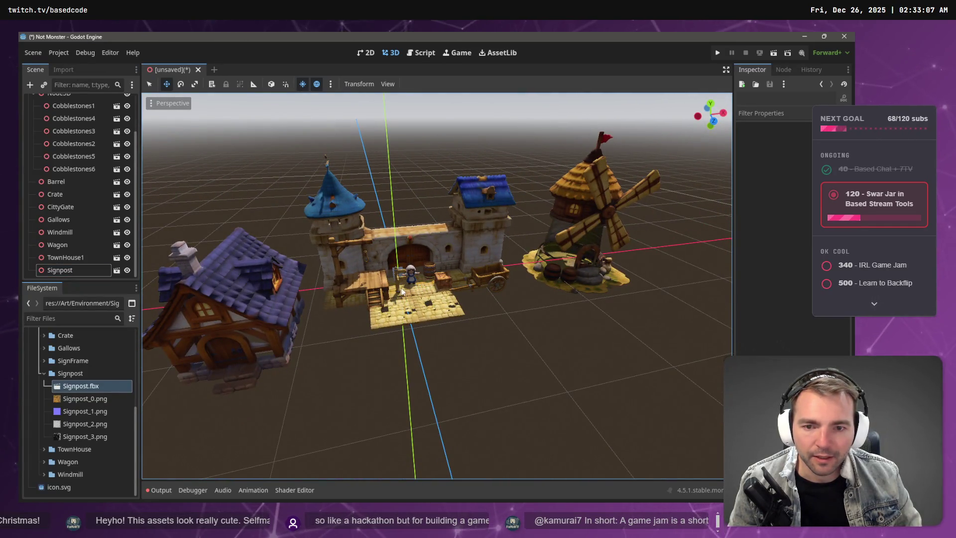
{"action": "left_click", "coordinate": [60, 270]}
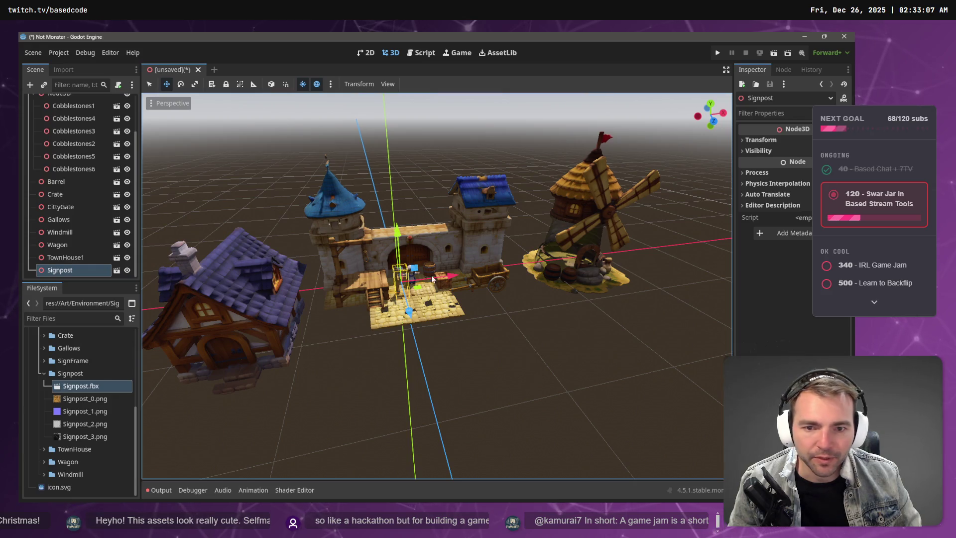
{"action": "mouse_move", "coordinate": [455, 276]}
{"action": "left_mouse_down"}
{"action": "mouse_move", "coordinate": [468, 277]}
{"action": "mouse_move", "coordinate": [470, 293]}
{"action": "left_mouse_up"}
{"action": "scroll", "coordinate": [470, 293], "scroll_direction": "down", "scroll_amount": 5}
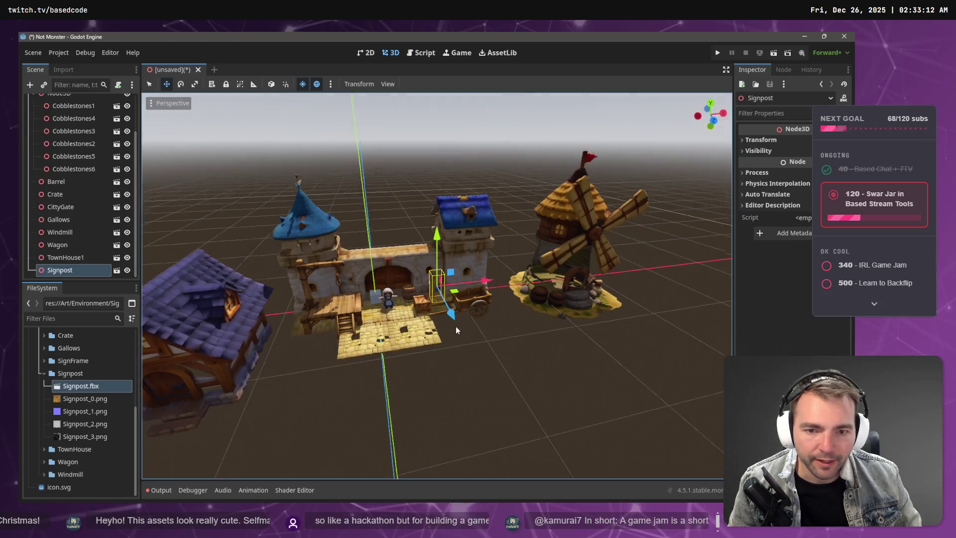
{"action": "mouse_move", "coordinate": [498, 333]}
{"action": "left_mouse_down"}
{"action": "mouse_move", "coordinate": [581, 377]}
{"action": "mouse_move", "coordinate": [610, 381]}
{"action": "mouse_move", "coordinate": [418, 348]}
{"action": "mouse_move", "coordinate": [471, 353]}
{"action": "left_mouse_up"}
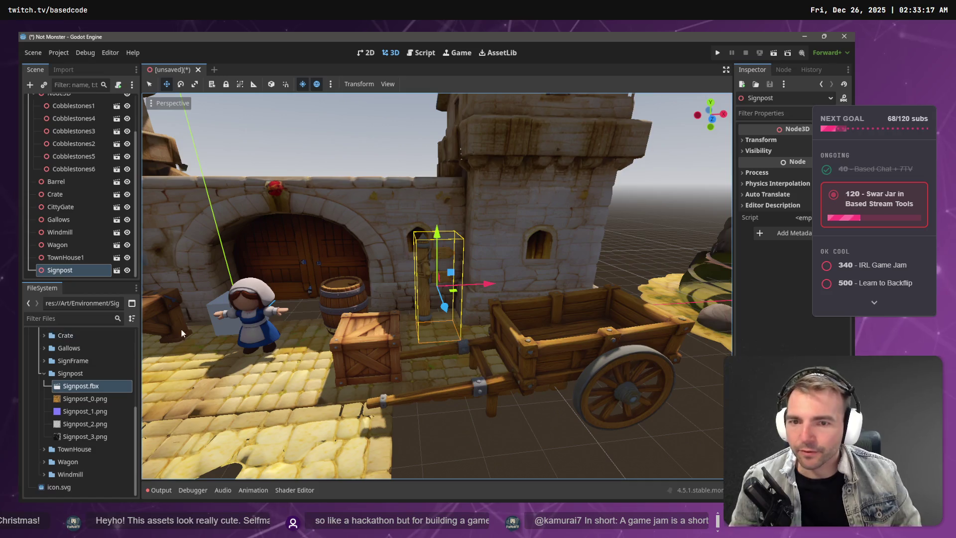
{"action": "scroll", "coordinate": [248, 319], "scroll_direction": "down", "scroll_amount": 8}
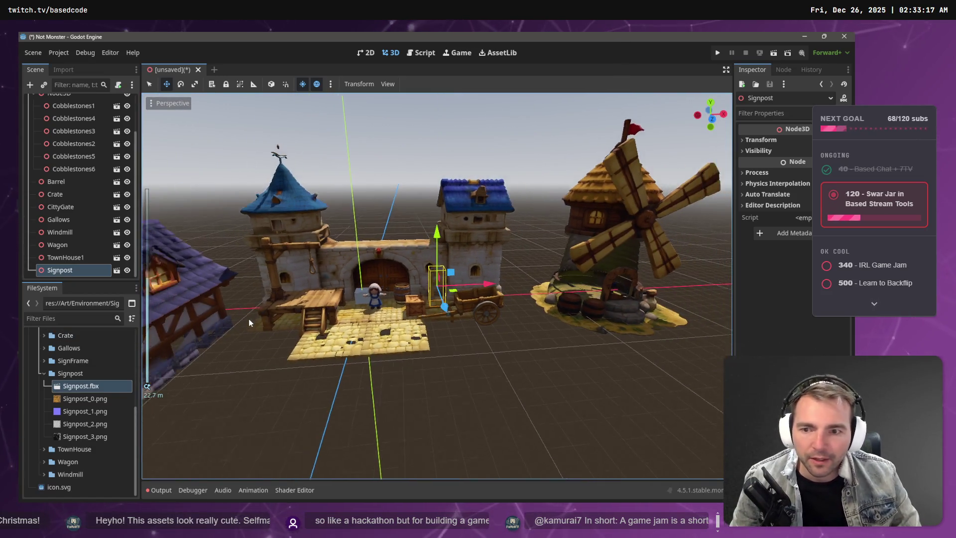
{"action": "scroll", "coordinate": [249, 319], "scroll_direction": "down", "scroll_amount": 3}
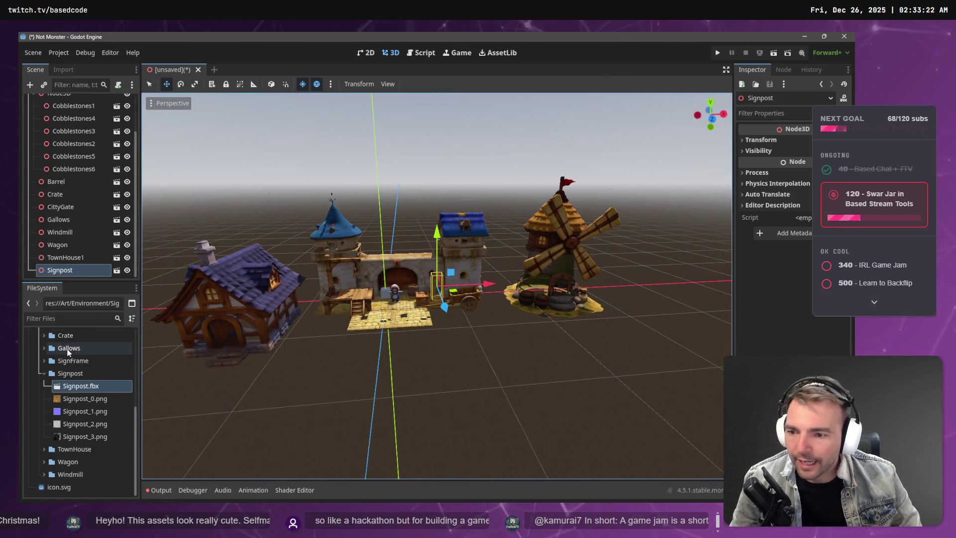
Expand the SignFrame folder and drop SignFrame.fbx onto the cobblestones before the gate
{"action": "left_click", "coordinate": [44, 373]}
{"action": "left_click", "coordinate": [46, 424]}
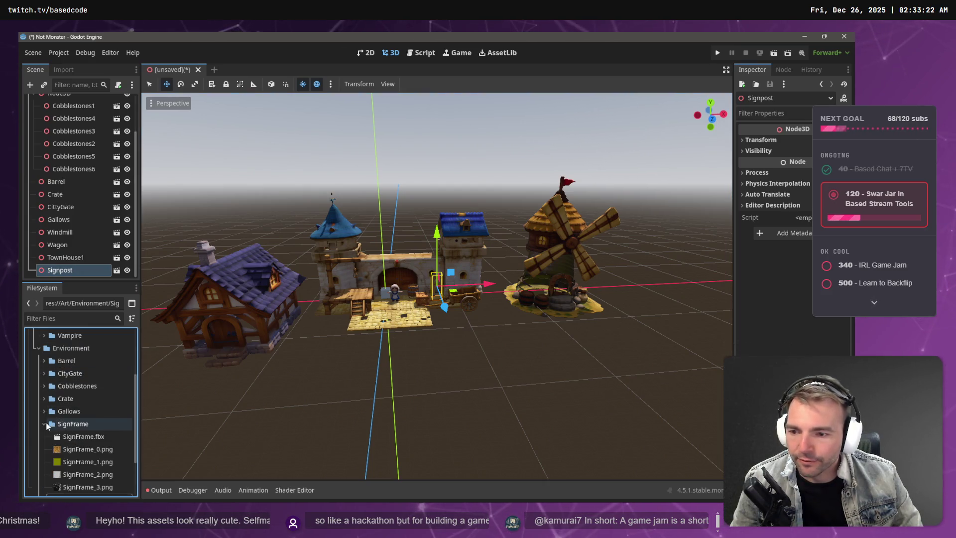
{"action": "left_click", "coordinate": [78, 437]}
{"action": "left_click_drag", "start_coordinate": [249, 402], "coordinate": [330, 372]}
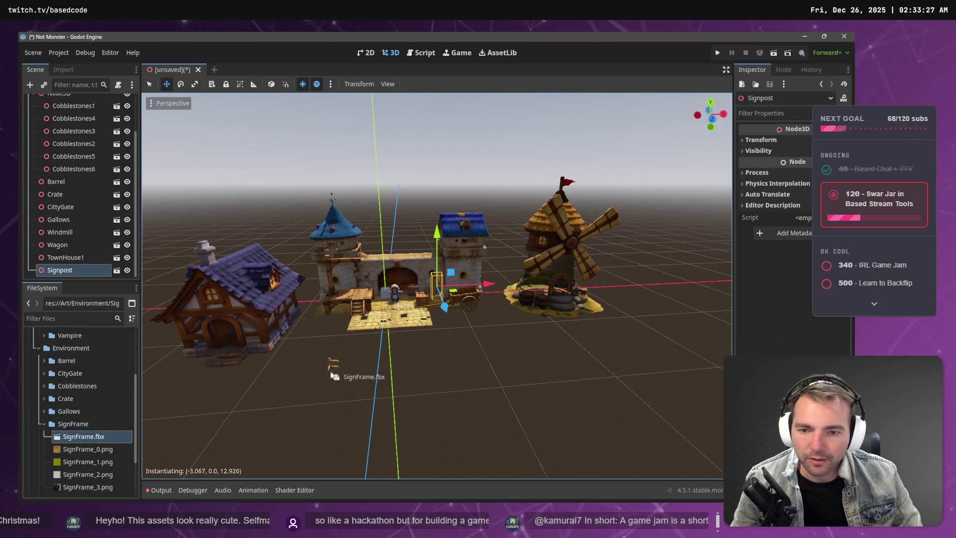
{"action": "left_click_drag", "start_coordinate": [405, 314], "coordinate": [445, 286]}
{"action": "scroll", "coordinate": [447, 284], "scroll_direction": "up", "scroll_amount": 6}
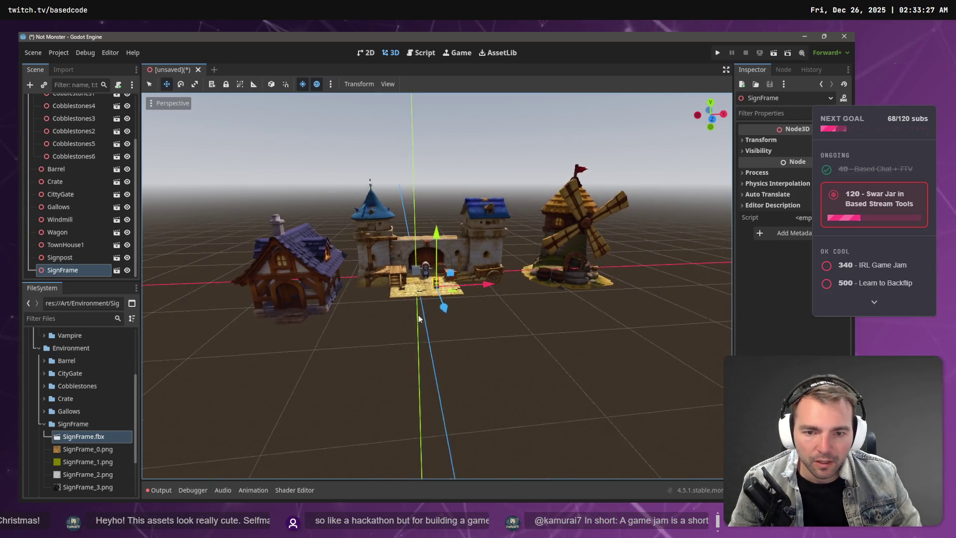
{"action": "scroll", "coordinate": [447, 285], "scroll_direction": "down", "scroll_amount": 6}
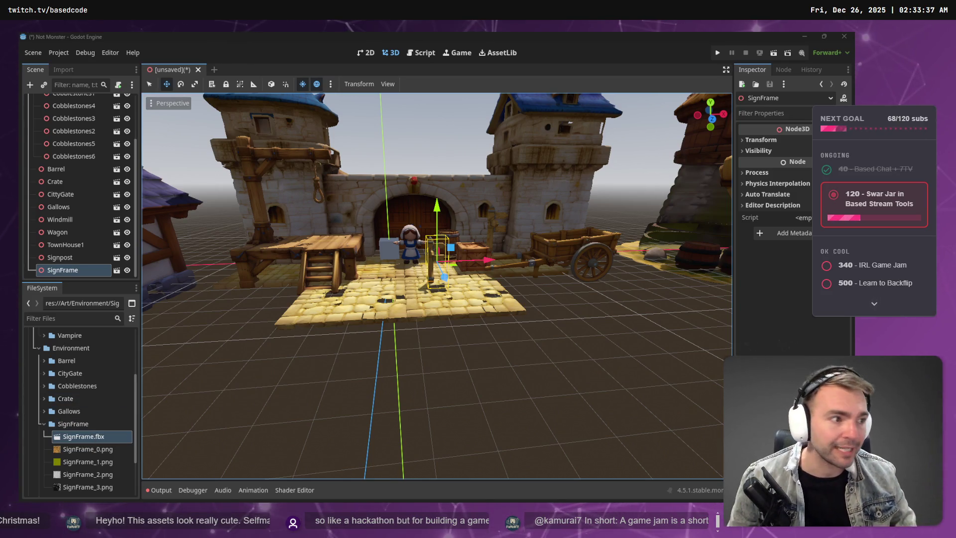
{"action": "left_click_drag", "start_coordinate": [614, 142], "coordinate": [955, 142]}
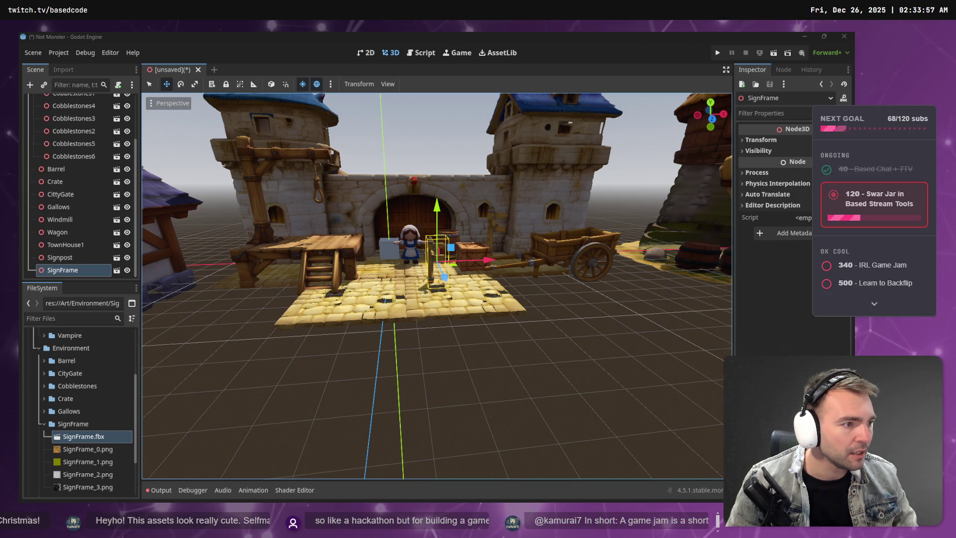
{"action": "left_click", "coordinate": [561, 357]}
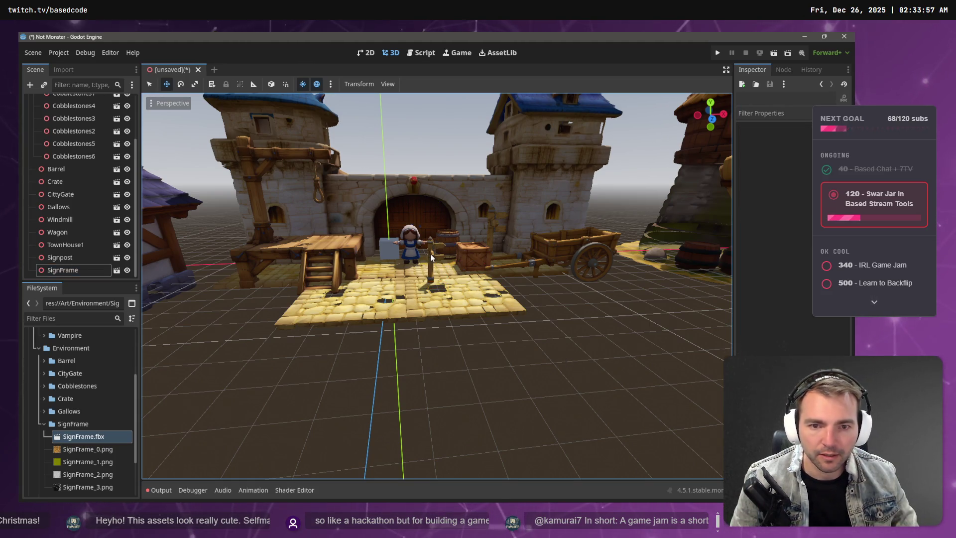
Delete SignFrame.fbx from the project
{"action": "left_click", "coordinate": [434, 248]}
{"action": "left_click", "coordinate": [99, 436]}
{"action": "key", "text": "Delete"}
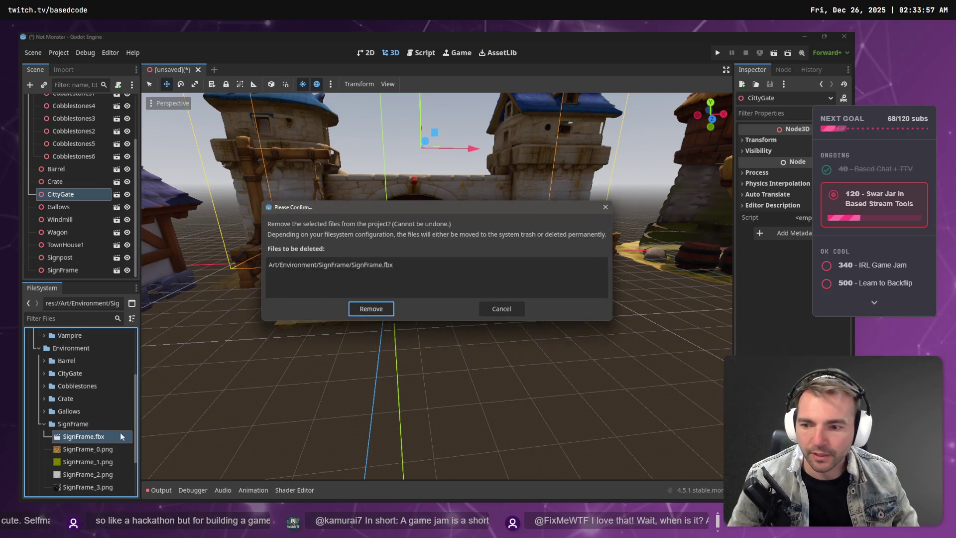
{"action": "left_click", "coordinate": [371, 309]}
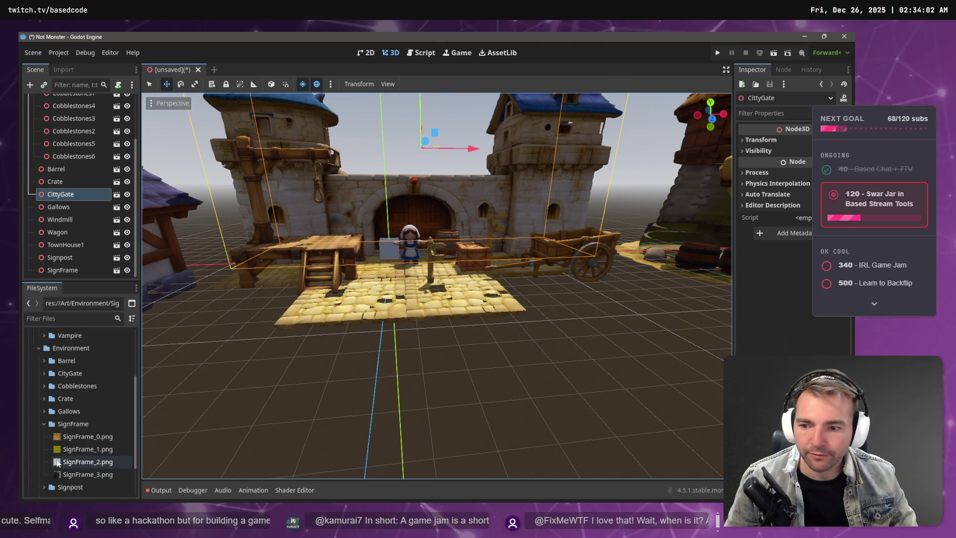
Delete the four SignFrame_0–3.png textures
{"action": "left_click", "coordinate": [81, 441]}
{"action": "left_click", "coordinate": [90, 474], "text": "shift"}
{"action": "key", "text": "Delete"}
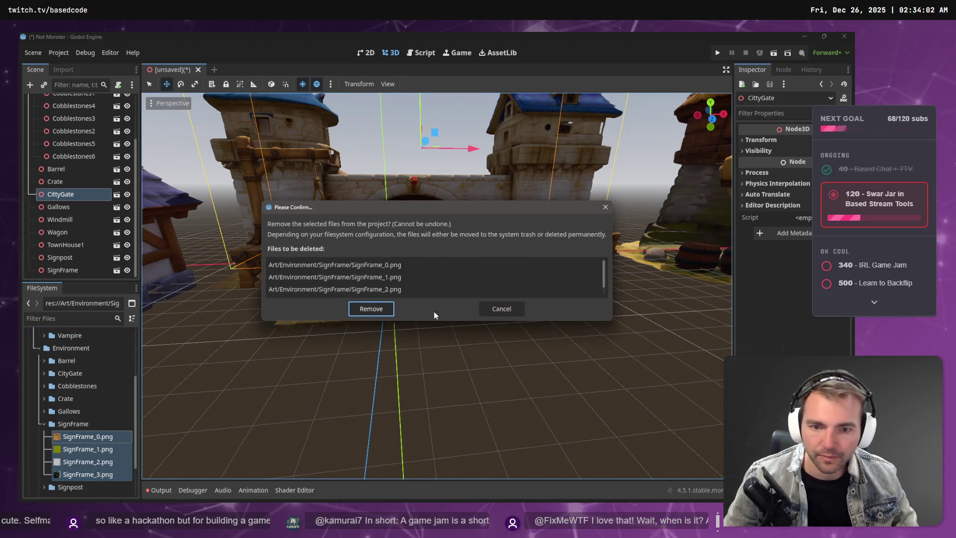
{"action": "left_click", "coordinate": [392, 309]}
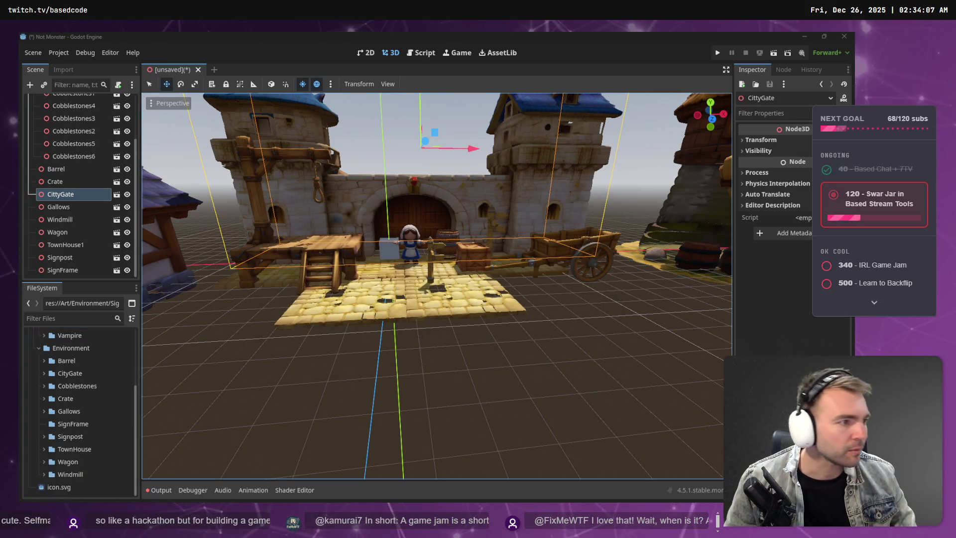
Rearrange the boxes by the signpost so it keeps a checkmark, moving a crossed-out box toward the hanging sign
{"action": "key", "text": "alt+Tab"}
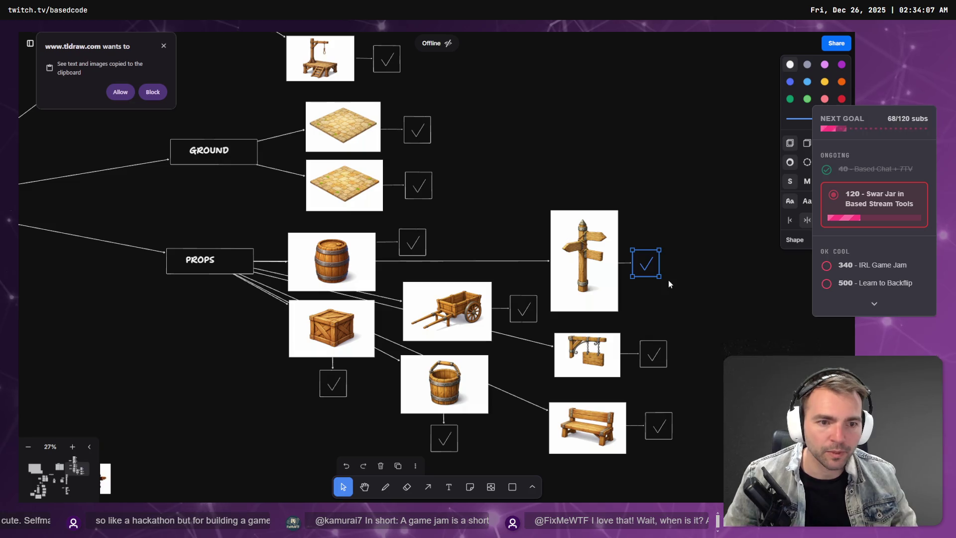
{"action": "key", "text": "Delete"}
{"action": "scroll", "coordinate": [614, 186], "scroll_direction": "up", "scroll_amount": 3}
{"action": "mouse_move", "coordinate": [412, 116]}
{"action": "left_mouse_down"}
{"action": "mouse_move", "coordinate": [491, 166]}
{"action": "mouse_move", "coordinate": [682, 351]}
{"action": "mouse_move", "coordinate": [647, 312]}
{"action": "left_mouse_up"}
{"action": "scroll", "coordinate": [681, 351], "scroll_direction": "down", "scroll_amount": 5}
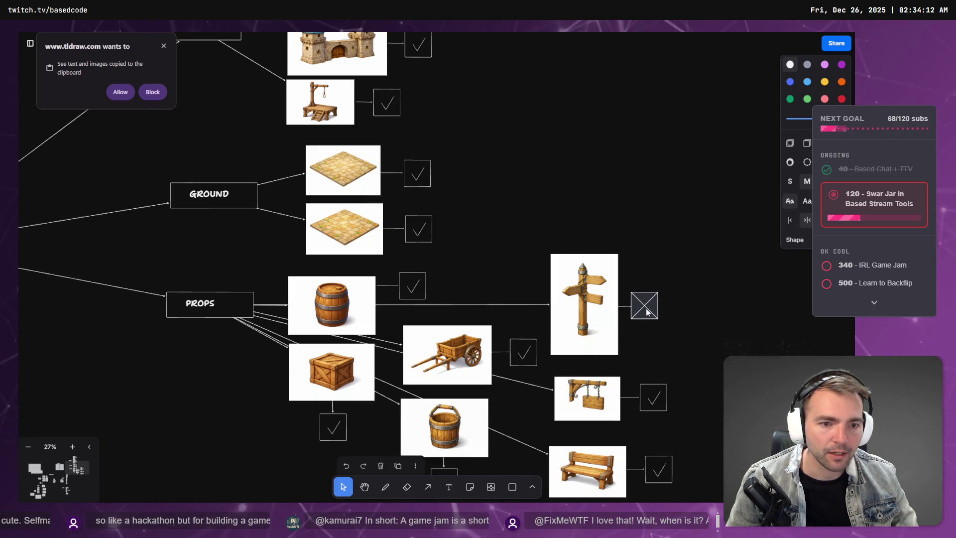
{"action": "scroll", "coordinate": [647, 311], "scroll_direction": "down", "scroll_amount": 1}
{"action": "left_click_drag", "start_coordinate": [644, 262], "coordinate": [717, 359]}
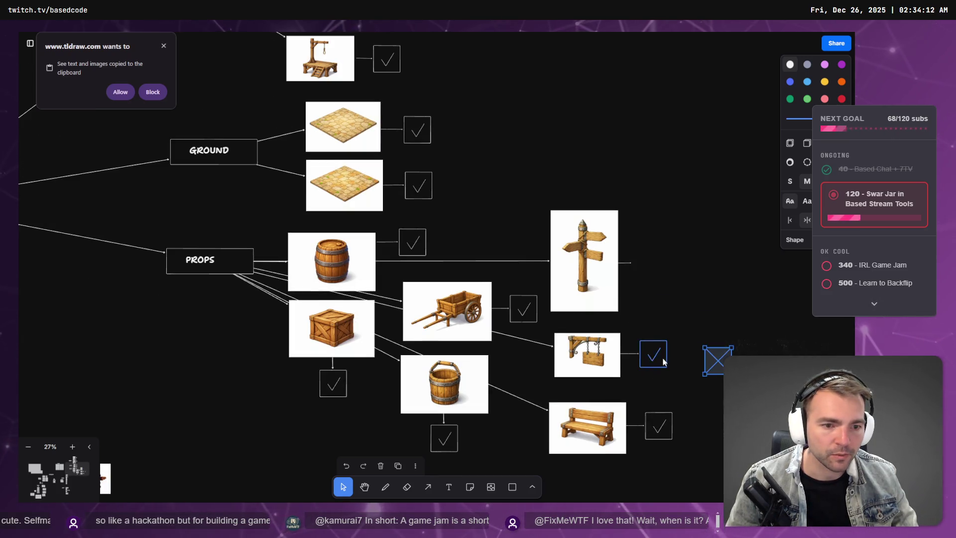
{"action": "left_click_drag", "start_coordinate": [653, 355], "coordinate": [651, 258]}
Replace the hanging sign's and bucket's checkmarks with crossed-out boxes
{"action": "left_click", "coordinate": [651, 355]}
{"action": "key", "text": "Delete"}
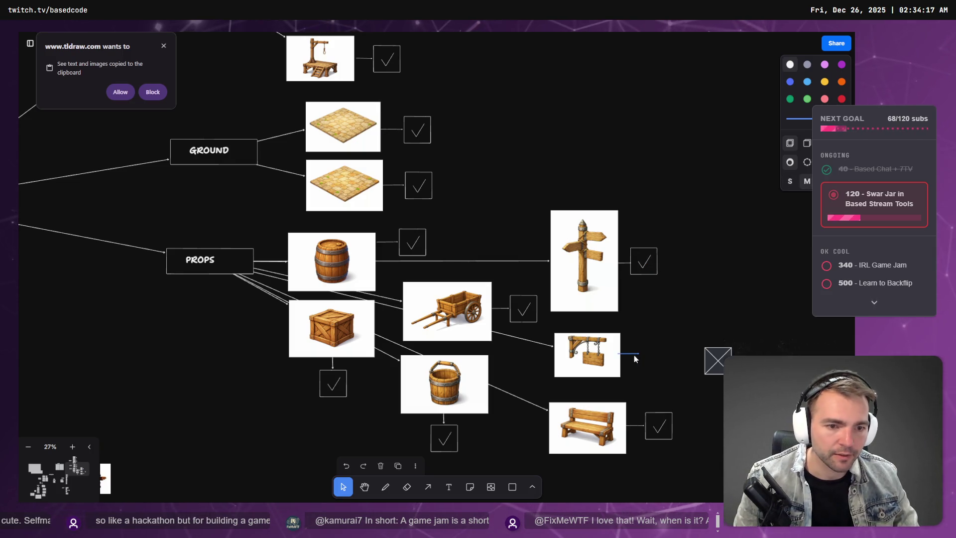
{"action": "mouse_move", "coordinate": [634, 355]}
{"action": "left_mouse_down"}
{"action": "mouse_move", "coordinate": [717, 359]}
{"action": "mouse_move", "coordinate": [661, 360]}
{"action": "left_mouse_up"}
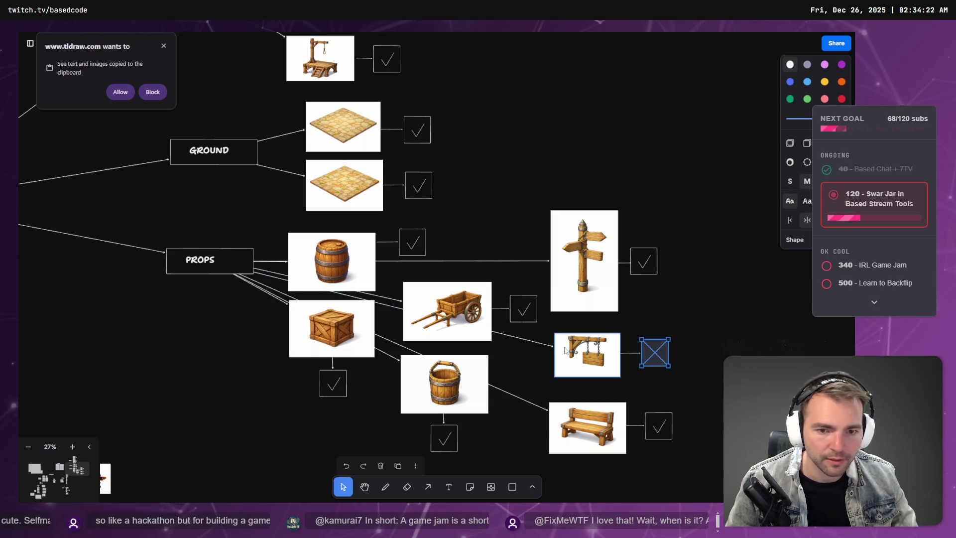
{"action": "left_click", "coordinate": [667, 435]}
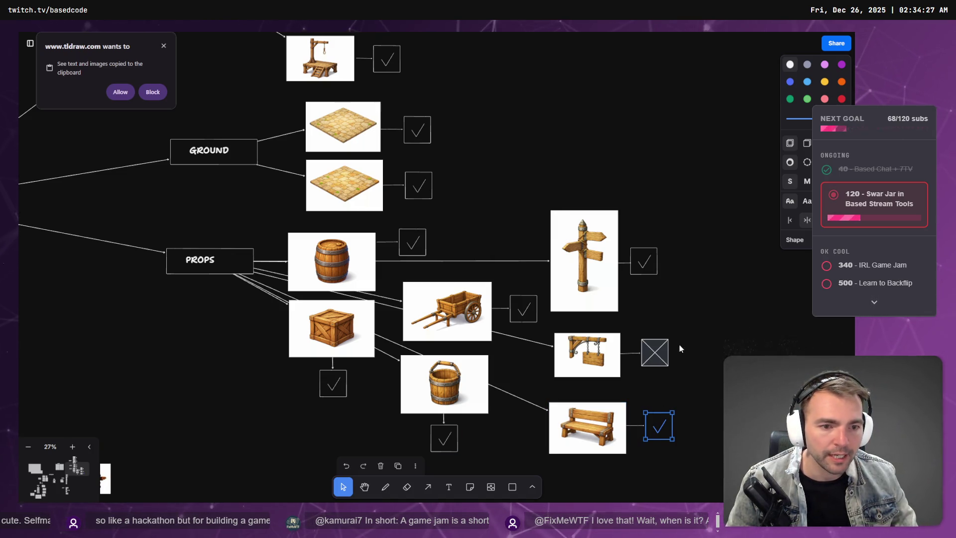
{"action": "mouse_move", "coordinate": [660, 351]}
{"action": "left_mouse_down"}
{"action": "mouse_move", "coordinate": [532, 462]}
{"action": "mouse_move", "coordinate": [447, 443]}
{"action": "mouse_move", "coordinate": [485, 438]}
{"action": "mouse_move", "coordinate": [452, 437]}
{"action": "left_mouse_up"}
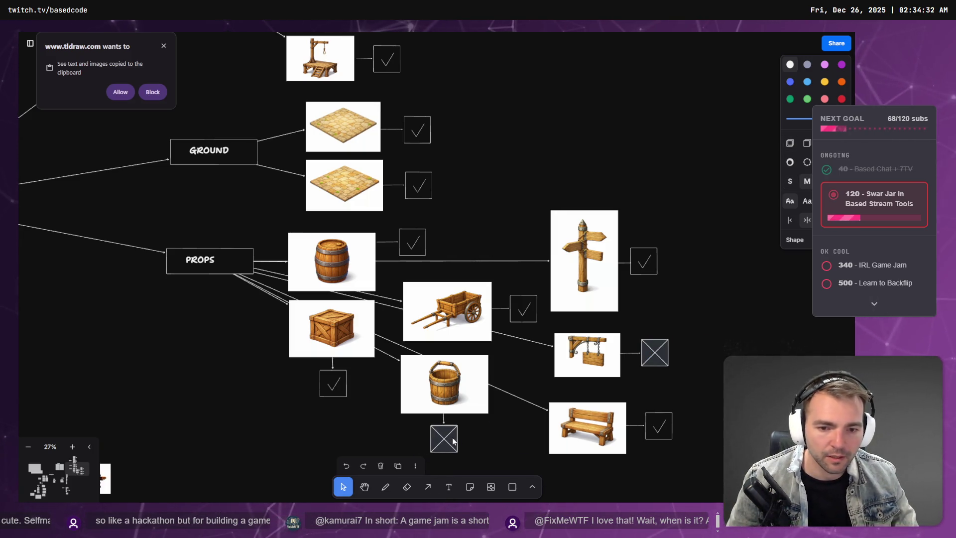
{"action": "left_click", "coordinate": [559, 366]}
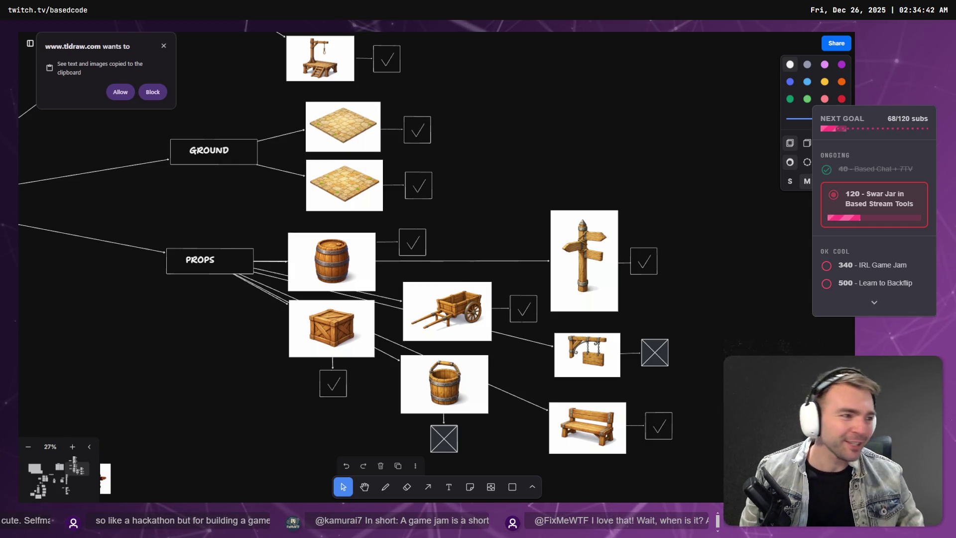
Back in Godot, orbit the town scene toward the gate and courtyard and clear the selection
{"action": "key", "text": "alt+Tab"}
{"action": "mouse_move", "coordinate": [485, 324]}
{"action": "left_mouse_down"}
{"action": "mouse_move", "coordinate": [466, 322]}
{"action": "mouse_move", "coordinate": [473, 294]}
{"action": "mouse_move", "coordinate": [440, 270]}
{"action": "mouse_move", "coordinate": [549, 274]}
{"action": "left_mouse_up"}
{"action": "scroll", "coordinate": [473, 294], "scroll_direction": "down", "scroll_amount": 5}
{"action": "scroll", "coordinate": [549, 274], "scroll_direction": "up", "scroll_amount": 1}
{"action": "left_click", "coordinate": [521, 305]}
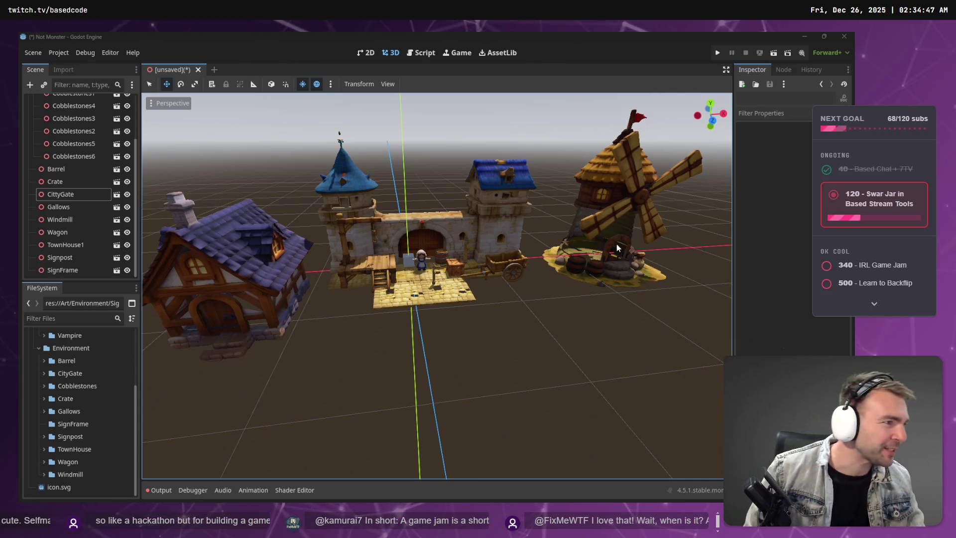
Navigate the tldraw board to the Not Monsters logo, key art and pitch notes
{"action": "key", "text": "alt+Tab"}
{"action": "scroll", "coordinate": [479, 262], "scroll_direction": "down", "scroll_amount": 5}
{"action": "left_click_drag", "start_coordinate": [198, 264], "coordinate": [721, 344]}
{"action": "scroll", "coordinate": [479, 292], "scroll_direction": "down", "scroll_amount": 2}
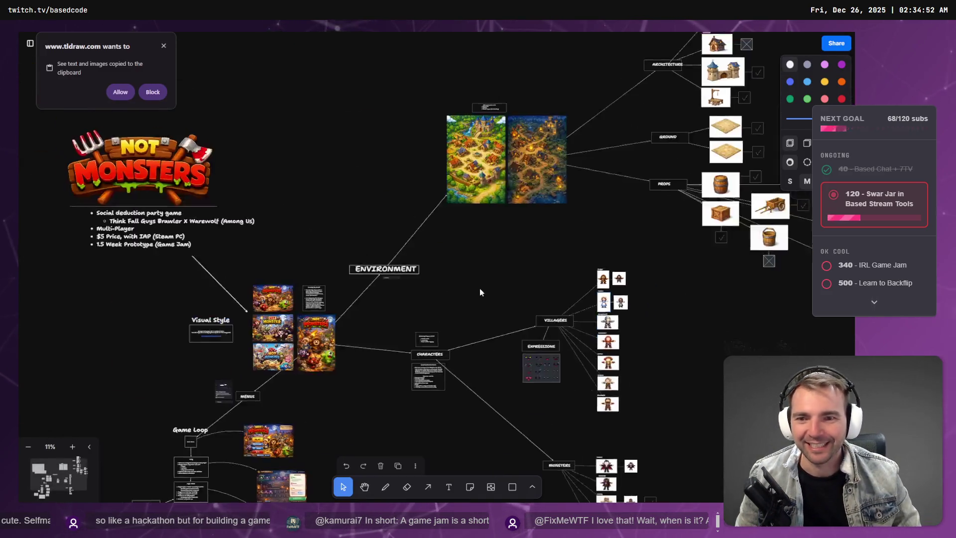
{"action": "scroll", "coordinate": [480, 291], "scroll_direction": "left", "scroll_amount": 5}
{"action": "scroll", "coordinate": [458, 171], "scroll_direction": "up", "scroll_amount": 5}
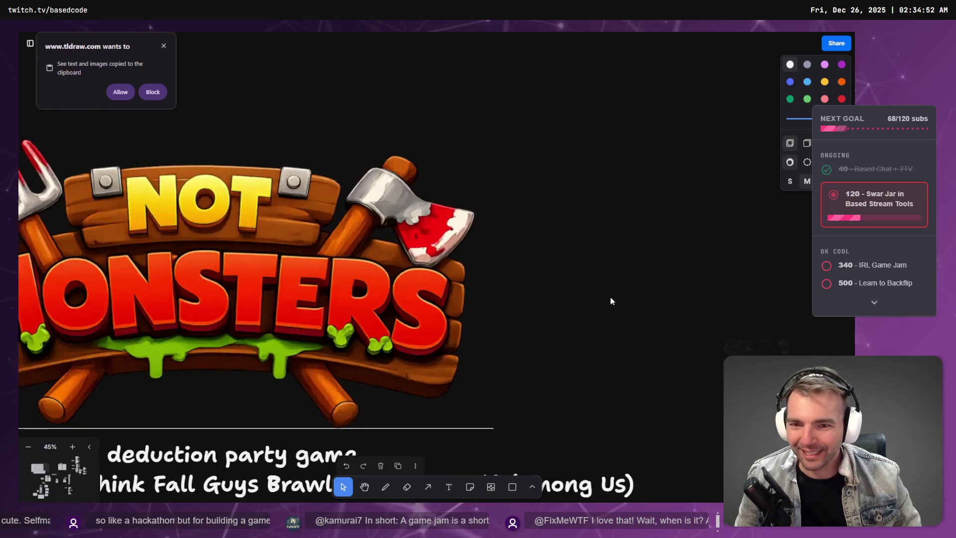
{"action": "scroll", "coordinate": [611, 300], "scroll_direction": "down", "scroll_amount": 10}
{"action": "scroll", "coordinate": [576, 241], "scroll_direction": "up", "scroll_amount": 5}
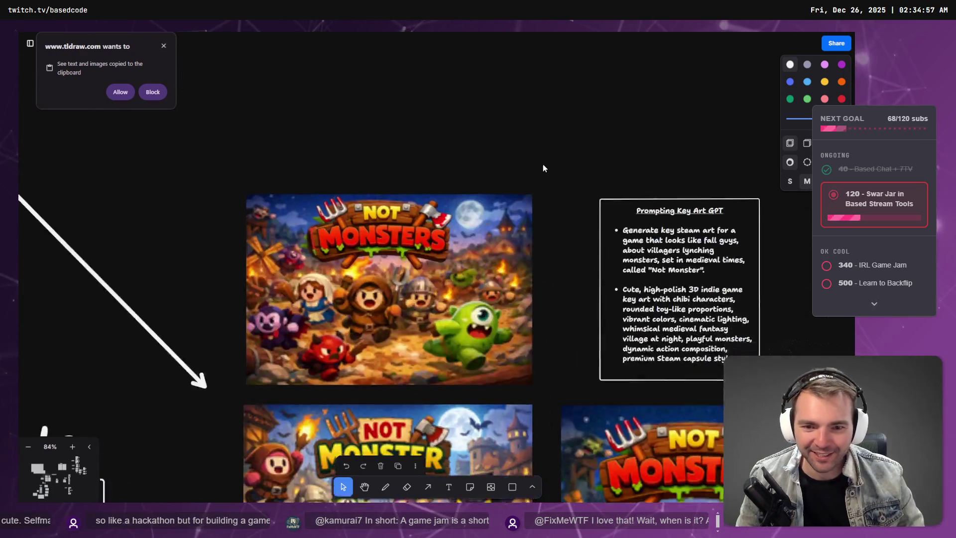
{"action": "scroll", "coordinate": [542, 168], "scroll_direction": "up", "scroll_amount": 2}
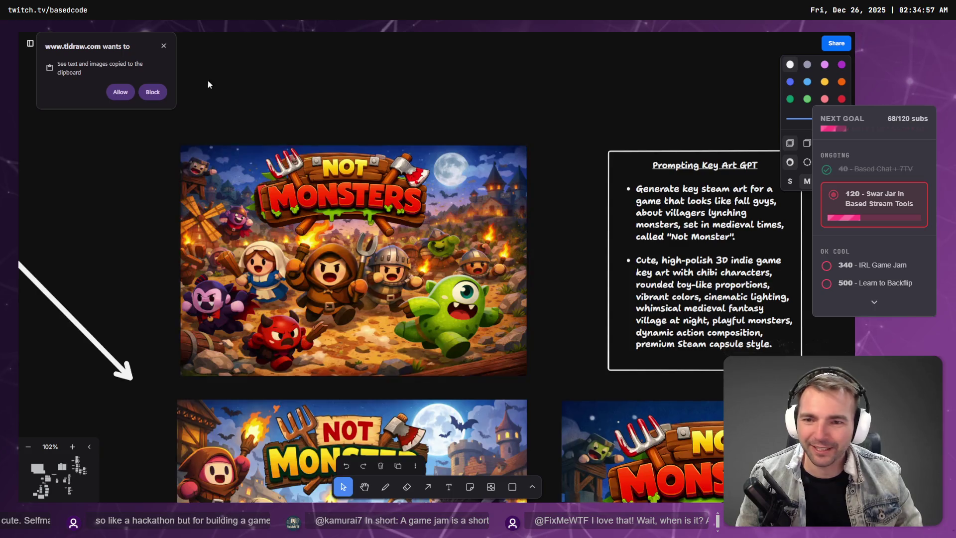
{"action": "scroll", "coordinate": [565, 239], "scroll_direction": "down", "scroll_amount": 10}
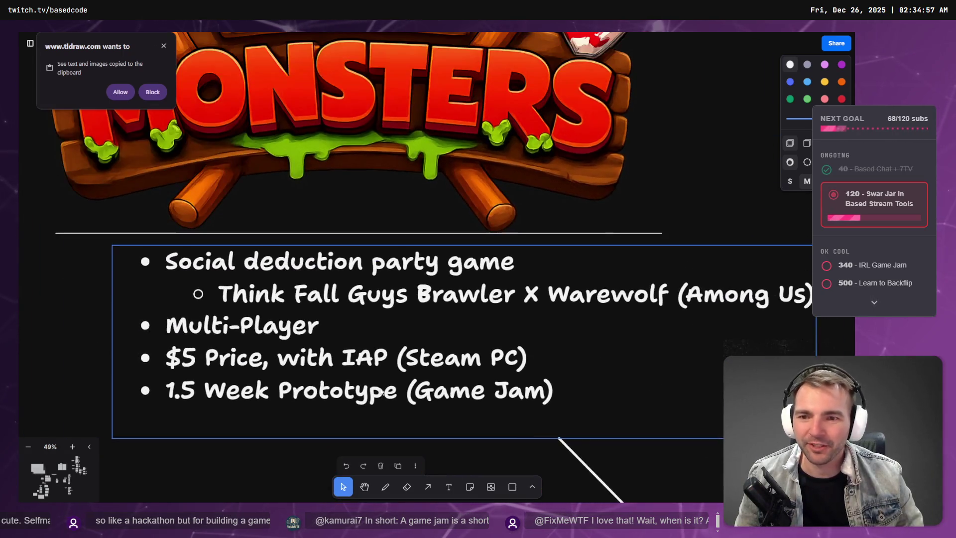
Add ', Party Animals' after 'Think Fall Guys' and move Warewolf onto its own sub-bullet
{"action": "left_click", "coordinate": [565, 318]}
{"action": "scroll", "coordinate": [259, 322], "scroll_direction": "right", "scroll_amount": 3}
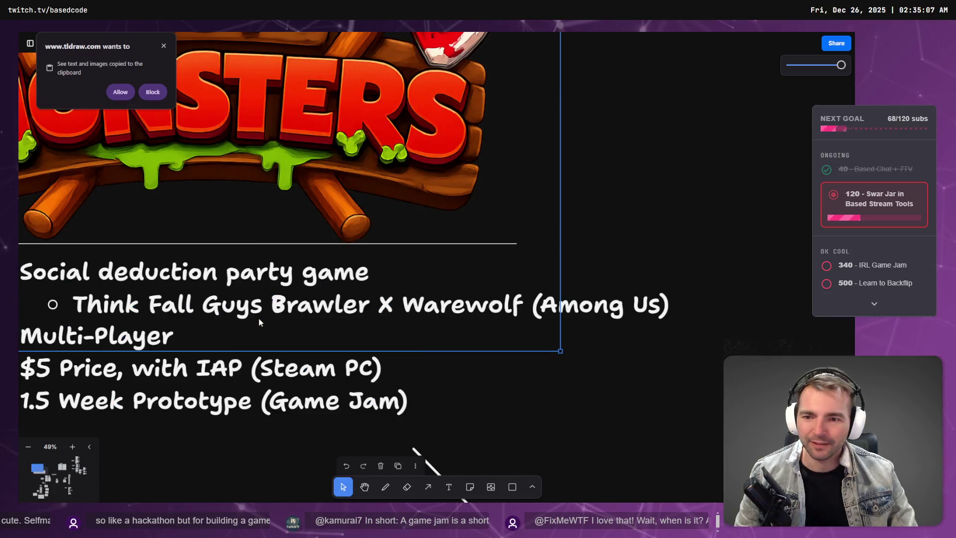
{"action": "left_click", "coordinate": [536, 313]}
{"action": "left_click", "coordinate": [585, 307]}
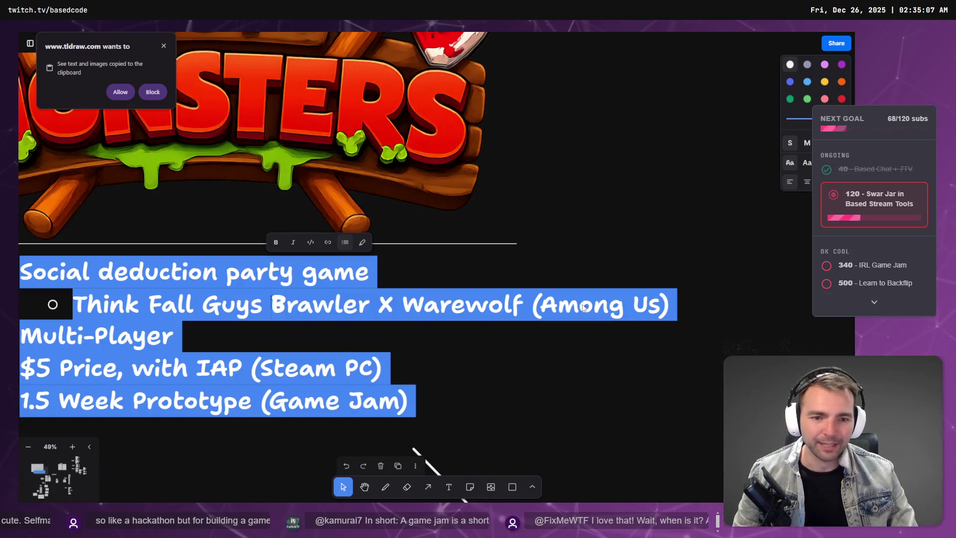
{"action": "key", "text": "Escape"}
{"action": "key", "text": "Up"}
{"action": "key", "text": "Up"}
{"action": "key", "text": "Up"}
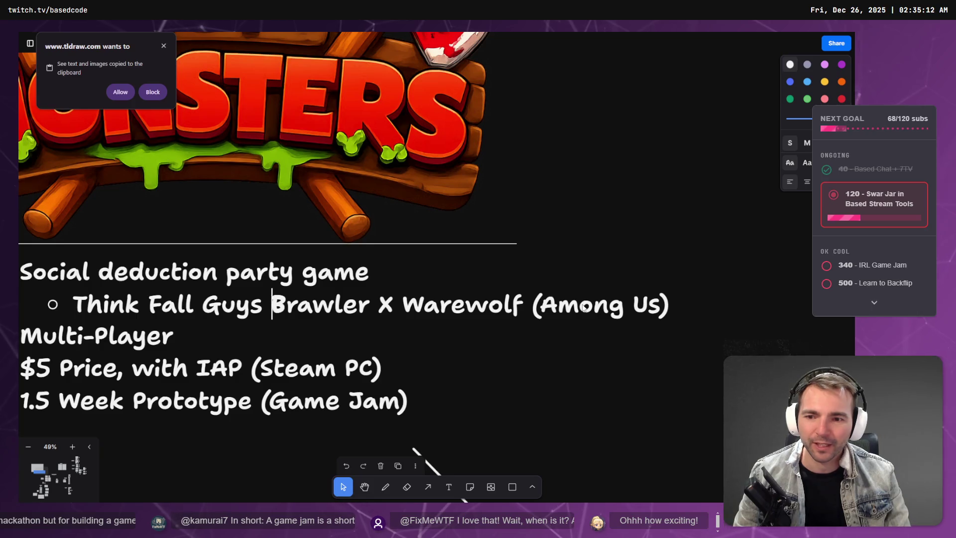
{"action": "type", "text": ", Party Ani"}
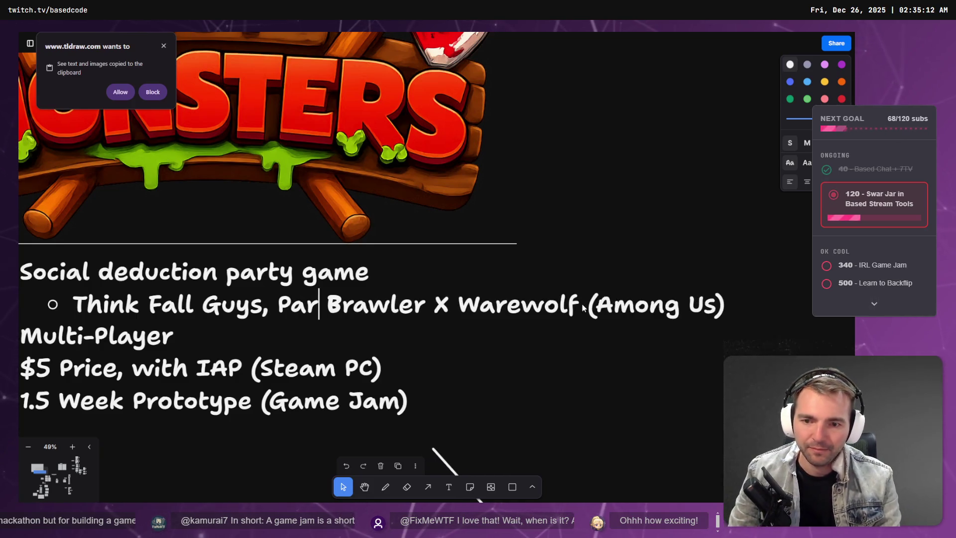
{"action": "type", "text": "mals"}
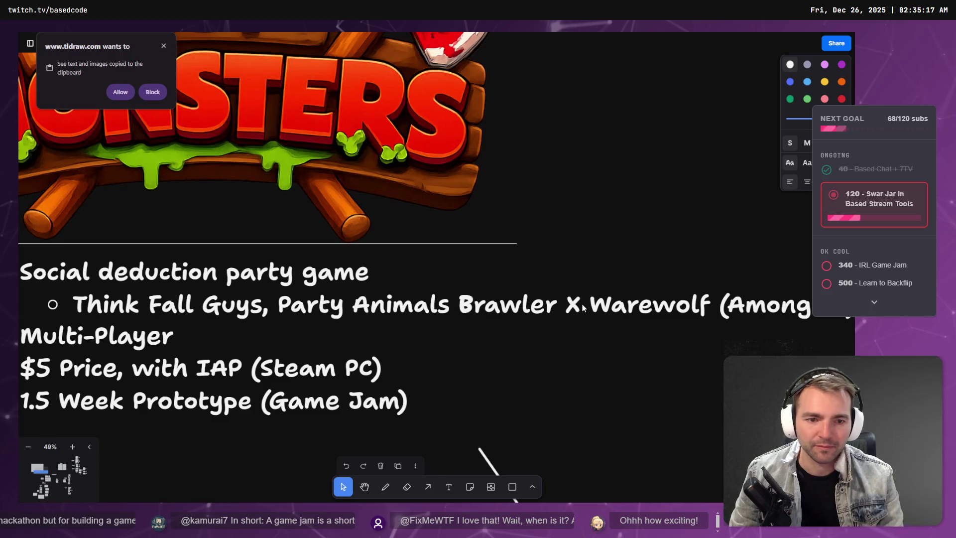
{"action": "key", "text": "Return"}
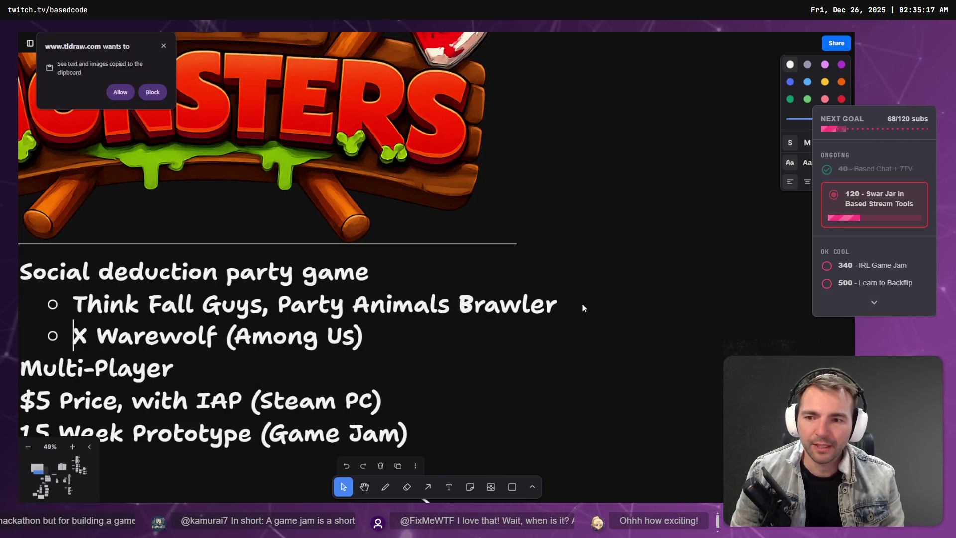
{"action": "key", "text": "Delete"}
{"action": "key", "text": "Delete"}
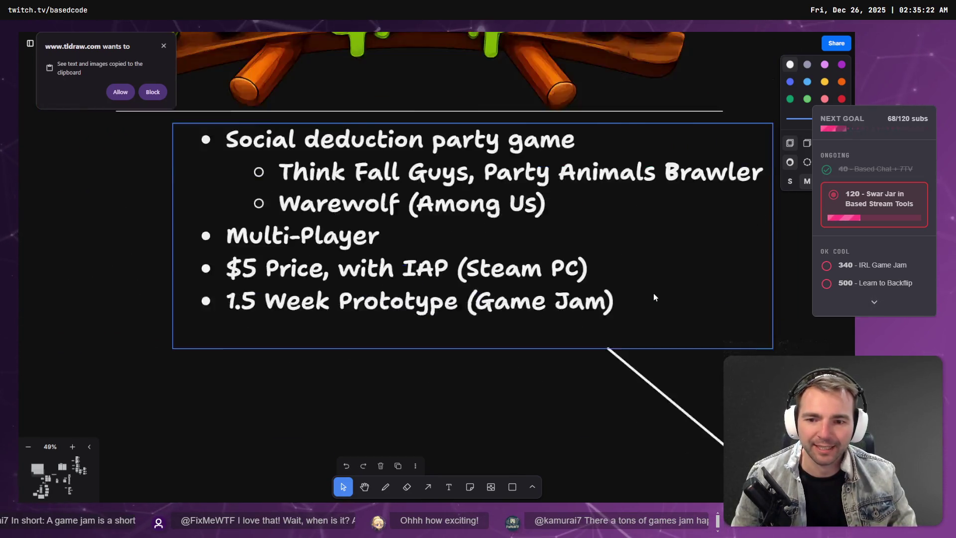
{"action": "scroll", "coordinate": [653, 296], "scroll_direction": "down", "scroll_amount": 5}
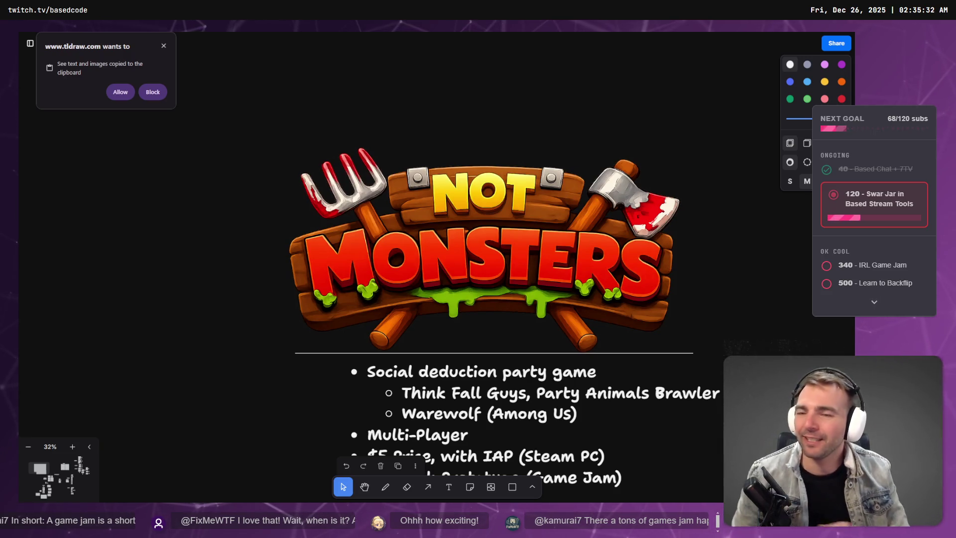
{"action": "scroll", "coordinate": [209, 258], "scroll_direction": "down", "scroll_amount": 5}
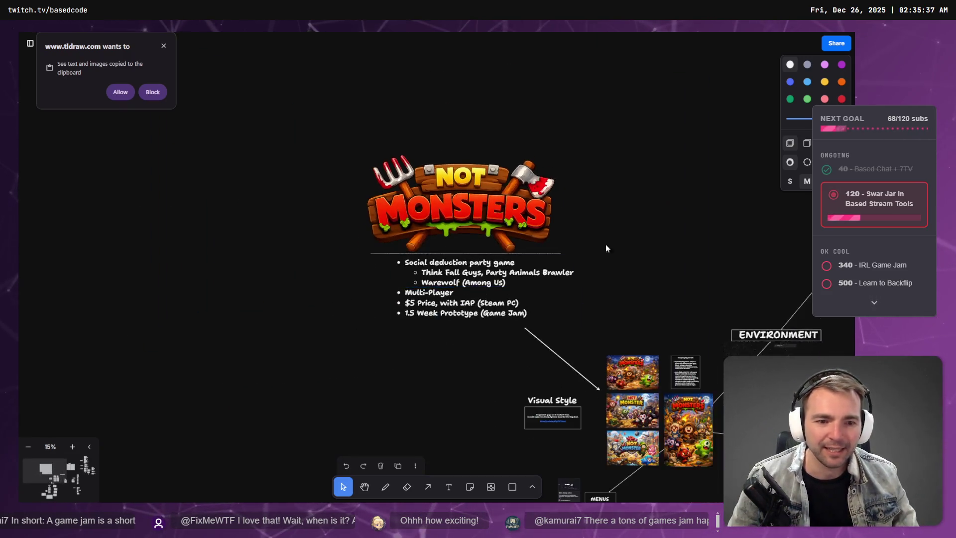
{"action": "key", "text": "alt+Tab"}
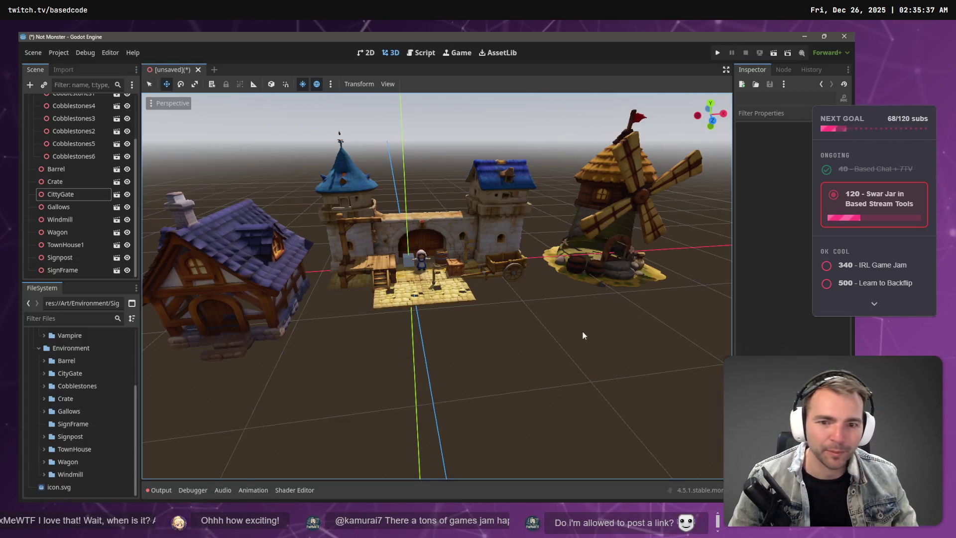
{"action": "scroll", "coordinate": [497, 326], "scroll_direction": "down", "scroll_amount": 5}
{"action": "scroll", "coordinate": [522, 322], "scroll_direction": "up", "scroll_amount": 5}
{"action": "scroll", "coordinate": [530, 325], "scroll_direction": "down", "scroll_amount": 2}
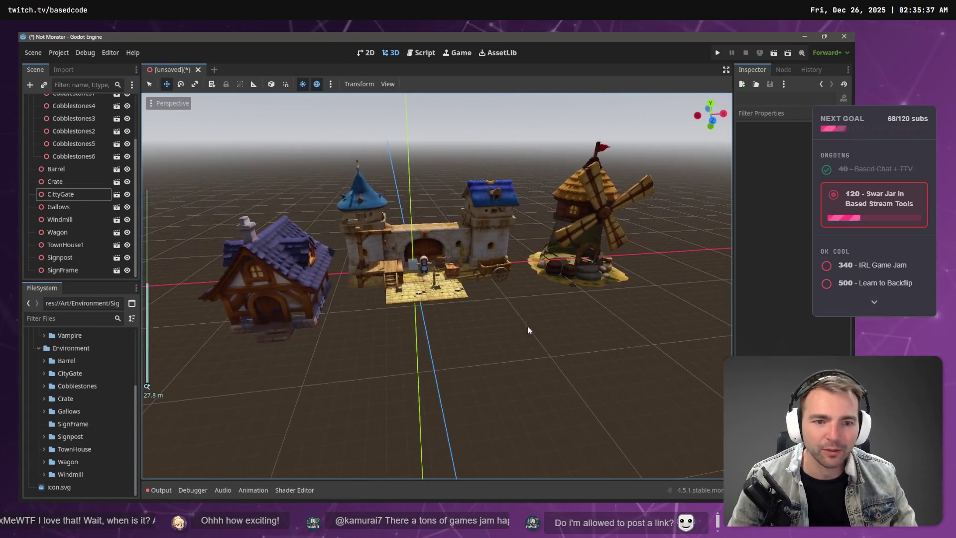
{"action": "mouse_move", "coordinate": [529, 330]}
{"action": "left_mouse_down"}
{"action": "mouse_move", "coordinate": [751, 343]}
{"action": "mouse_move", "coordinate": [455, 336]}
{"action": "mouse_move", "coordinate": [375, 324]}
{"action": "mouse_move", "coordinate": [534, 336]}
{"action": "left_mouse_up"}
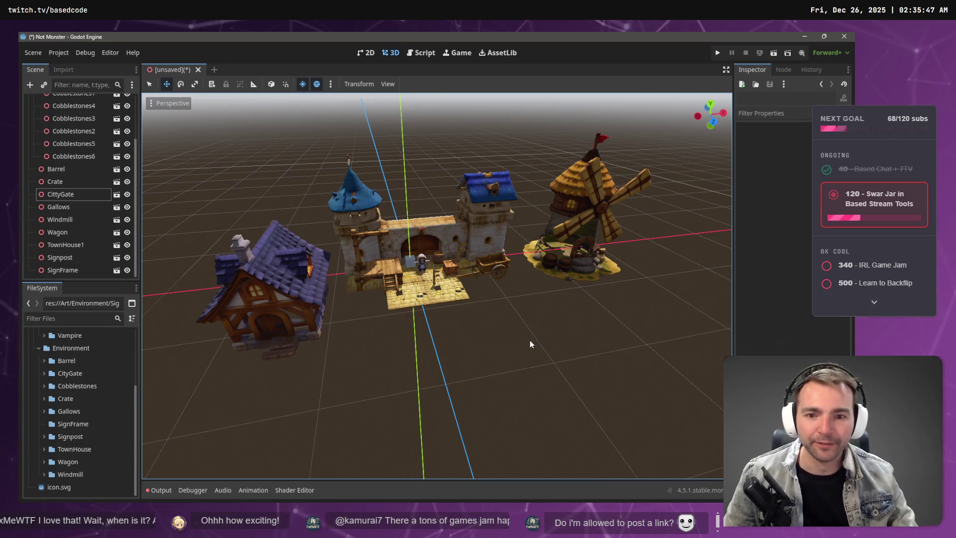
{"action": "left_click_drag", "start_coordinate": [529, 339], "coordinate": [503, 282]}
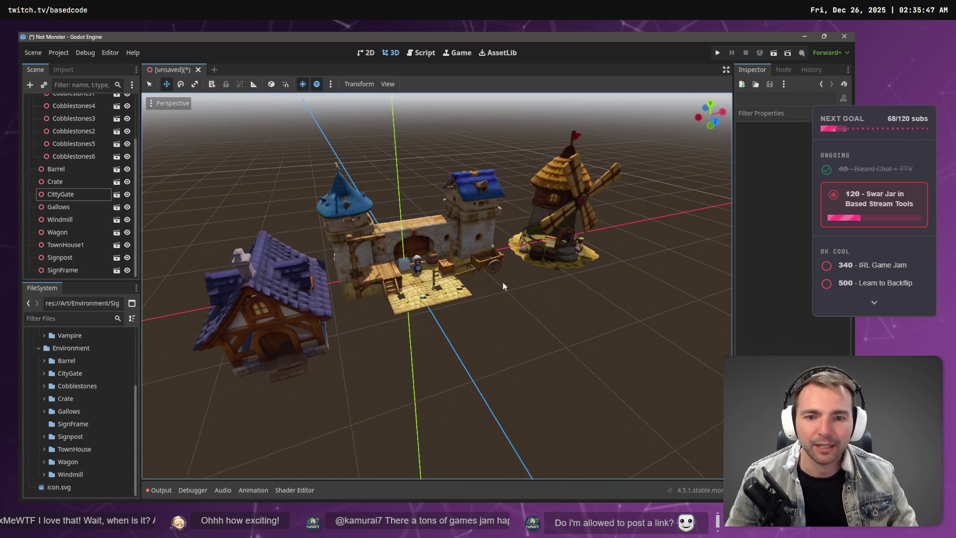
{"action": "key", "text": "alt+Tab"}
{"action": "scroll", "coordinate": [551, 289], "scroll_direction": "down", "scroll_amount": 3}
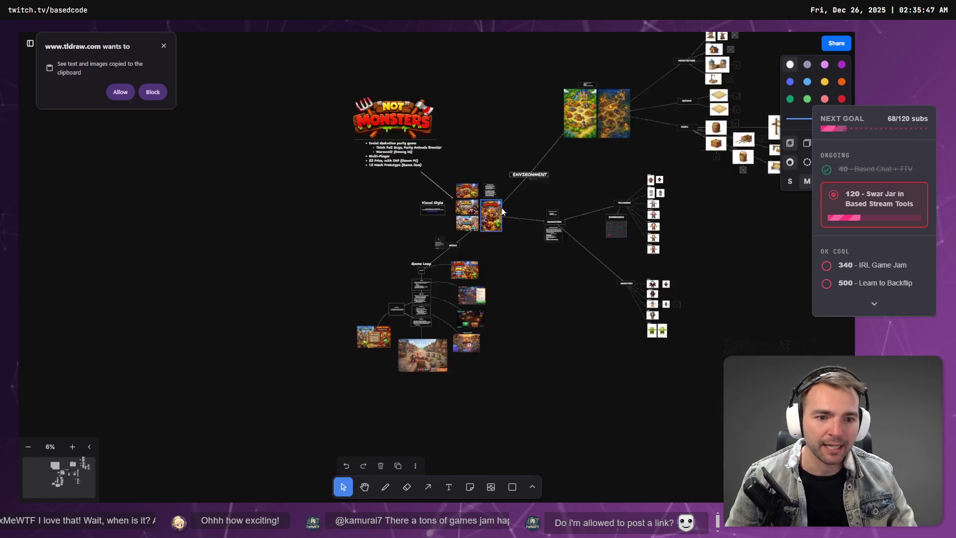
{"action": "scroll", "coordinate": [500, 208], "scroll_direction": "up", "scroll_amount": 1}
{"action": "scroll", "coordinate": [586, 134], "scroll_direction": "up", "scroll_amount": 5}
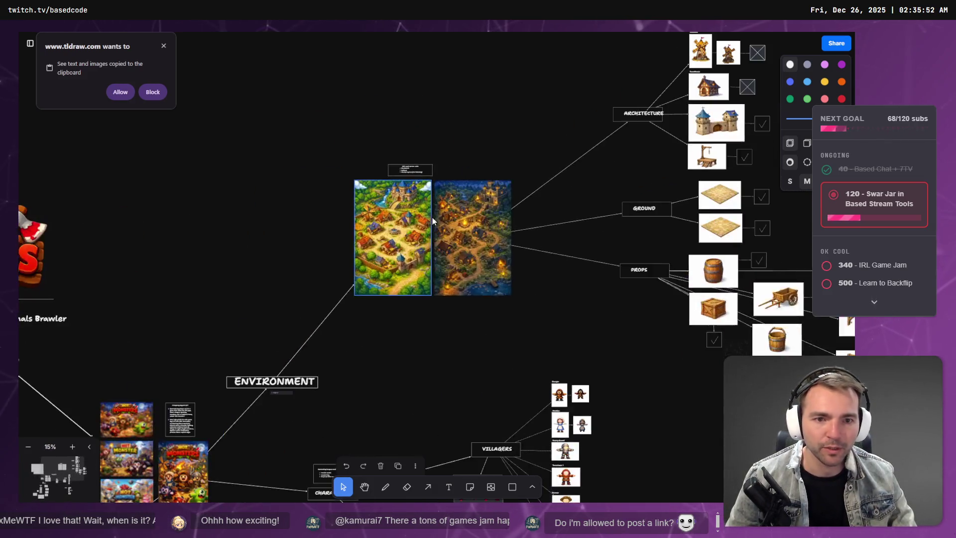
{"action": "scroll", "coordinate": [348, 300], "scroll_direction": "right", "scroll_amount": 5}
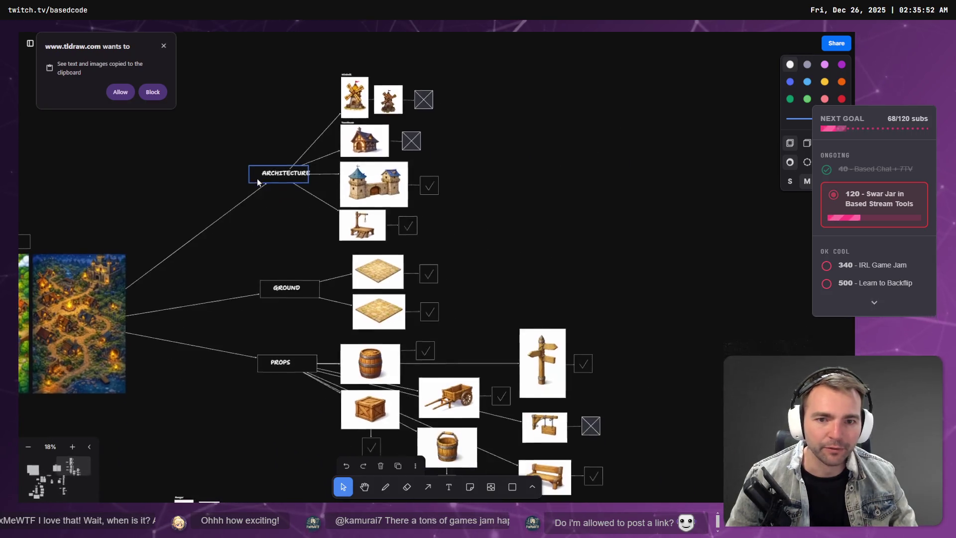
{"action": "scroll", "coordinate": [365, 219], "scroll_direction": "left", "scroll_amount": 5}
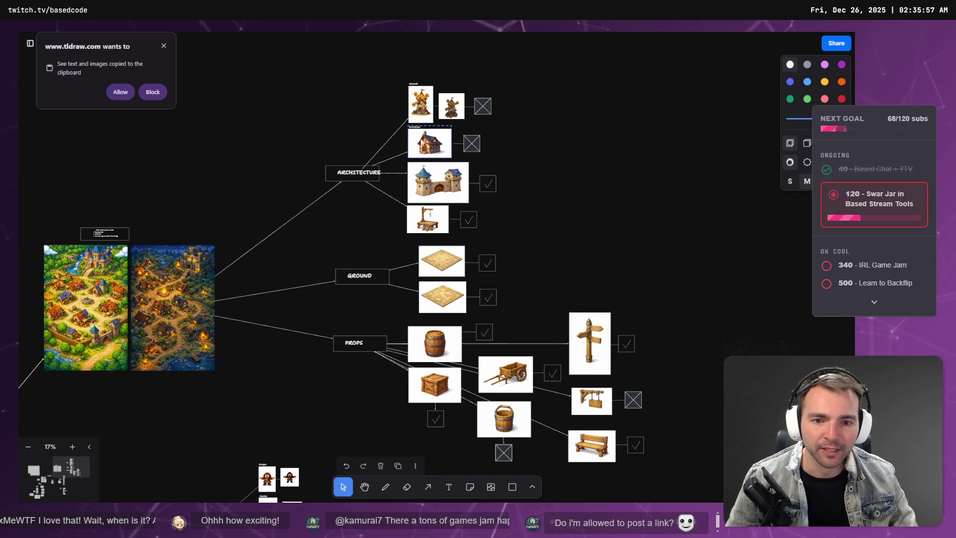
{"action": "scroll", "coordinate": [423, 206], "scroll_direction": "down", "scroll_amount": 3}
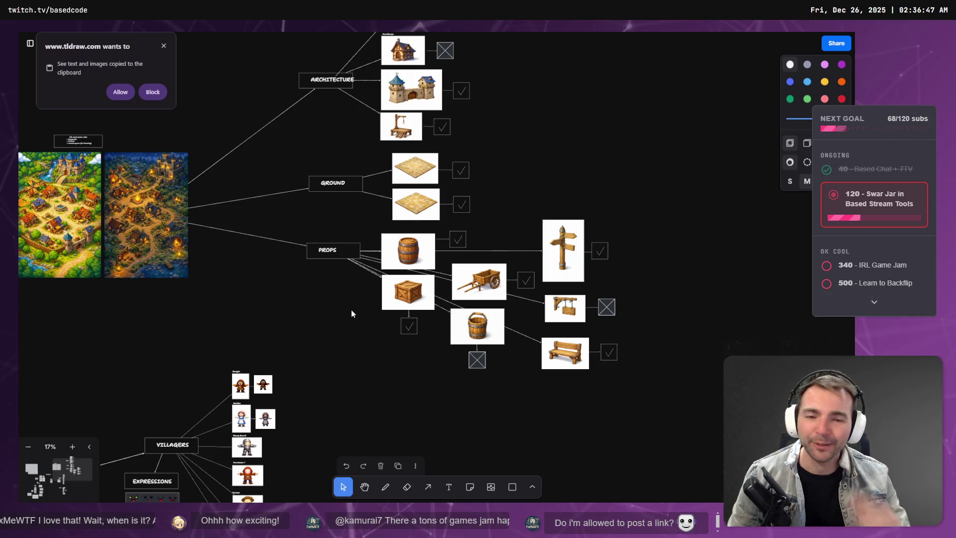
{"action": "left_click_drag", "start_coordinate": [299, 288], "coordinate": [511, 301]}
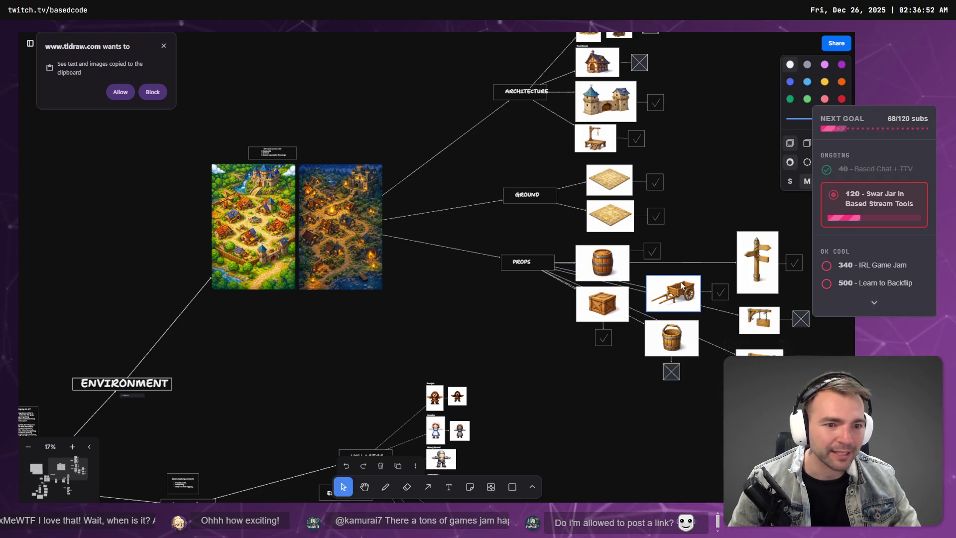
{"action": "scroll", "coordinate": [608, 211], "scroll_direction": "right", "scroll_amount": 3}
{"action": "left_click", "coordinate": [537, 331]}
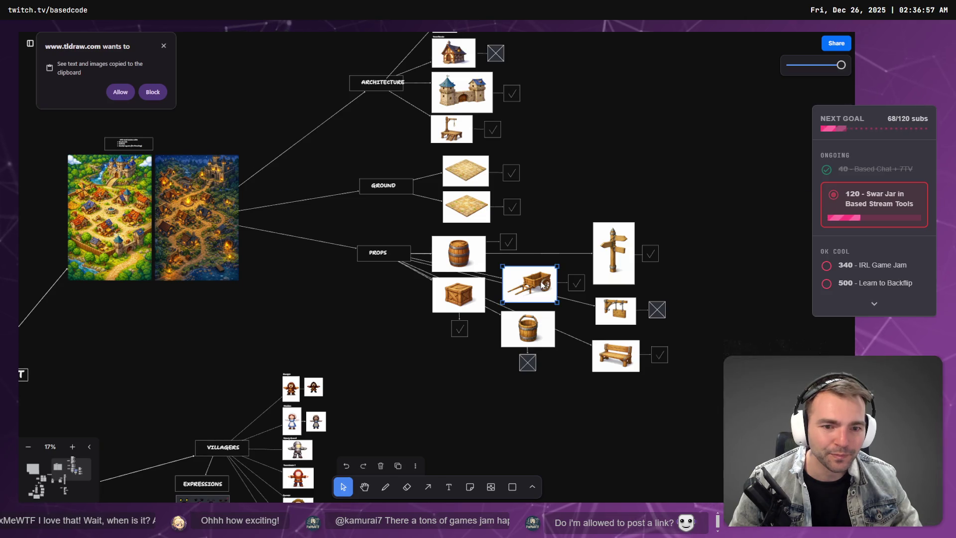
{"action": "right_click", "coordinate": [536, 328]}
{"action": "left_click", "coordinate": [623, 358]}
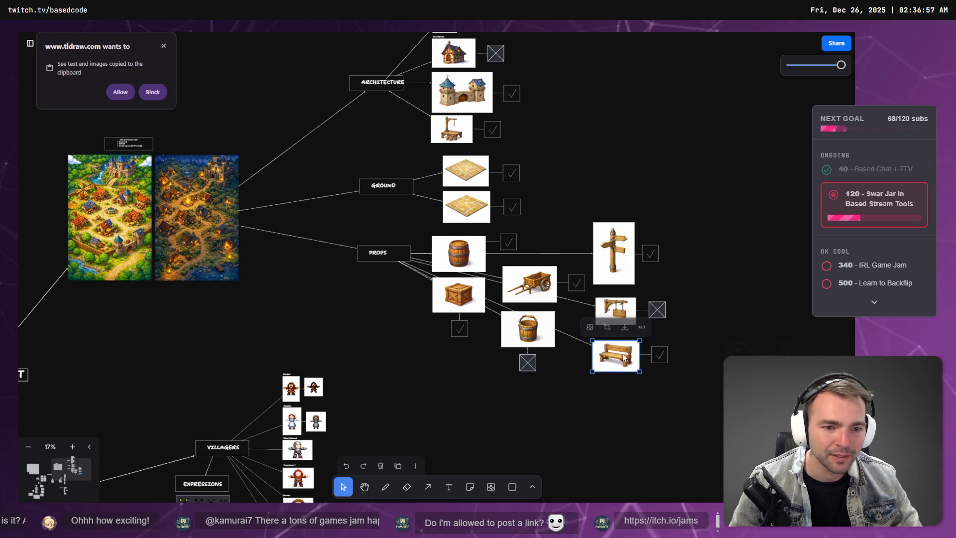
{"action": "left_click", "coordinate": [622, 302]}
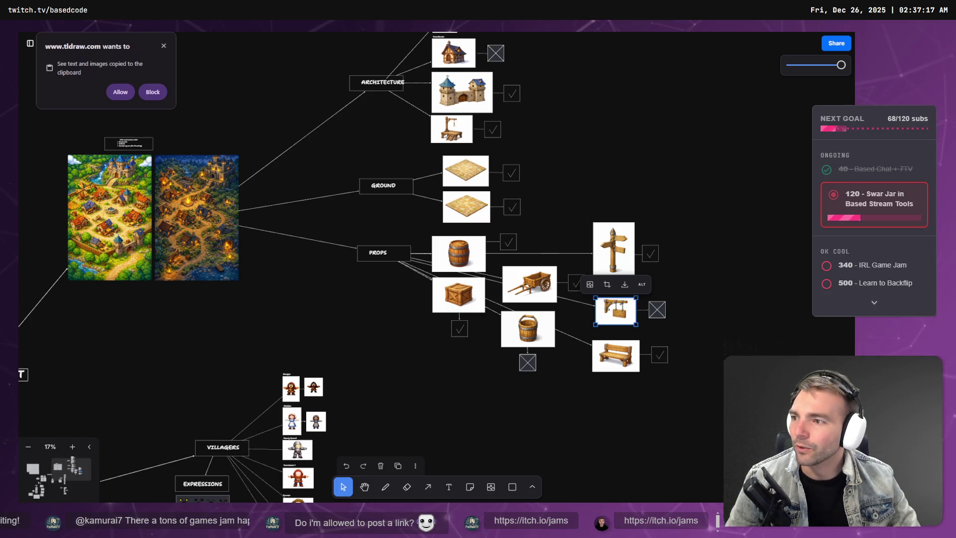
Maximize the itch.io game jams window and leave its zoom at 100%
{"action": "key", "text": "alt+Tab"}
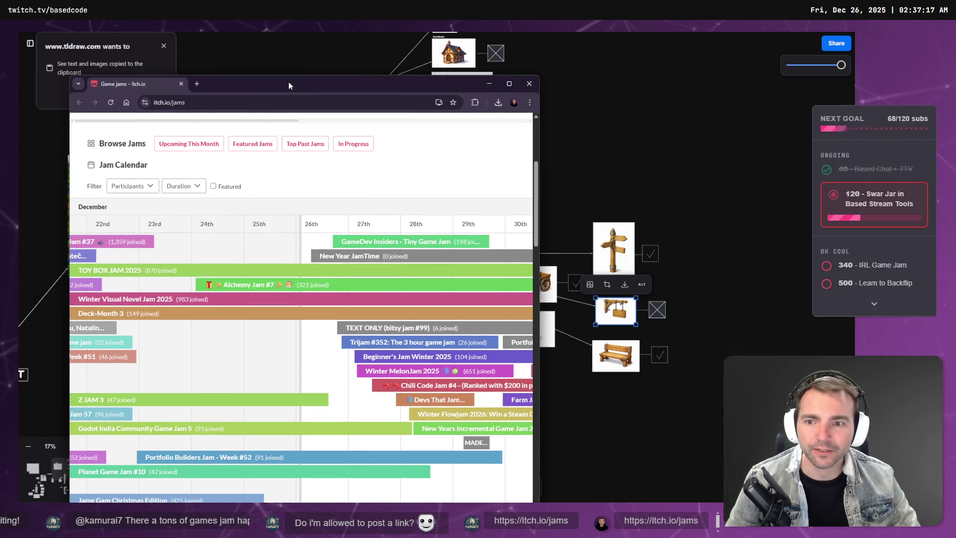
{"action": "double_click", "coordinate": [289, 82]}
{"action": "key", "text": "ctrl+minus"}
{"action": "key", "text": "ctrl+minus"}
{"action": "key", "text": "ctrl+minus"}
{"action": "scroll", "coordinate": [403, 234], "scroll_direction": "down", "scroll_amount": 10}
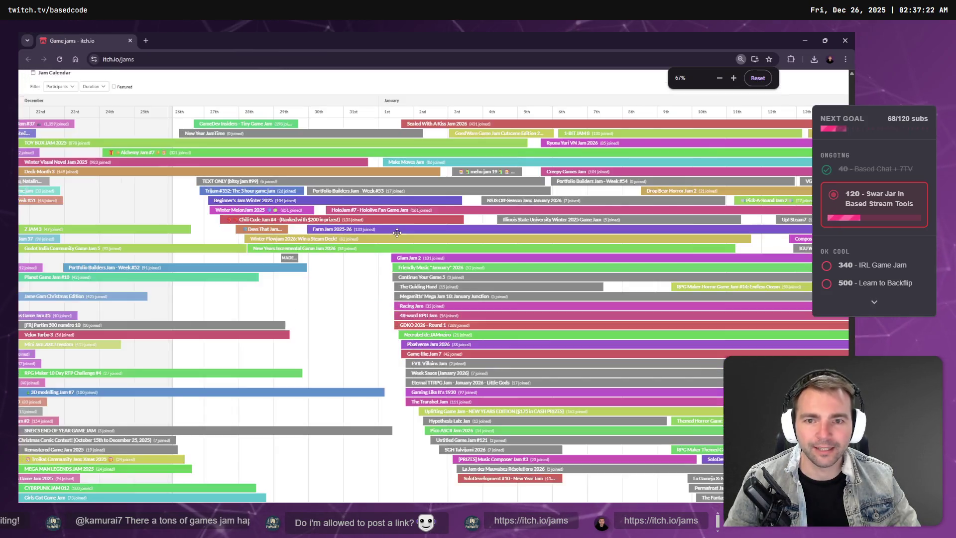
{"action": "scroll", "coordinate": [412, 248], "scroll_direction": "up", "scroll_amount": 15}
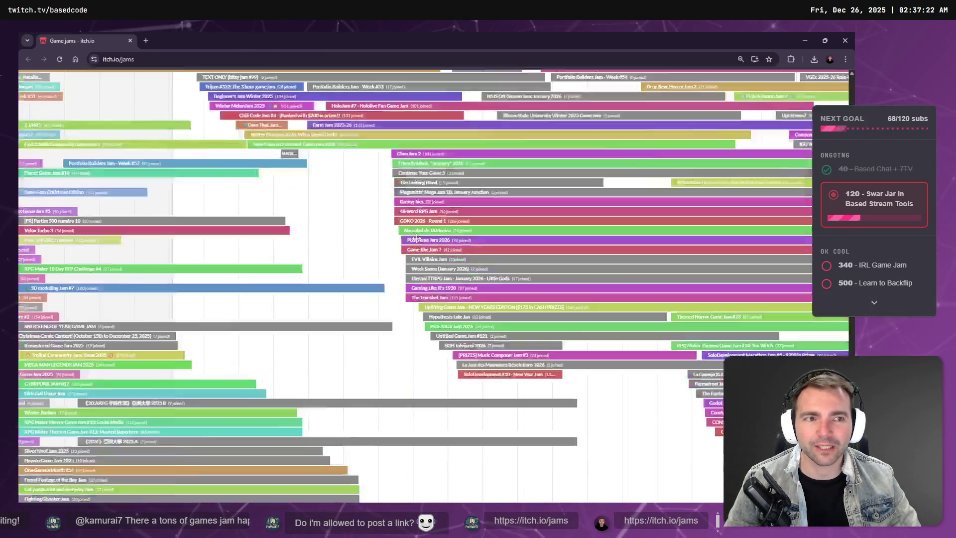
{"action": "key", "text": "ctrl+plus"}
{"action": "key", "text": "ctrl+plus"}
{"action": "key", "text": "ctrl+plus"}
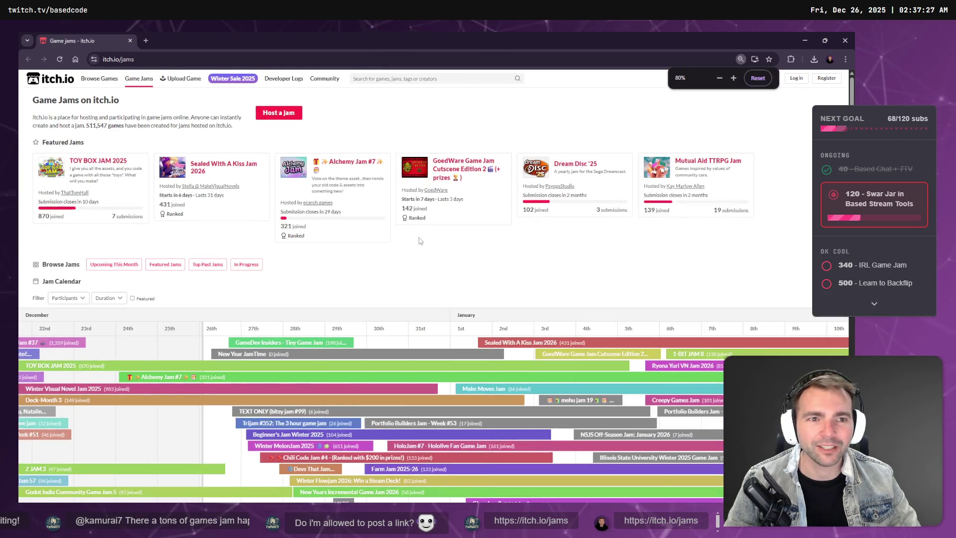
{"action": "key", "text": "ctrl+minus"}
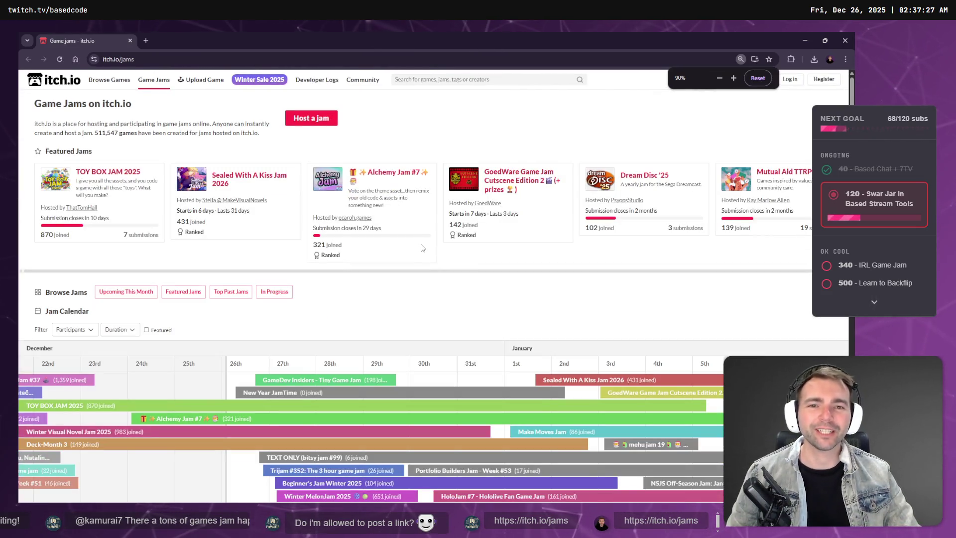
{"action": "key", "text": "ctrl+plus"}
{"action": "scroll", "coordinate": [433, 264], "scroll_direction": "down", "scroll_amount": 10}
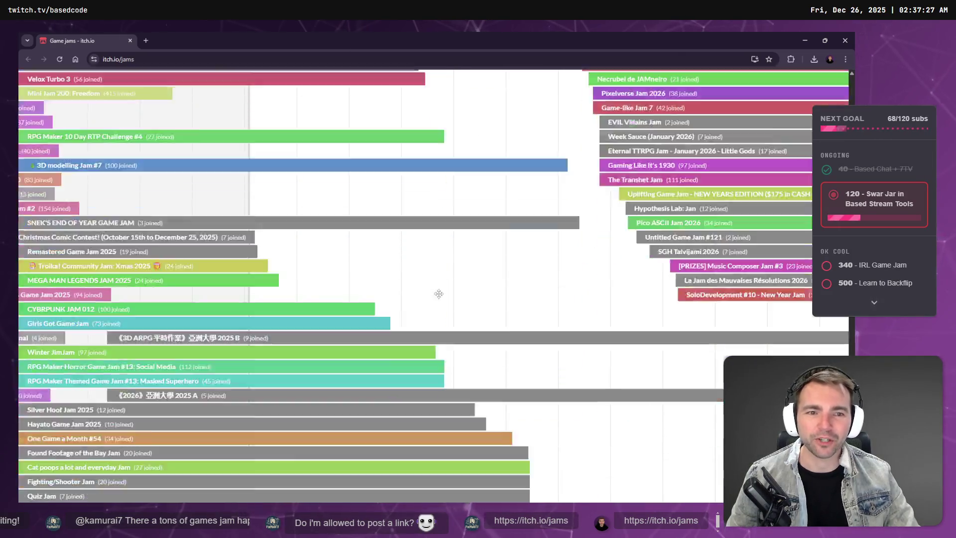
{"action": "scroll", "coordinate": [460, 284], "scroll_direction": "up", "scroll_amount": 5}
{"action": "scroll", "coordinate": [461, 285], "scroll_direction": "up", "scroll_amount": 2}
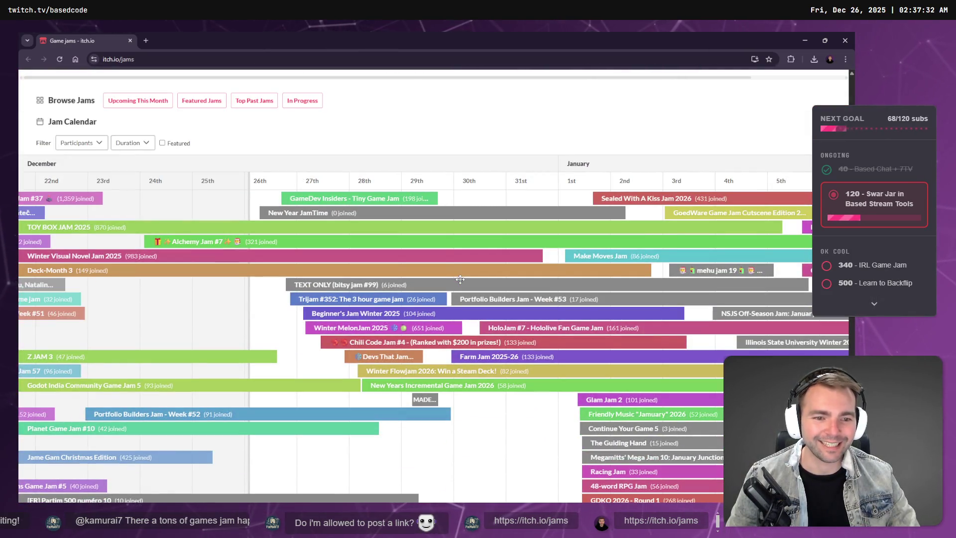
Bookmark the itch.io jams page into the Other bookmarks folder
{"action": "left_click", "coordinate": [769, 59]}
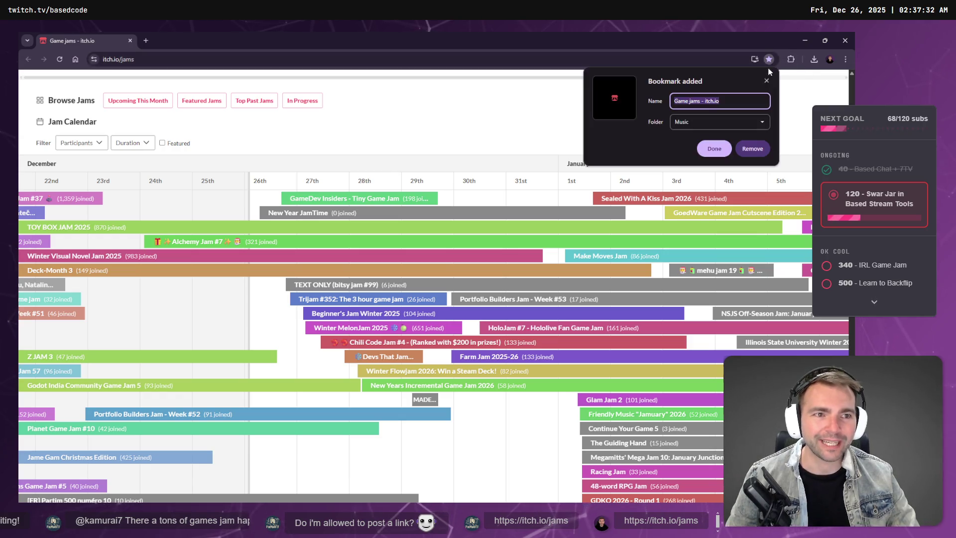
{"action": "left_click", "coordinate": [720, 124]}
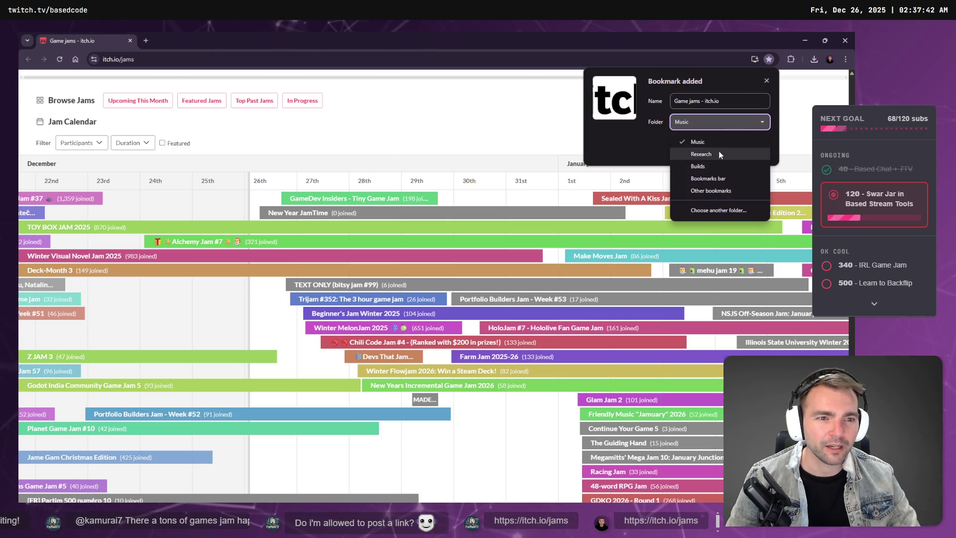
{"action": "left_click", "coordinate": [693, 191]}
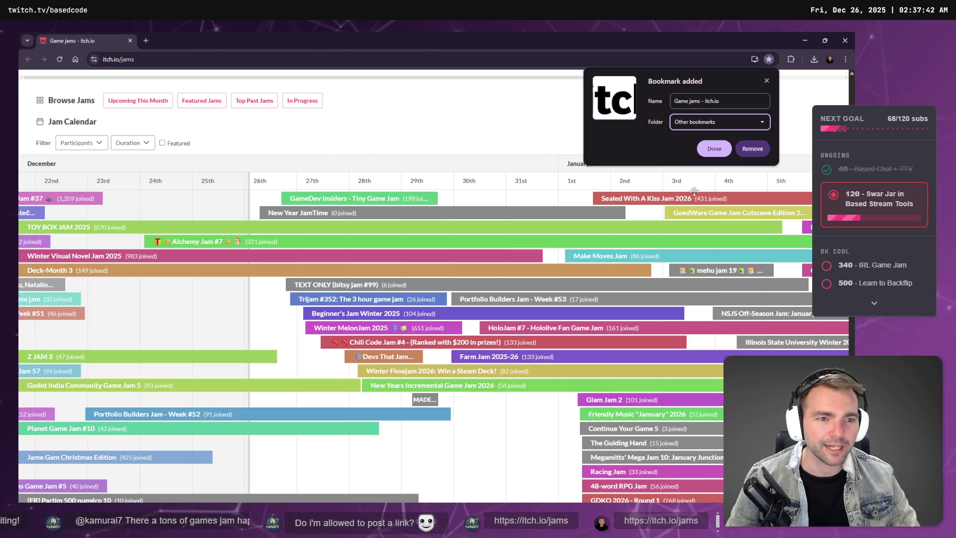
{"action": "left_click", "coordinate": [714, 147]}
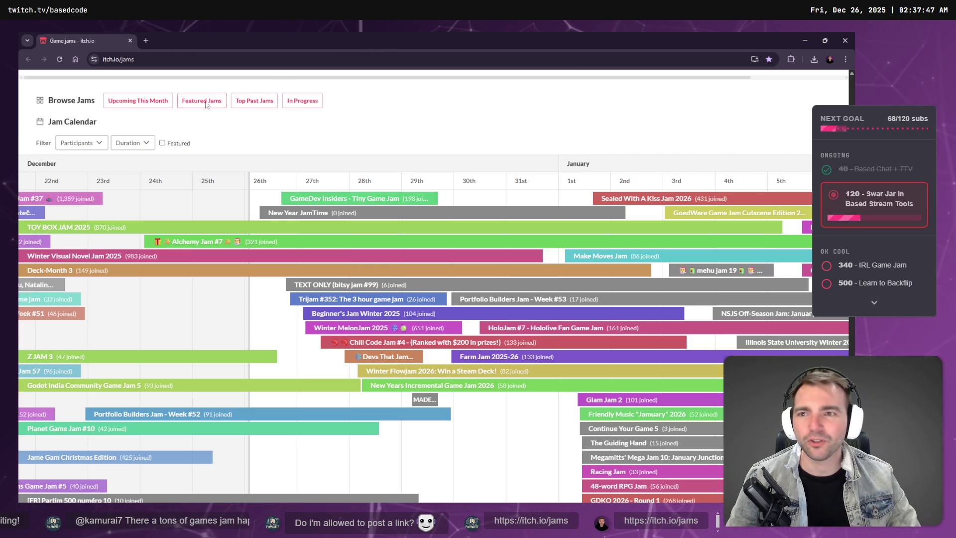
{"action": "key", "text": "alt+Tab"}
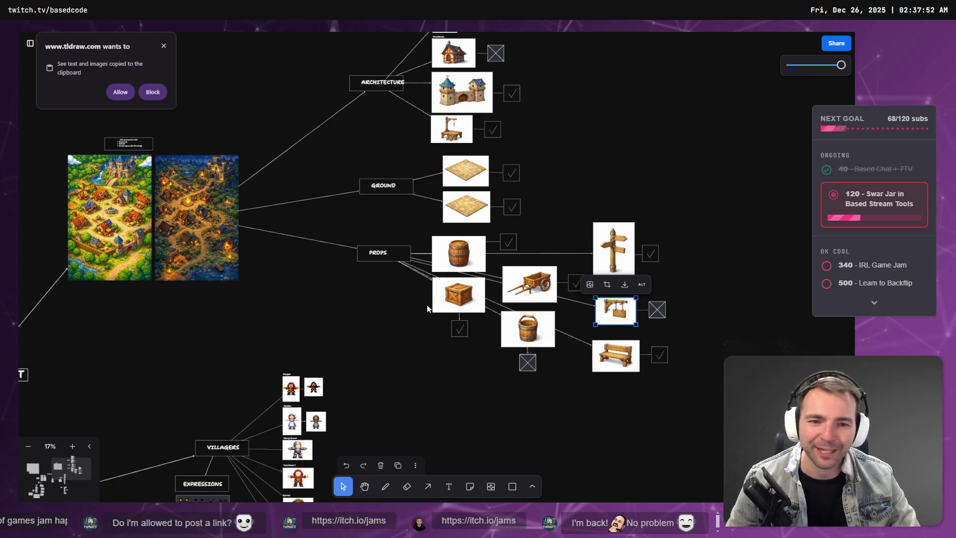
Copy the bucket reference image to the clipboard as PNG
{"action": "left_click", "coordinate": [756, 309]}
{"action": "scroll", "coordinate": [756, 309], "scroll_direction": "down", "scroll_amount": 5}
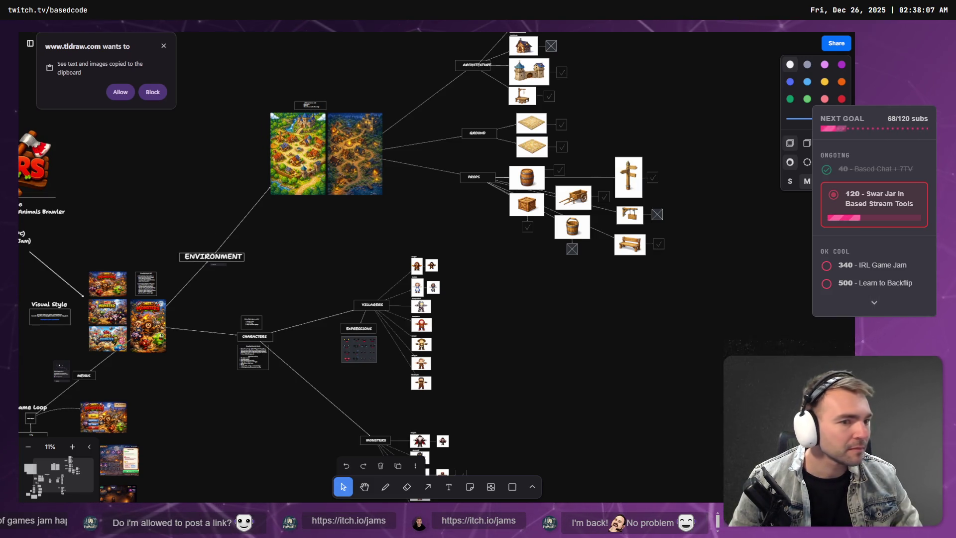
{"action": "left_click", "coordinate": [577, 227]}
{"action": "right_click", "coordinate": [580, 225]}
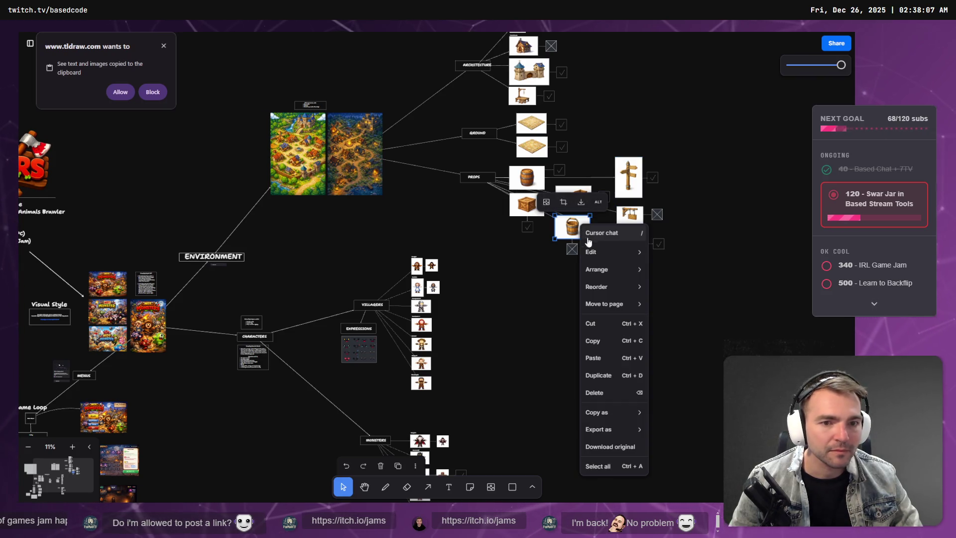
{"action": "mouse_move", "coordinate": [629, 412]}
{"action": "left_click", "coordinate": [686, 421]}
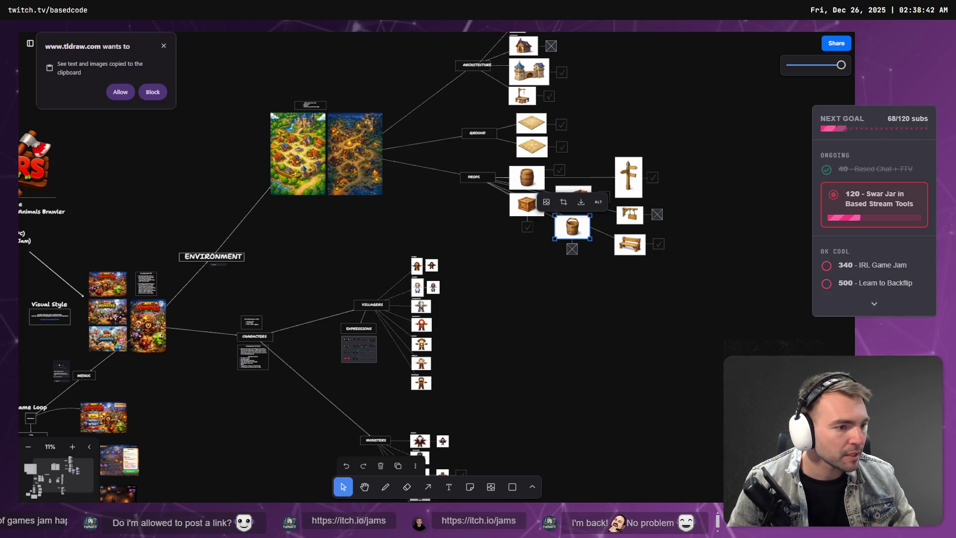
Deselect the bucket image, zoom into the Props branch, and switch to Godot
{"action": "left_click", "coordinate": [539, 343]}
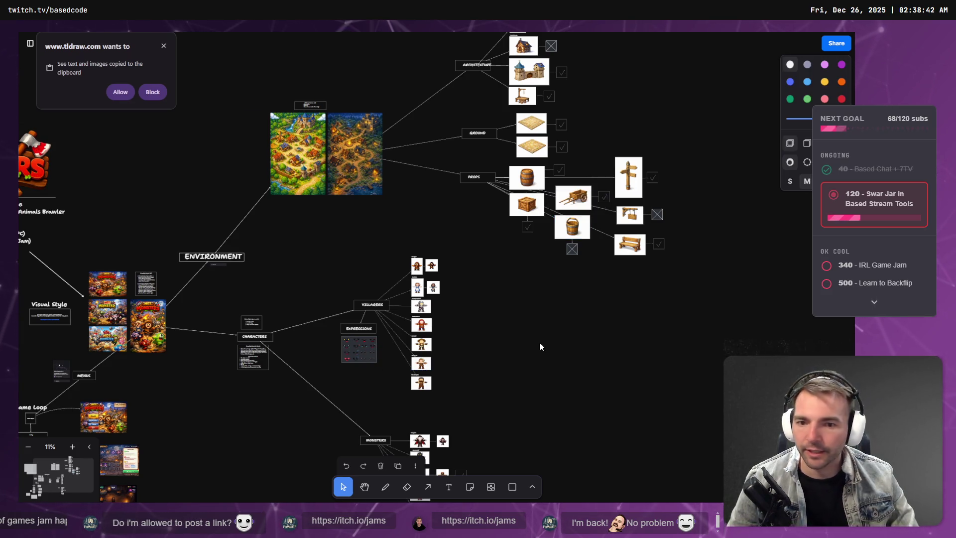
{"action": "scroll", "coordinate": [570, 314], "scroll_direction": "up", "scroll_amount": 5}
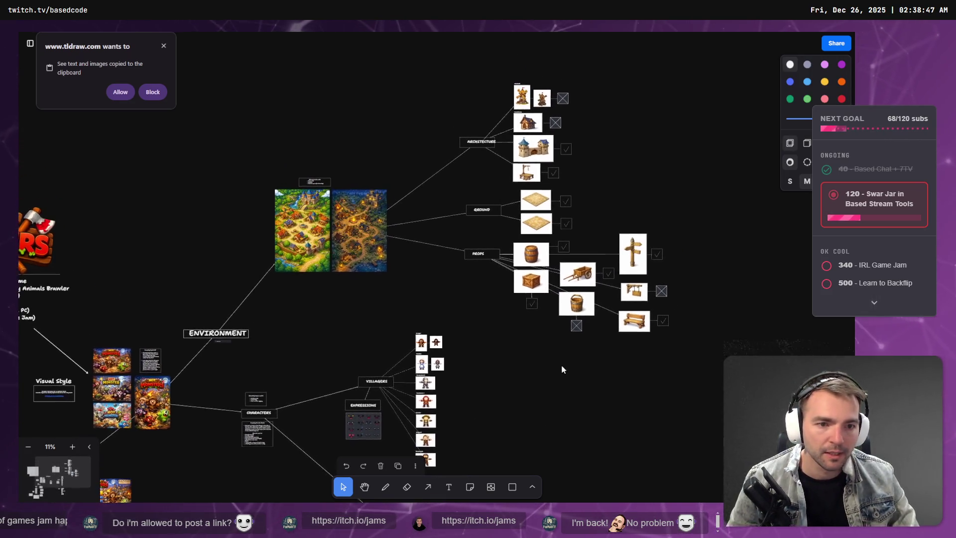
{"action": "scroll", "coordinate": [641, 305], "scroll_direction": "up", "scroll_amount": 5}
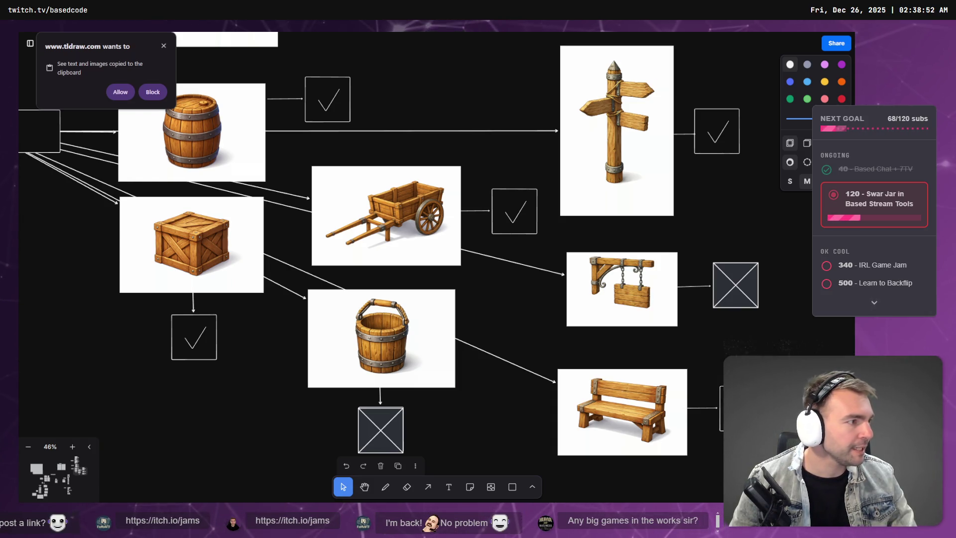
{"action": "key", "text": "alt+Tab"}
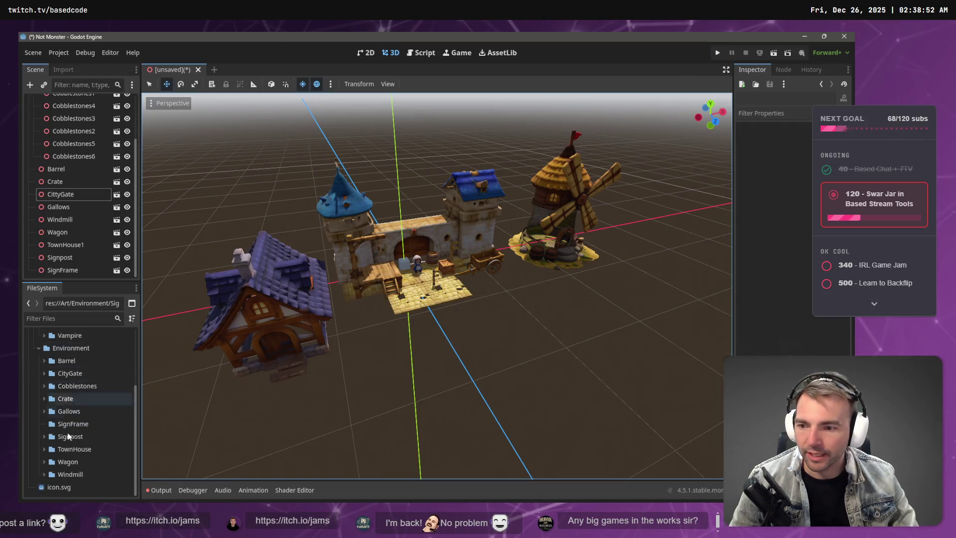
Create a folder named Bucket under Environment in the FileSystem dock
{"action": "right_click", "coordinate": [71, 348]}
{"action": "mouse_move", "coordinate": [141, 318]}
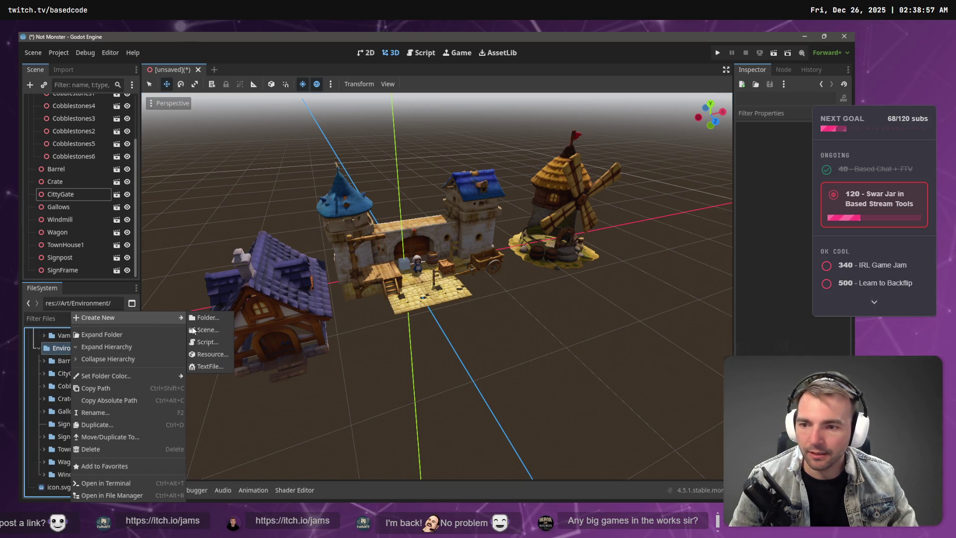
{"action": "left_click", "coordinate": [209, 317]}
{"action": "type", "text": "ket"}
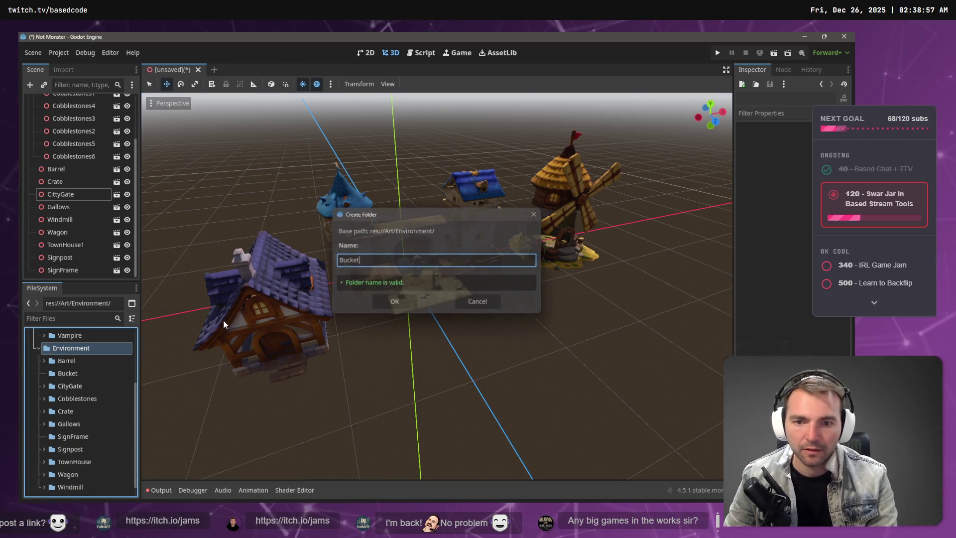
{"action": "key", "text": "Return"}
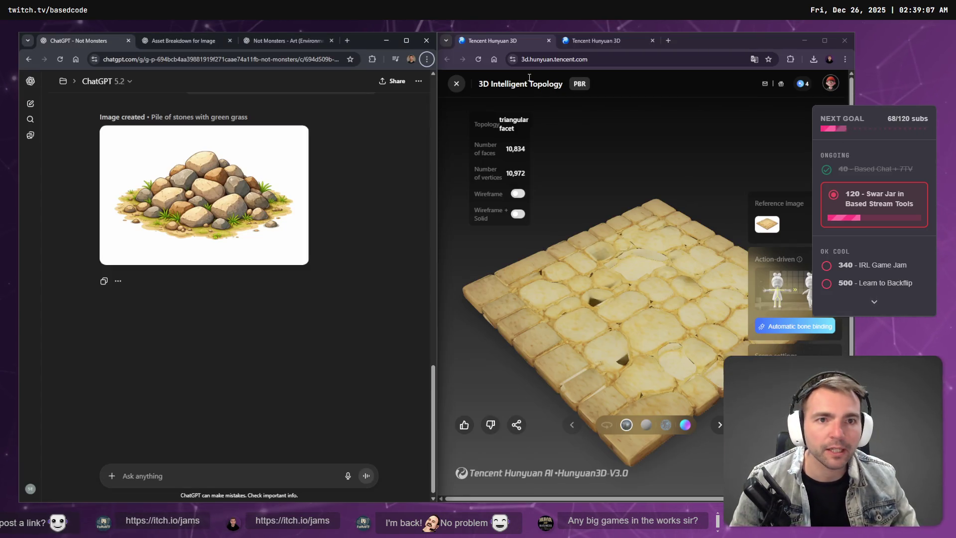
{"action": "left_click", "coordinate": [595, 42]}
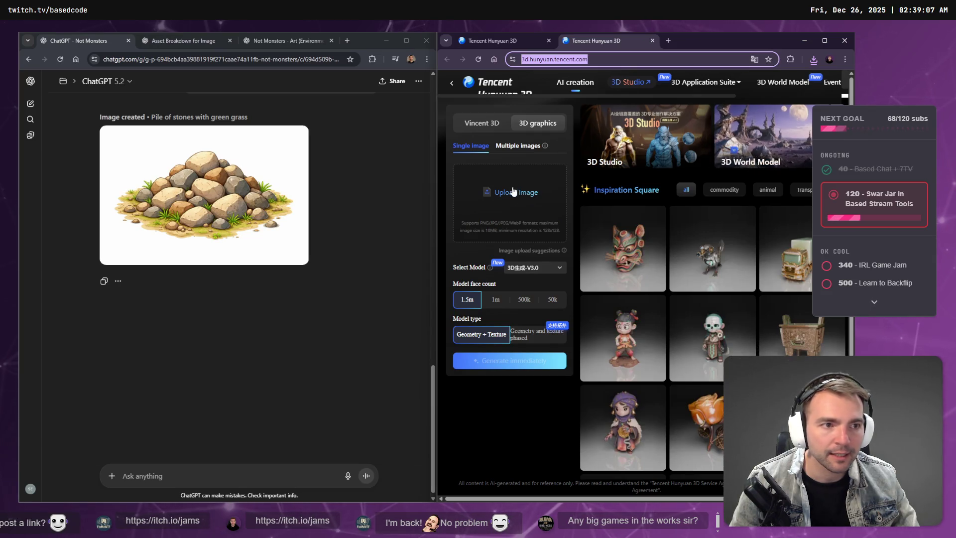
Close the second Hunyuan 3D tab and then the whole Hunyuan Chrome window
{"action": "key", "text": "ctrl+w"}
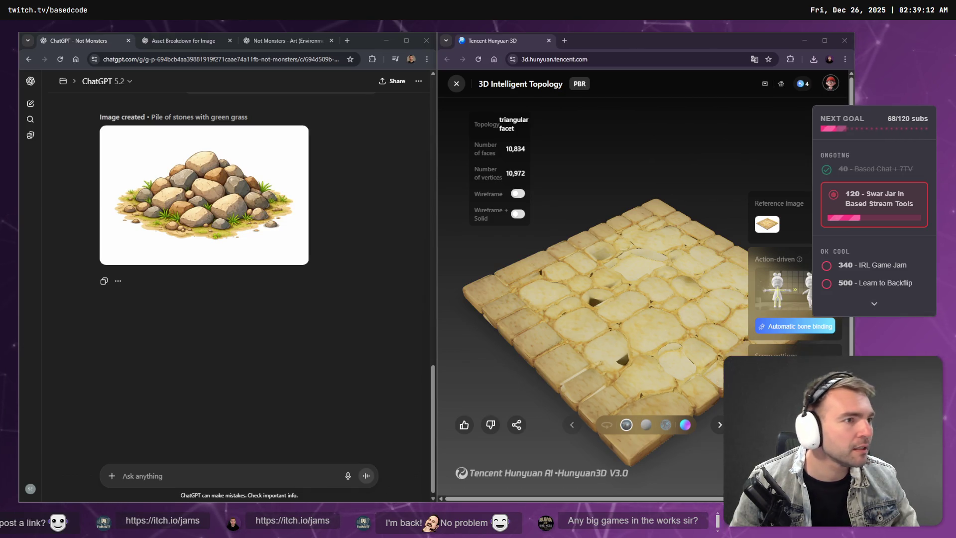
{"action": "key", "text": "alt+Tab"}
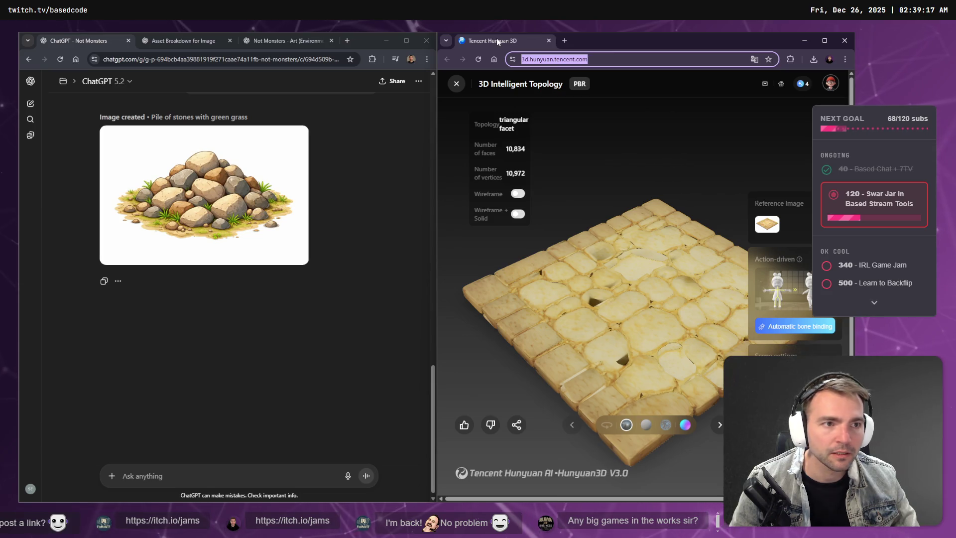
{"action": "key", "text": "ctrl+w"}
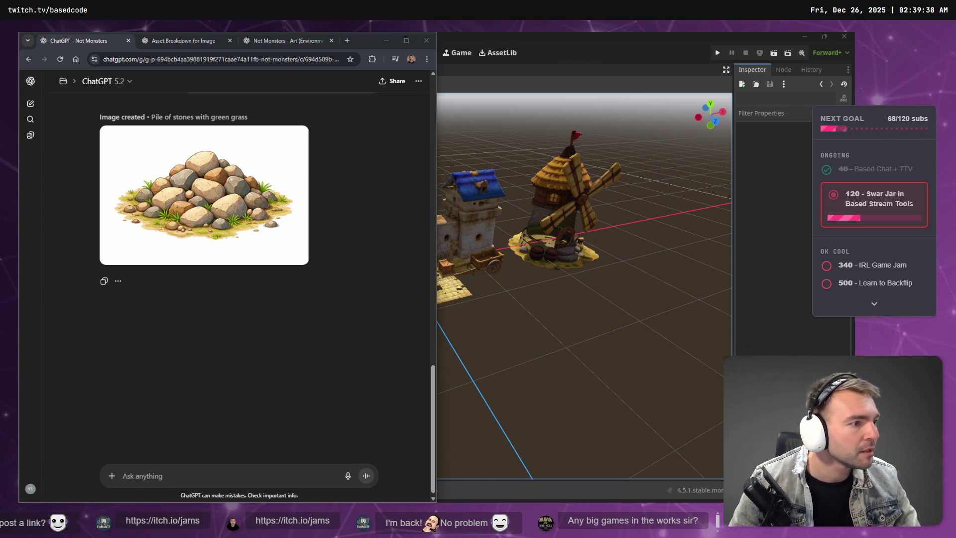
Review the ChatGPT chat and inspect the current stone-pile image at full size
{"action": "key", "text": "alt+Tab"}
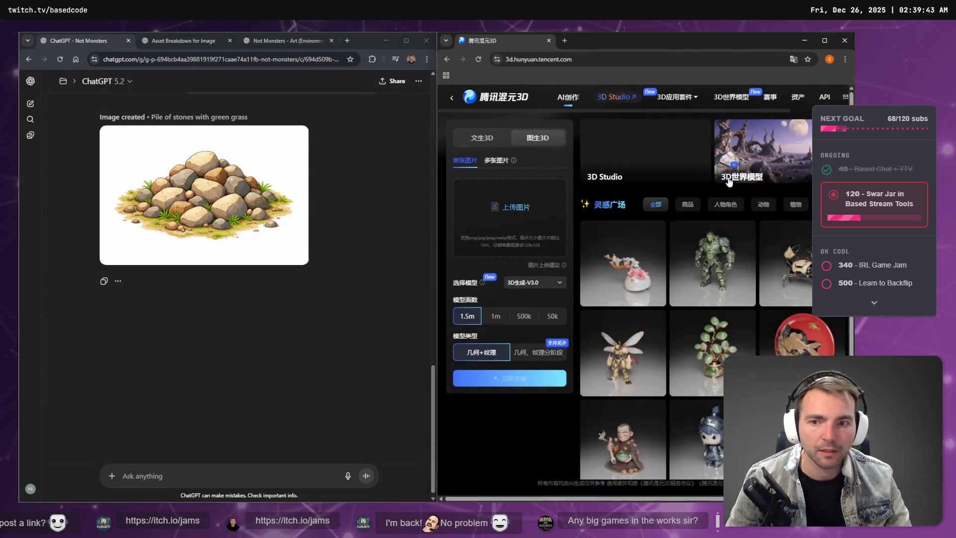
{"action": "mouse_move", "coordinate": [272, 212]}
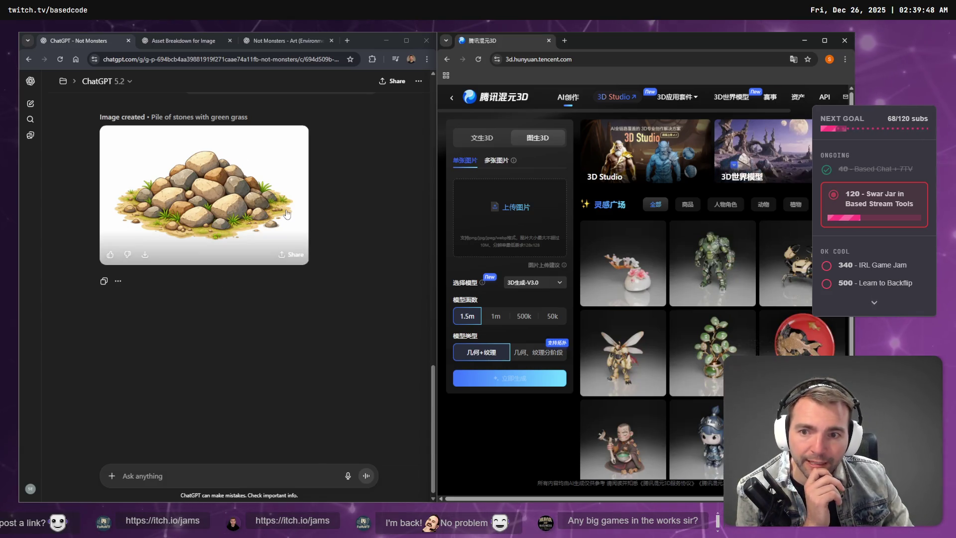
{"action": "scroll", "coordinate": [331, 207], "scroll_direction": "up", "scroll_amount": 8}
{"action": "scroll", "coordinate": [344, 212], "scroll_direction": "down", "scroll_amount": 4}
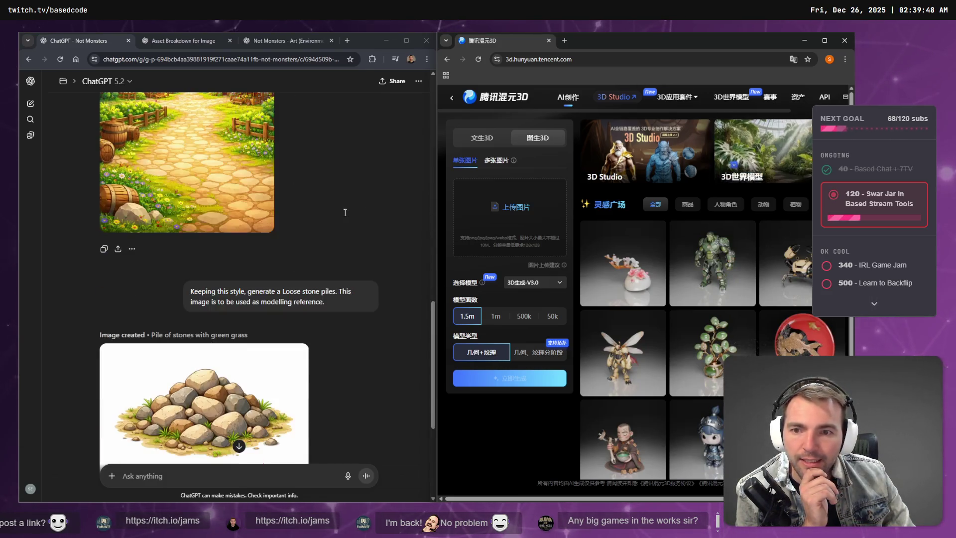
{"action": "scroll", "coordinate": [345, 214], "scroll_direction": "down", "scroll_amount": 3}
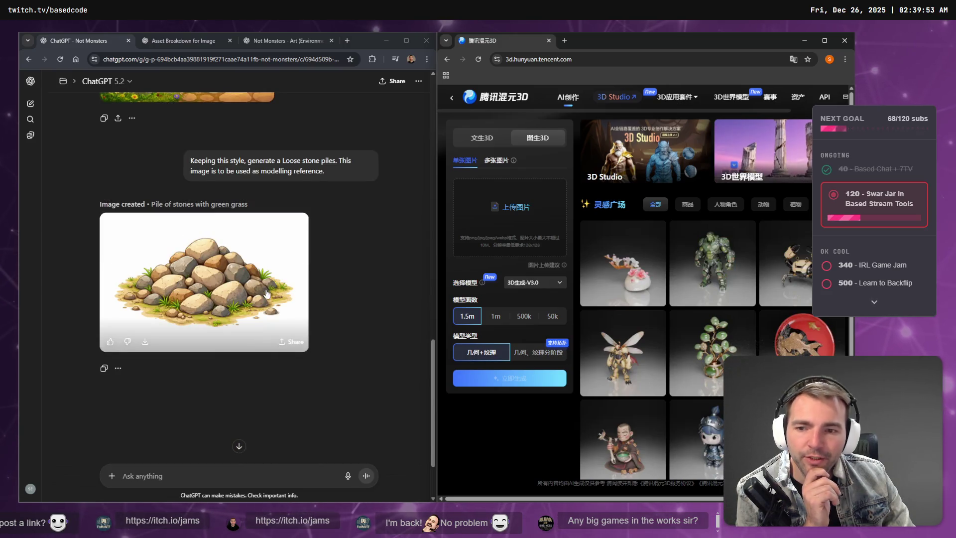
{"action": "scroll", "coordinate": [271, 281], "scroll_direction": "up", "scroll_amount": 4}
{"action": "scroll", "coordinate": [283, 274], "scroll_direction": "down", "scroll_amount": 3}
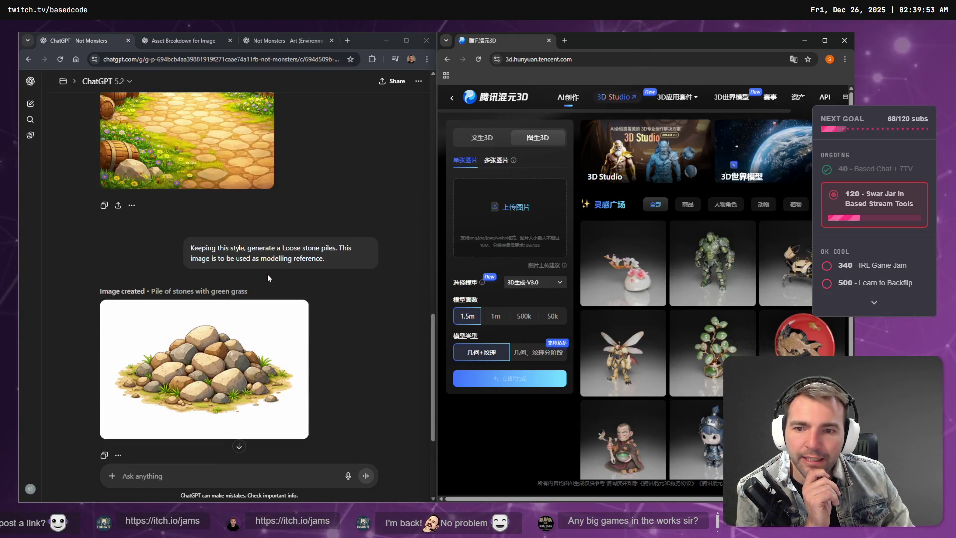
{"action": "scroll", "coordinate": [296, 265], "scroll_direction": "up", "scroll_amount": 4}
{"action": "scroll", "coordinate": [268, 244], "scroll_direction": "up", "scroll_amount": 2}
{"action": "scroll", "coordinate": [235, 208], "scroll_direction": "down", "scroll_amount": 7}
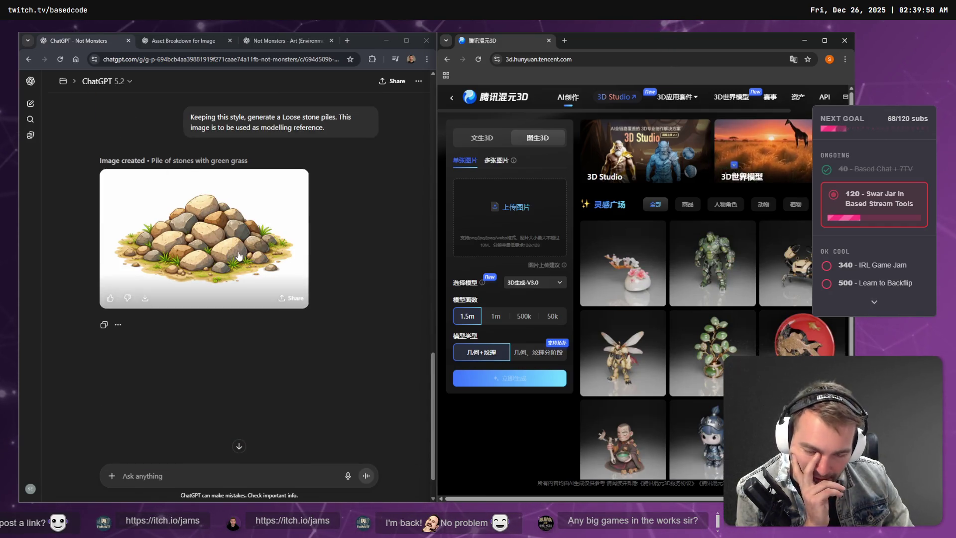
{"action": "scroll", "coordinate": [247, 255], "scroll_direction": "up", "scroll_amount": 4}
{"action": "scroll", "coordinate": [224, 253], "scroll_direction": "down", "scroll_amount": 4}
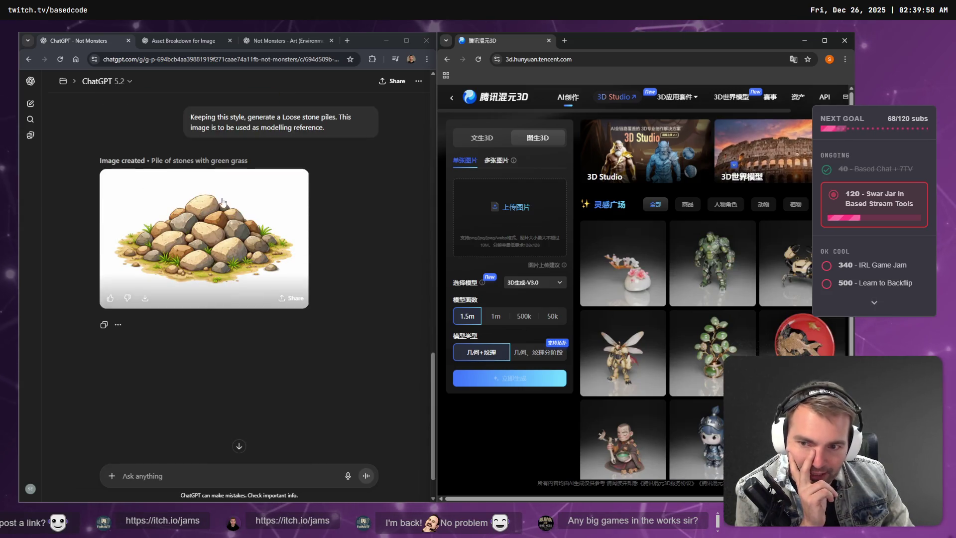
{"action": "left_click", "coordinate": [210, 250]}
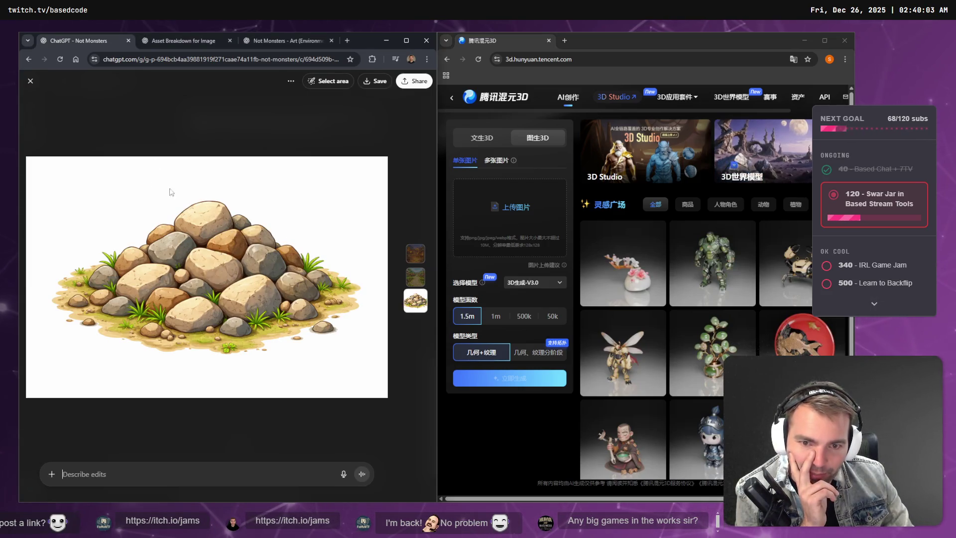
{"action": "left_click", "coordinate": [30, 81]}
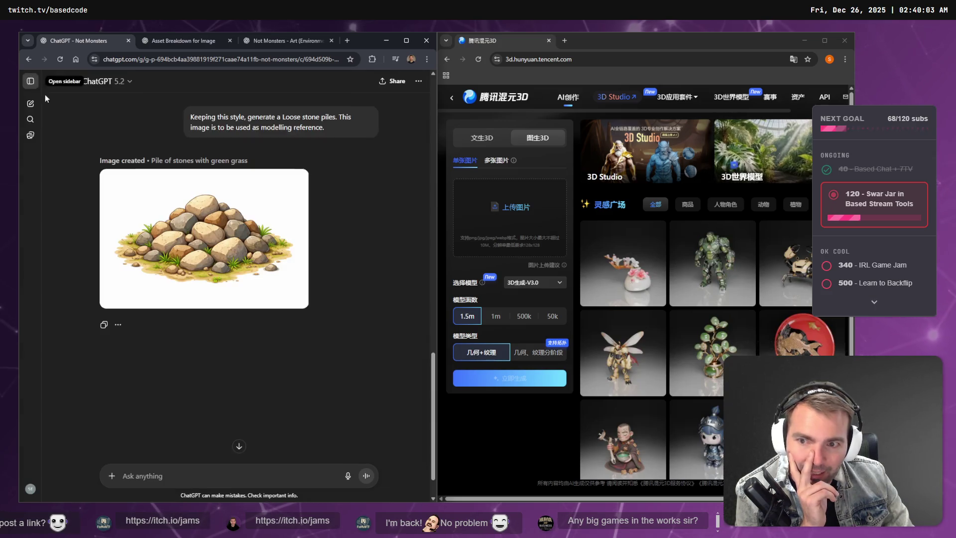
{"action": "scroll", "coordinate": [316, 223], "scroll_direction": "up", "scroll_amount": 3}
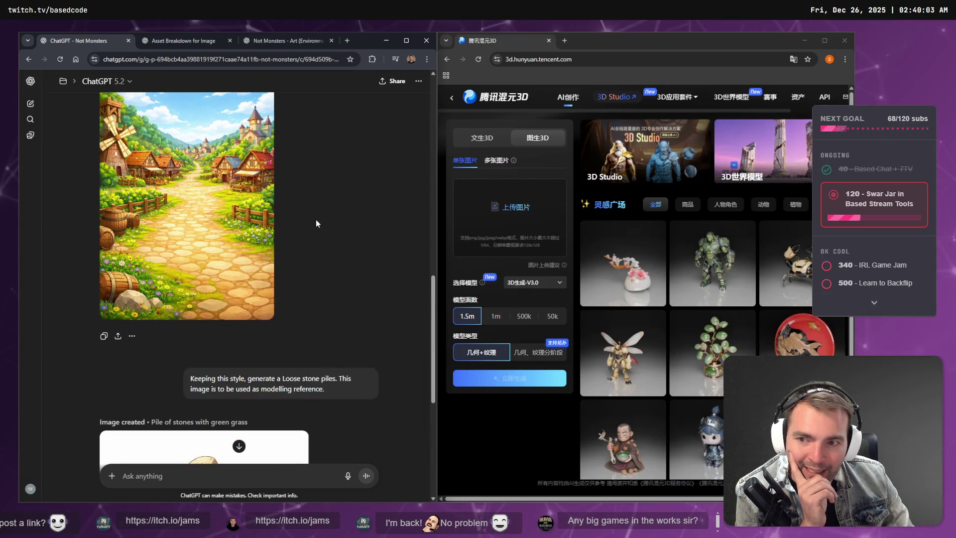
{"action": "scroll", "coordinate": [317, 223], "scroll_direction": "down", "scroll_amount": 3}
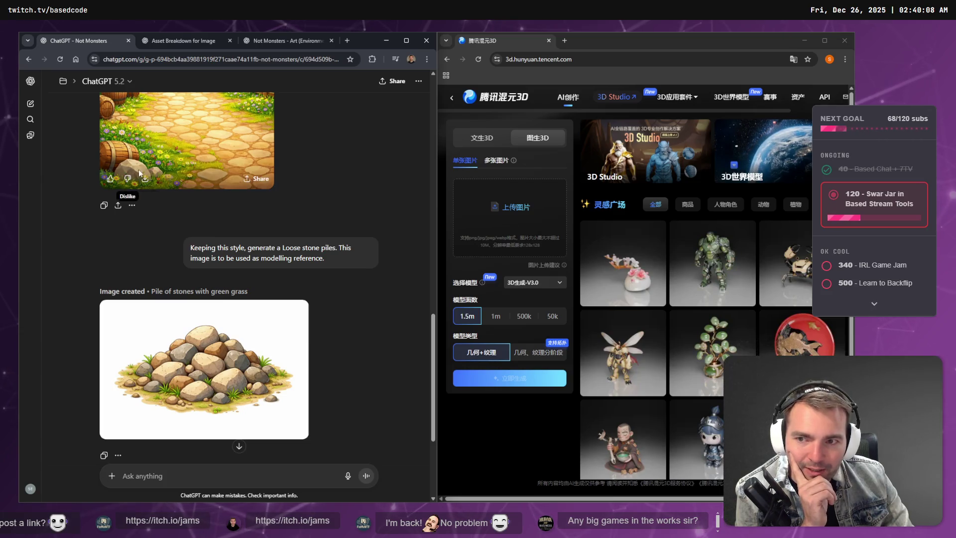
{"action": "scroll", "coordinate": [224, 375], "scroll_direction": "up", "scroll_amount": 1}
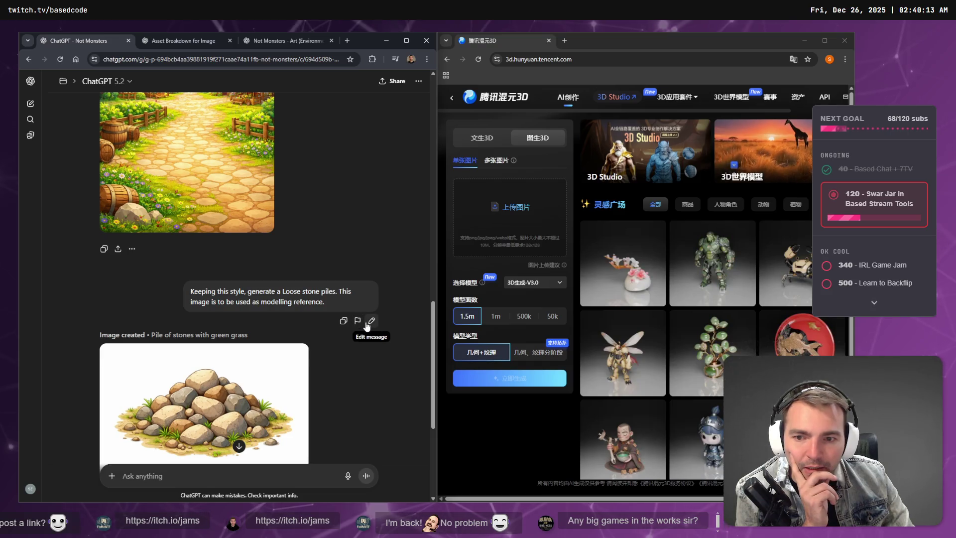
Edit the prompt to 'pile, with only a few rocks.' and resend it
{"action": "left_click", "coordinate": [371, 321]}
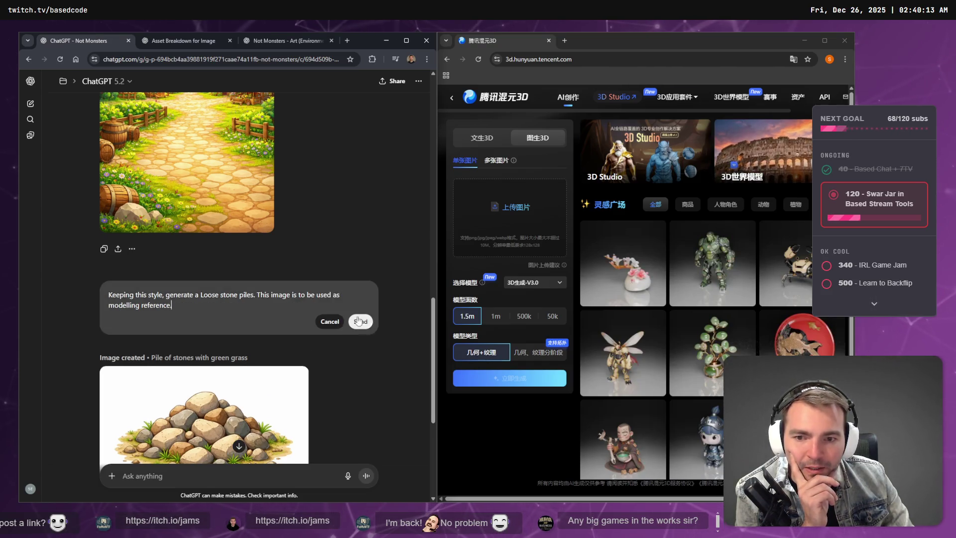
{"action": "key", "text": "Delete"}
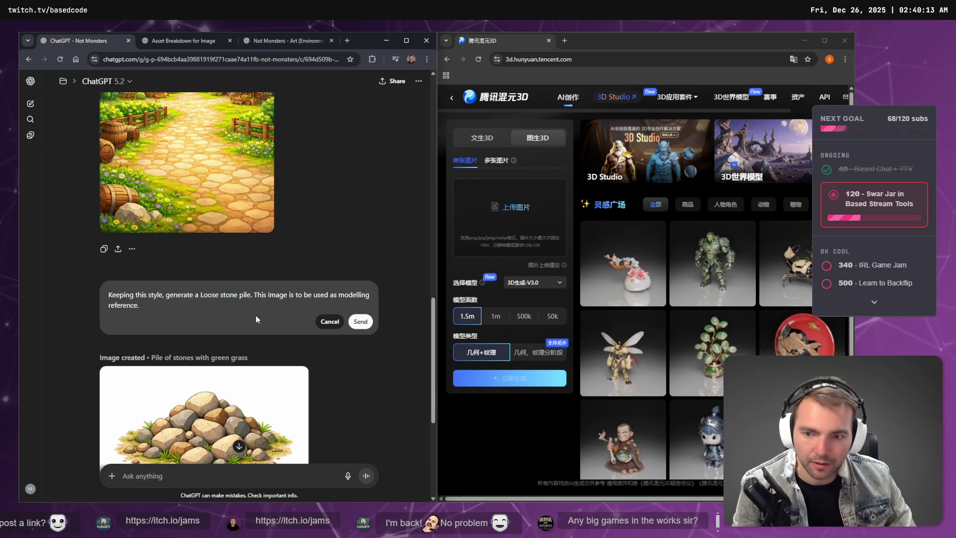
{"action": "key", "text": "Delete"}
{"action": "type", "text": ", with only a "}
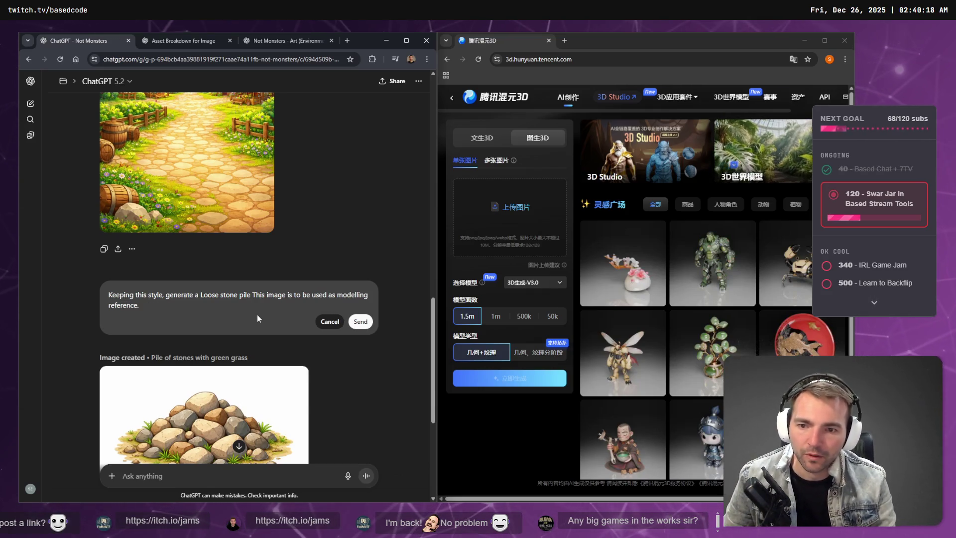
{"action": "type", "text": "few rocks"}
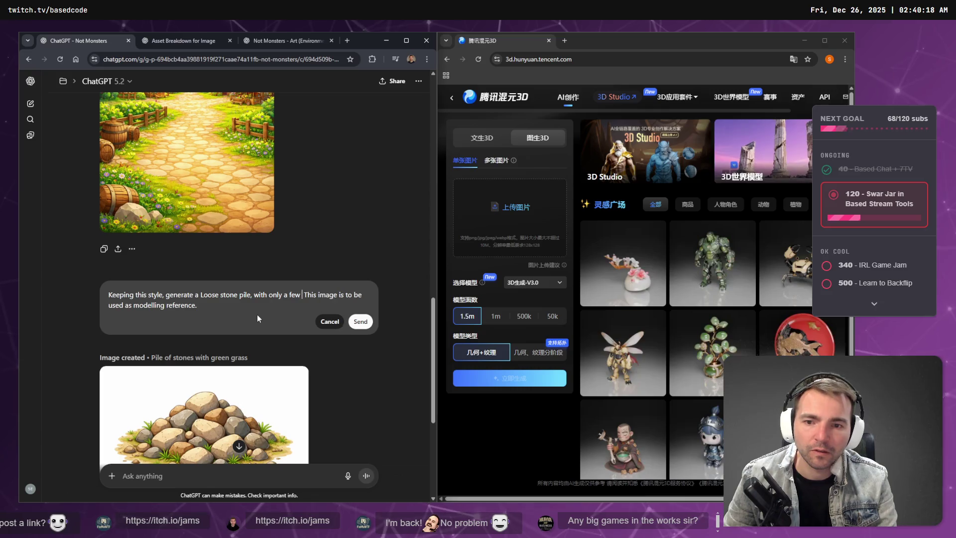
{"action": "type", "text": "."}
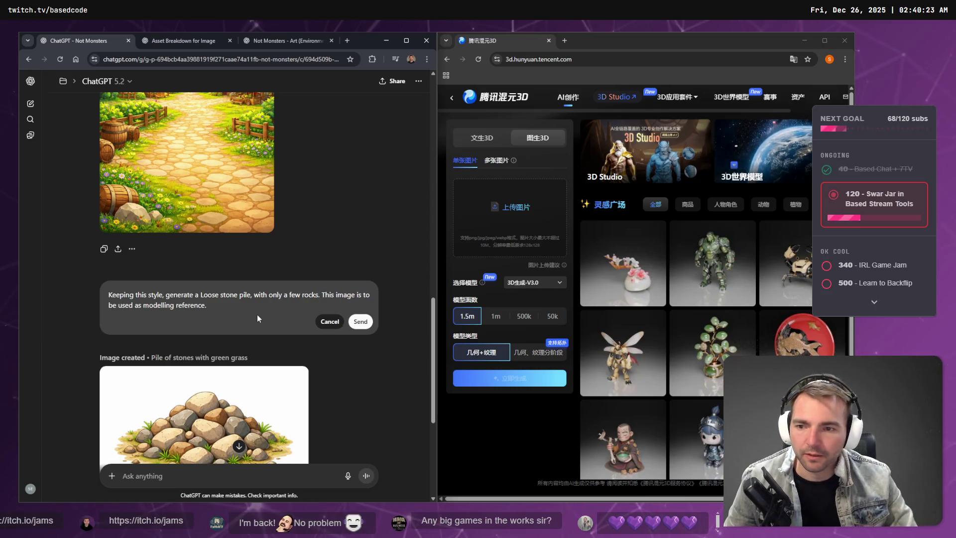
{"action": "left_click", "coordinate": [360, 321]}
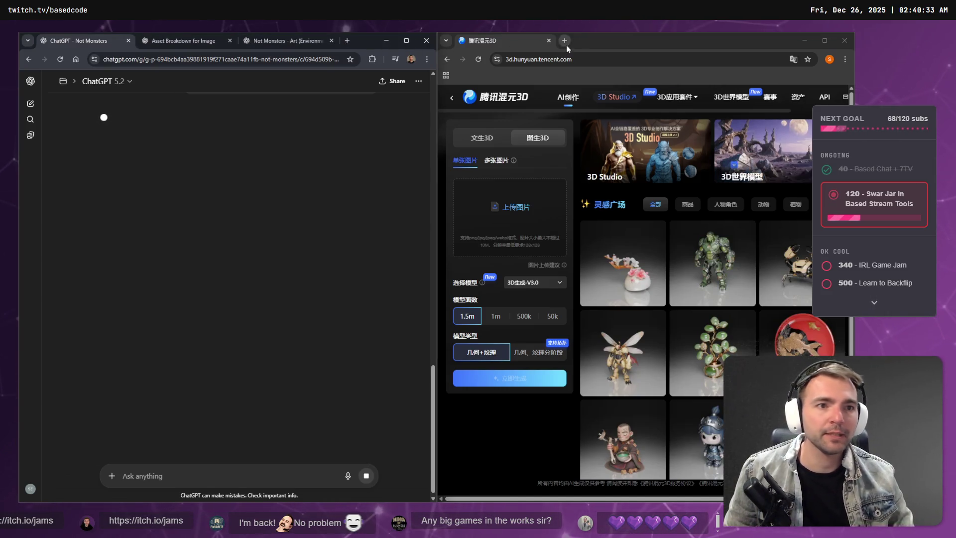
Load onpoint.games in a new separate browser window and open its Steam link
{"action": "left_click", "coordinate": [347, 40]}
{"action": "left_click_drag", "start_coordinate": [319, 41], "coordinate": [333, 89]}
{"action": "type", "text": "onp"}
{"action": "key", "text": "Return"}
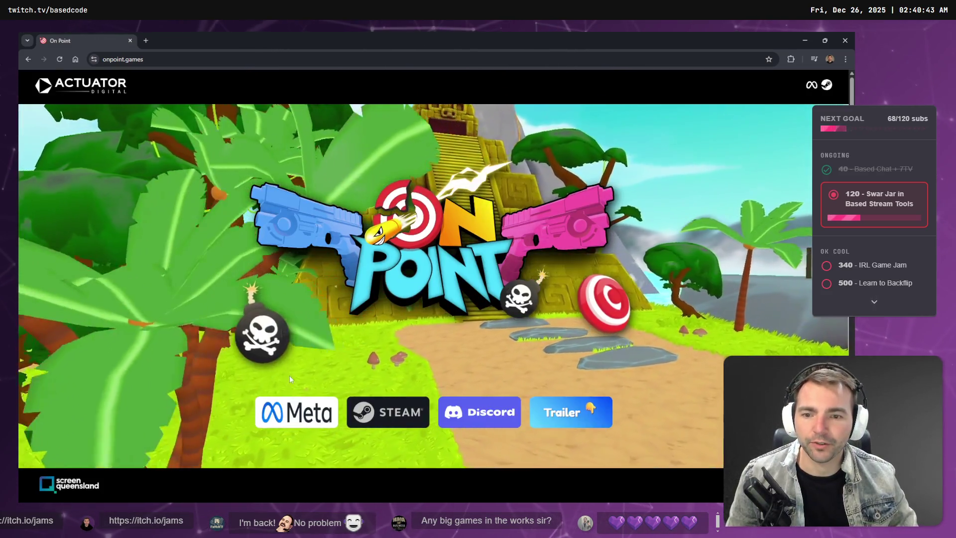
{"action": "left_click", "coordinate": [378, 404]}
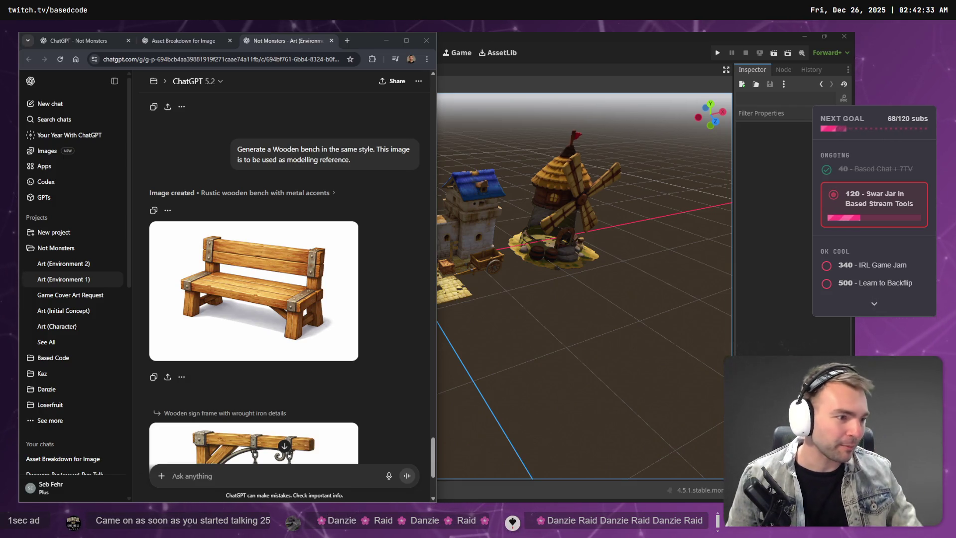
Minimize Chrome and orbit the Godot viewport toward the character, barrel and crate
{"action": "left_click", "coordinate": [382, 38]}
{"action": "left_click_drag", "start_coordinate": [485, 220], "coordinate": [392, 205]}
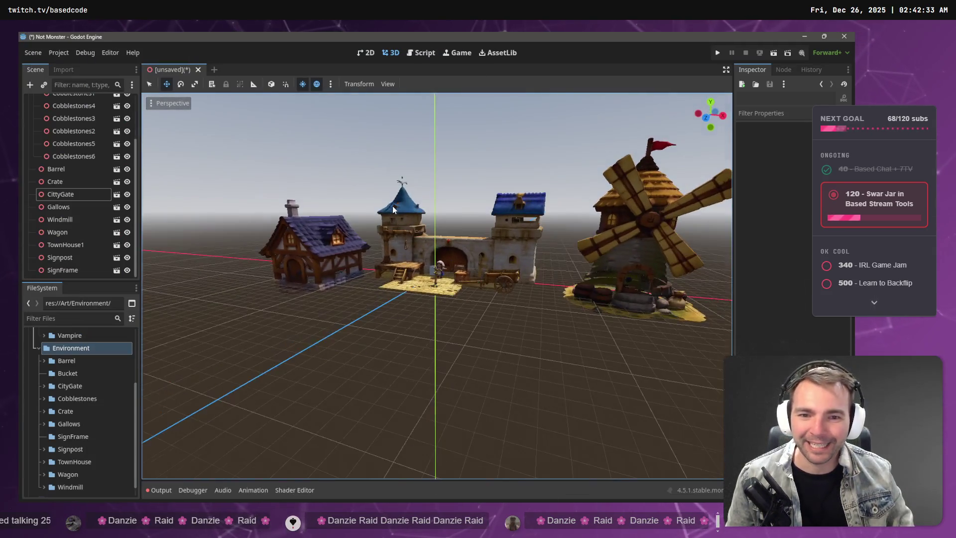
{"action": "scroll", "coordinate": [428, 262], "scroll_direction": "up", "scroll_amount": 3}
{"action": "scroll", "coordinate": [428, 262], "scroll_direction": "up", "scroll_amount": 5}
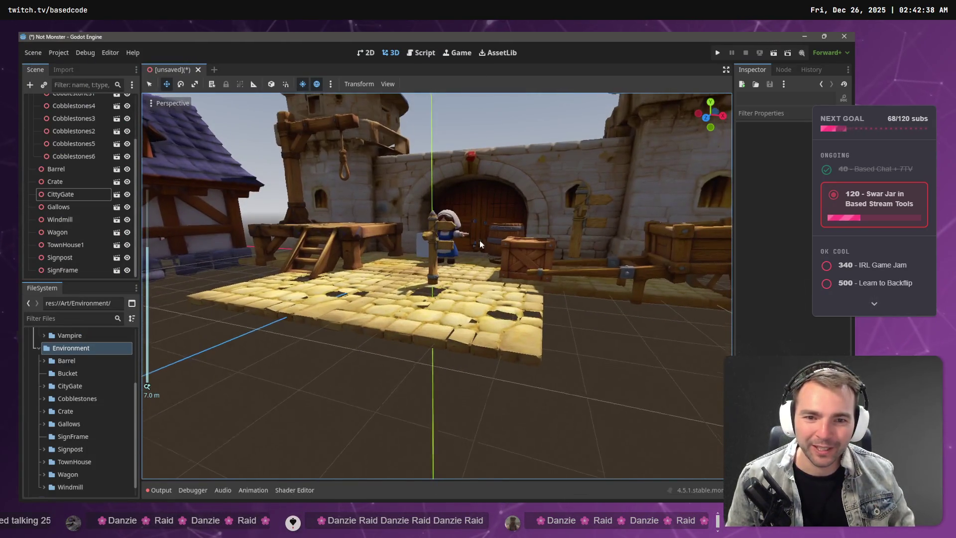
{"action": "mouse_move", "coordinate": [480, 239]}
{"action": "left_mouse_down"}
{"action": "mouse_move", "coordinate": [561, 324]}
{"action": "mouse_move", "coordinate": [605, 313]}
{"action": "mouse_move", "coordinate": [397, 259]}
{"action": "mouse_move", "coordinate": [586, 306]}
{"action": "mouse_move", "coordinate": [469, 298]}
{"action": "mouse_move", "coordinate": [541, 310]}
{"action": "left_mouse_up"}
{"action": "scroll", "coordinate": [561, 324], "scroll_direction": "down", "scroll_amount": 3}
{"action": "scroll", "coordinate": [397, 259], "scroll_direction": "up", "scroll_amount": 3}
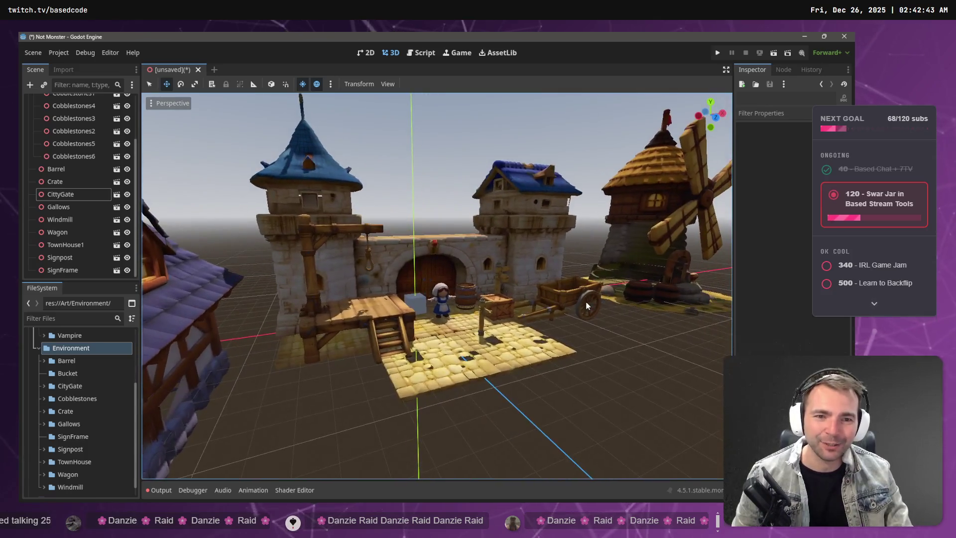
{"action": "scroll", "coordinate": [587, 305], "scroll_direction": "down", "scroll_amount": 3}
{"action": "scroll", "coordinate": [414, 304], "scroll_direction": "up", "scroll_amount": 3}
{"action": "scroll", "coordinate": [414, 303], "scroll_direction": "up", "scroll_amount": 3}
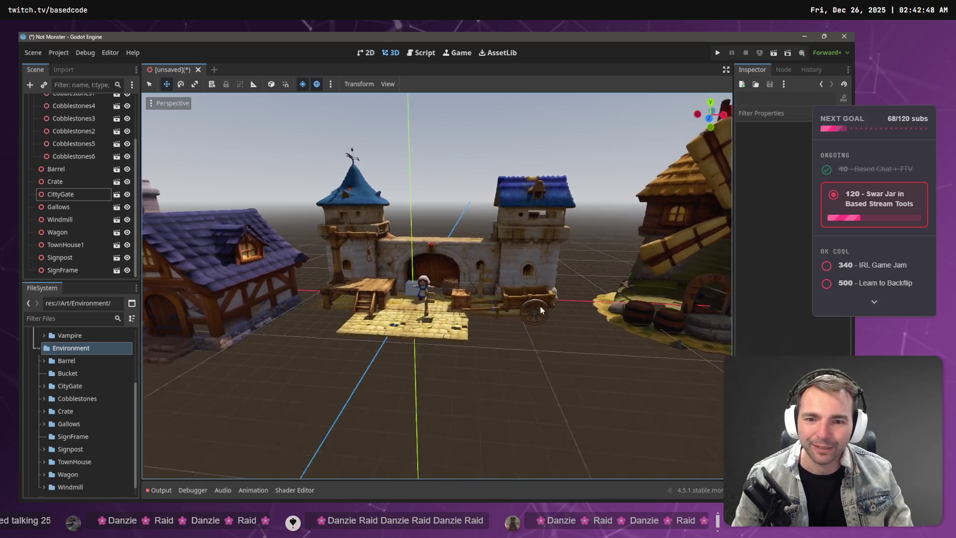
{"action": "scroll", "coordinate": [540, 305], "scroll_direction": "up", "scroll_amount": 6}
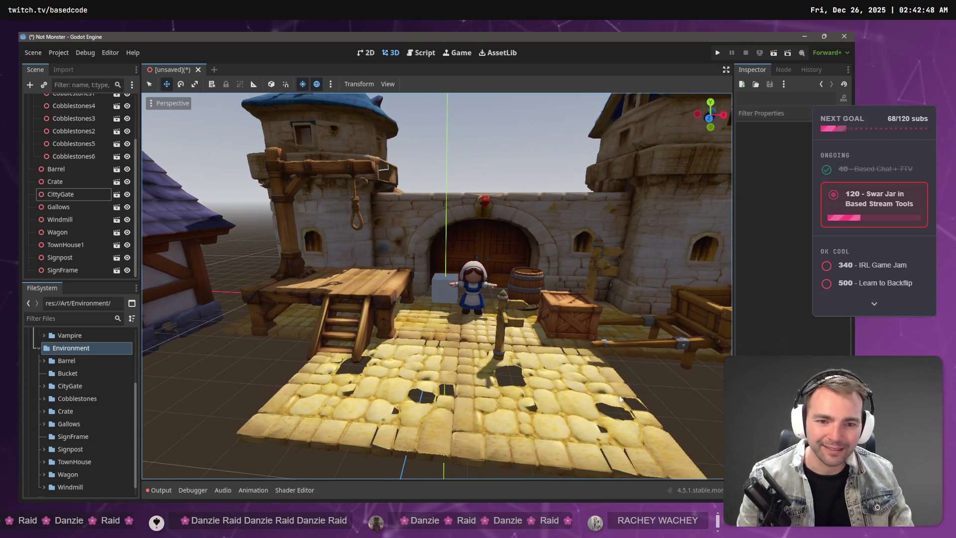
Delete the SignFrame node from the scene and confirm the removal
{"action": "left_click", "coordinate": [64, 182]}
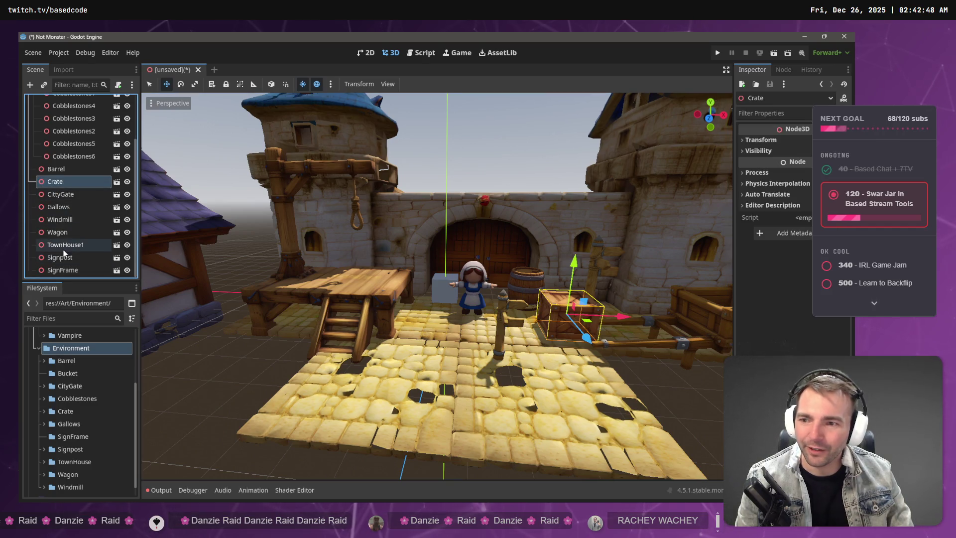
{"action": "left_click", "coordinate": [76, 274]}
{"action": "key", "text": "Delete"}
{"action": "left_click", "coordinate": [418, 278]}
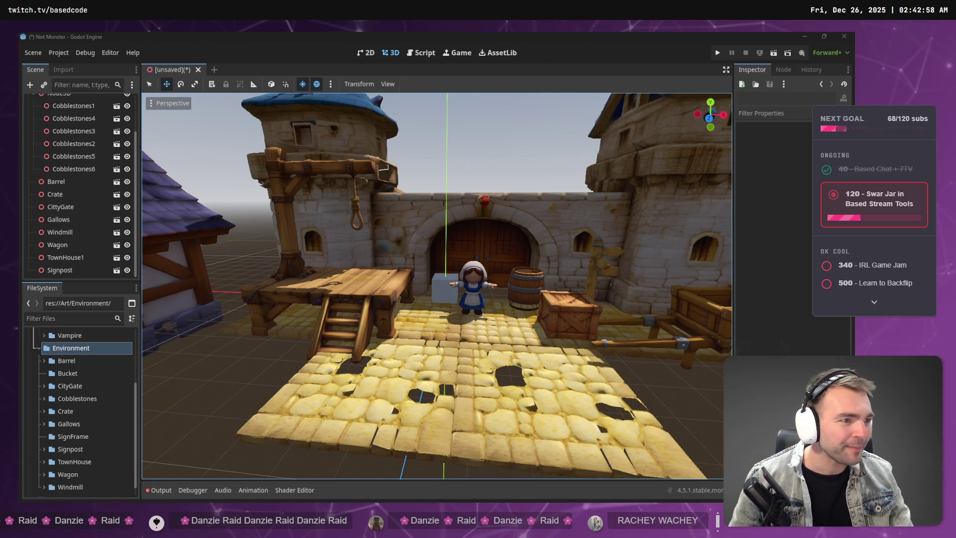
{"action": "key", "text": "alt+Tab"}
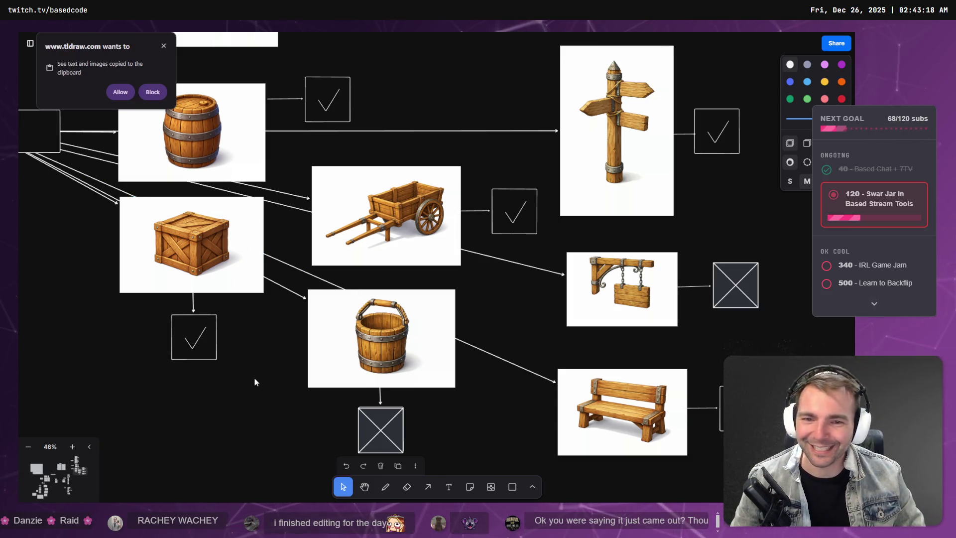
Zoom the tldraw board onto the Not Monsters title frame and its pitch notes
{"action": "scroll", "coordinate": [255, 382], "scroll_direction": "down", "scroll_amount": 10}
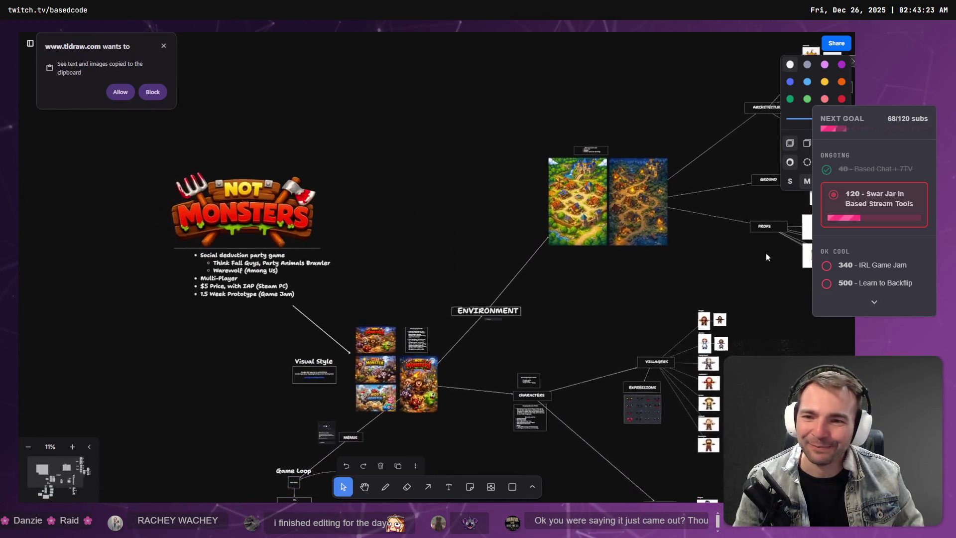
{"action": "scroll", "coordinate": [383, 211], "scroll_direction": "up", "scroll_amount": 5}
{"action": "left_click", "coordinate": [634, 284]}
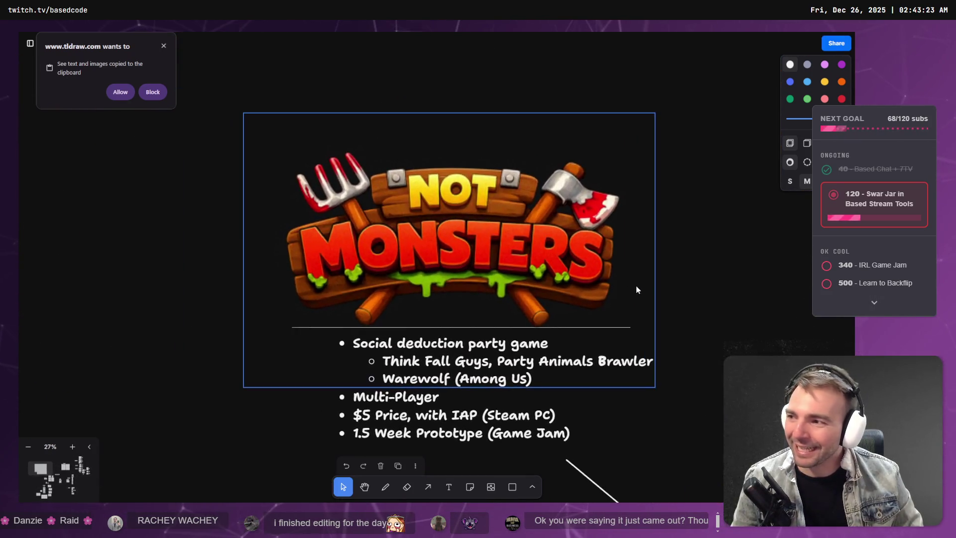
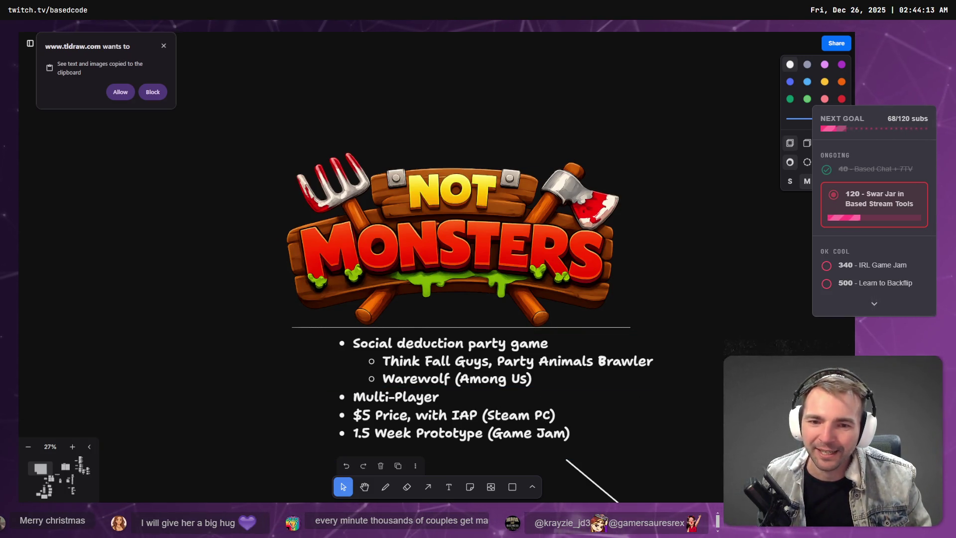
Scroll down to the Visual Style and Characters sections and allow clipboard access
{"action": "left_click_drag", "start_coordinate": [744, 369], "coordinate": [675, 282]}
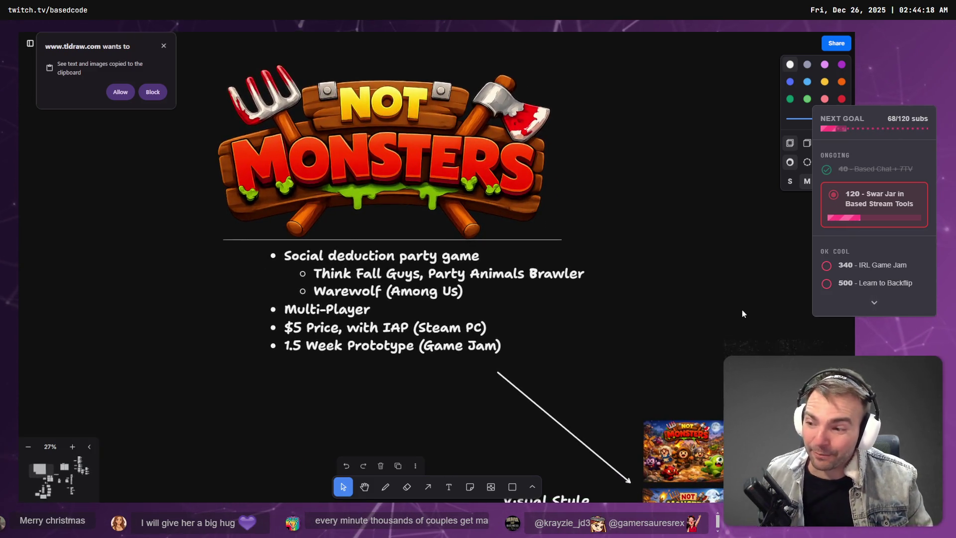
{"action": "left_click_drag", "start_coordinate": [741, 313], "coordinate": [486, 51]}
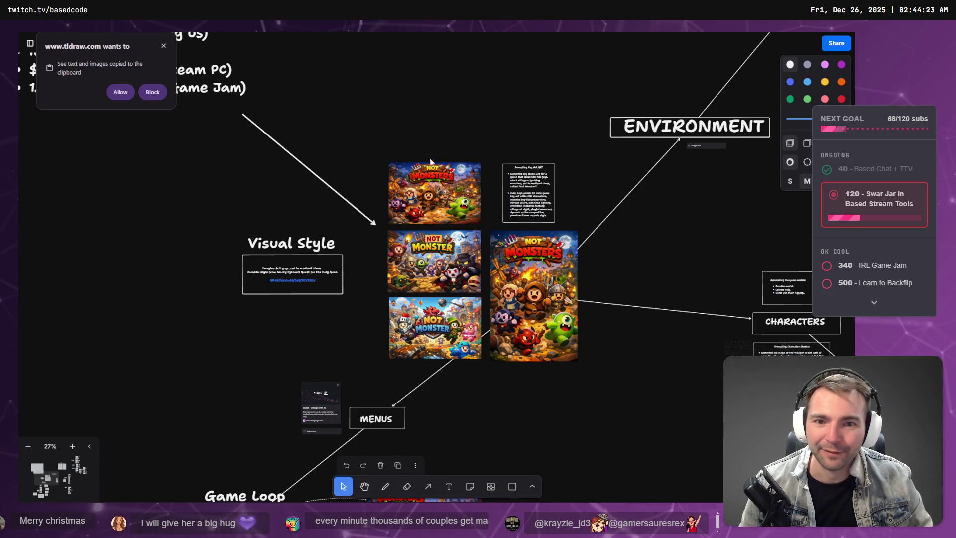
{"action": "left_click", "coordinate": [120, 92]}
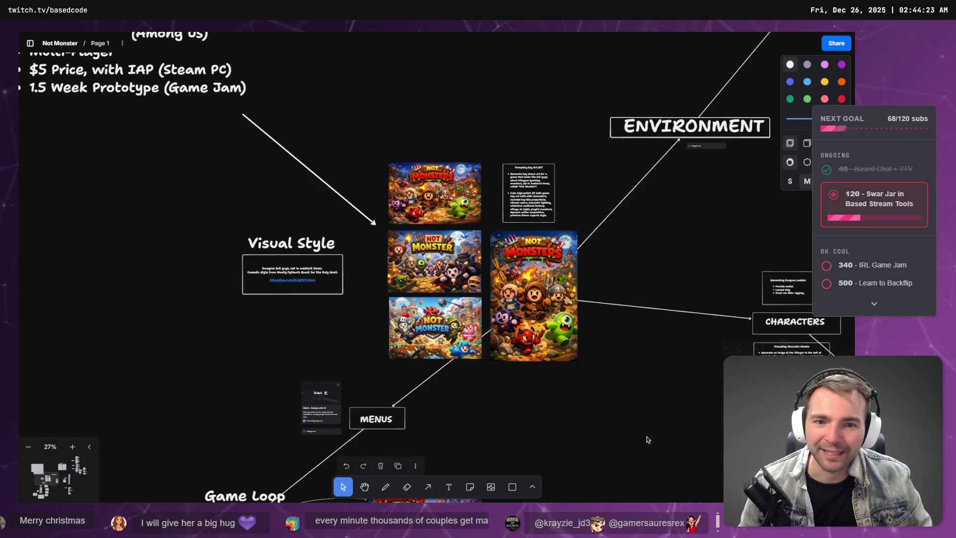
Zoom back up and select the top Not Monsters key art image
{"action": "scroll", "coordinate": [416, 223], "scroll_direction": "up", "scroll_amount": 5}
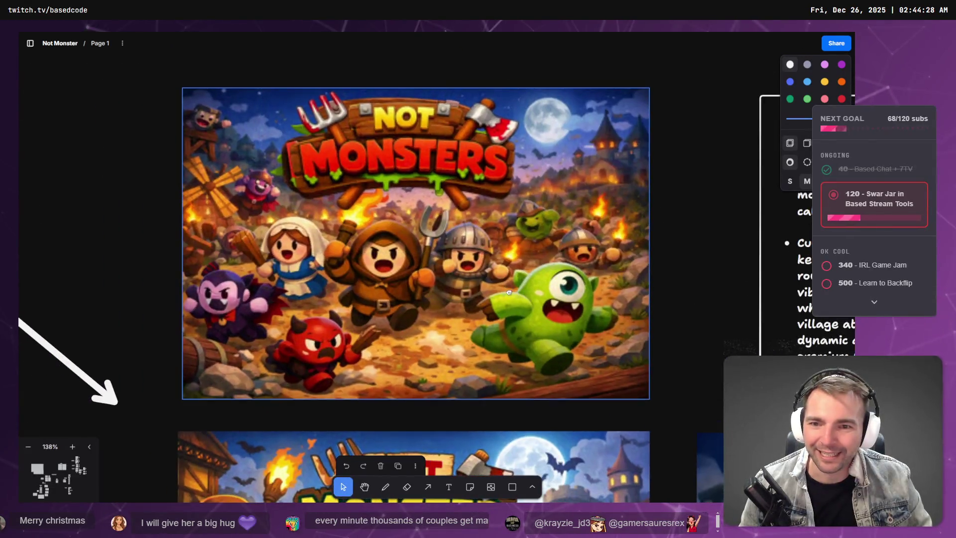
{"action": "scroll", "coordinate": [501, 294], "scroll_direction": "up", "scroll_amount": 1}
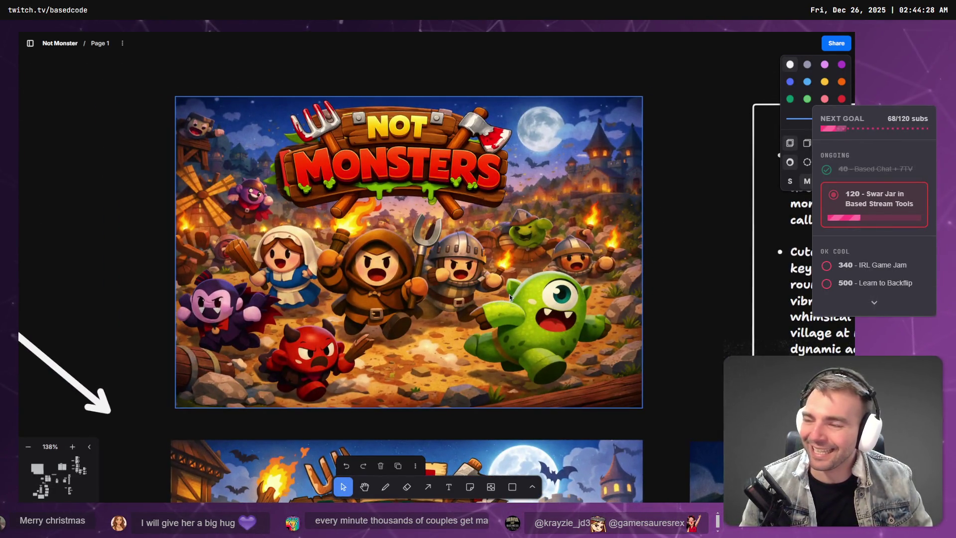
{"action": "mouse_move", "coordinate": [254, 73]}
{"action": "left_mouse_down"}
{"action": "mouse_move", "coordinate": [386, 104]}
{"action": "mouse_move", "coordinate": [537, 260]}
{"action": "mouse_move", "coordinate": [463, 71]}
{"action": "mouse_move", "coordinate": [626, 184]}
{"action": "left_mouse_up"}
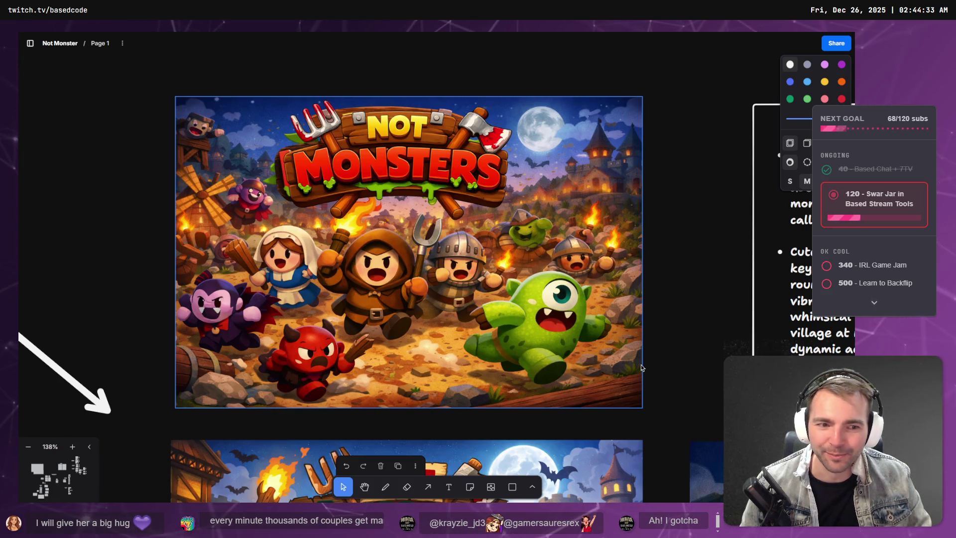
Pan through the menu and lobby mockups below the key art
{"action": "scroll", "coordinate": [642, 367], "scroll_direction": "down", "scroll_amount": 5}
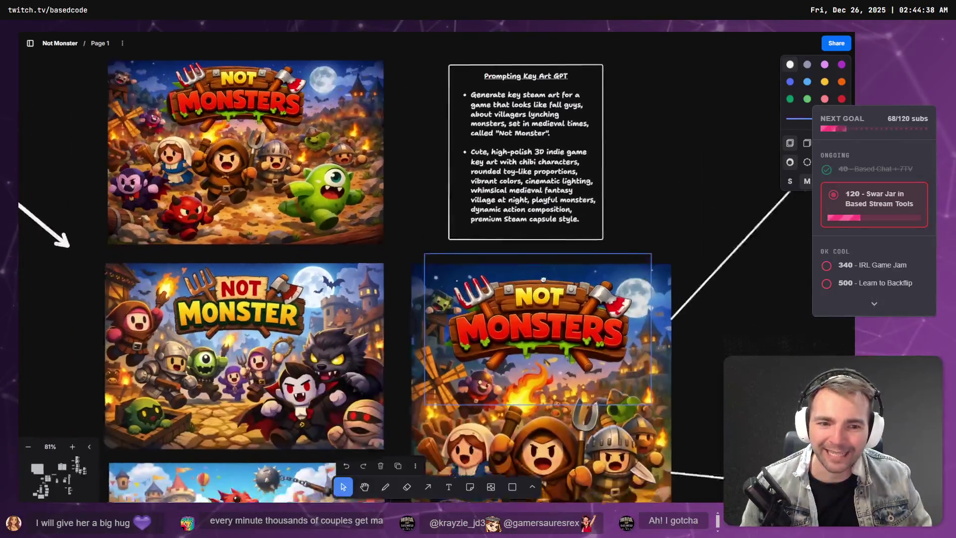
{"action": "scroll", "coordinate": [543, 280], "scroll_direction": "down", "scroll_amount": 5}
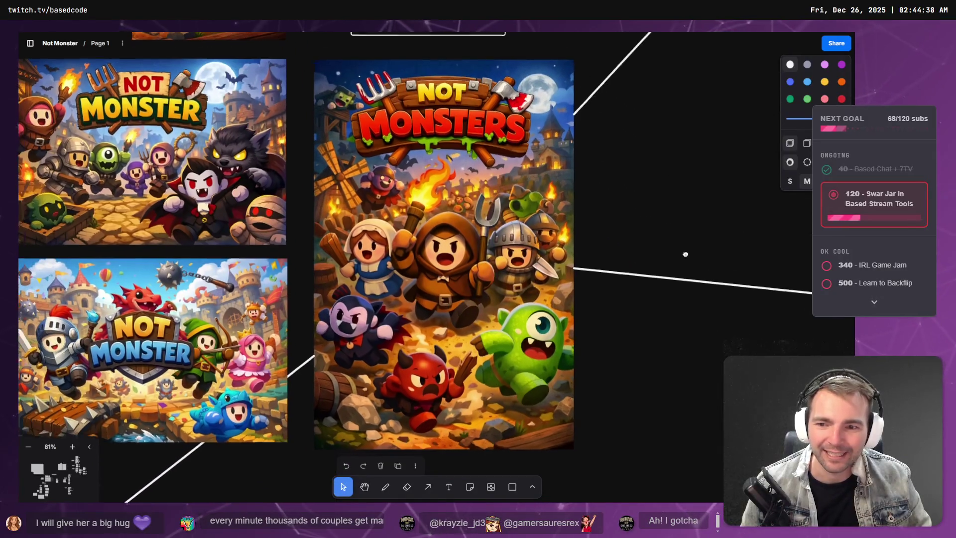
{"action": "scroll", "coordinate": [685, 254], "scroll_direction": "down", "scroll_amount": 10}
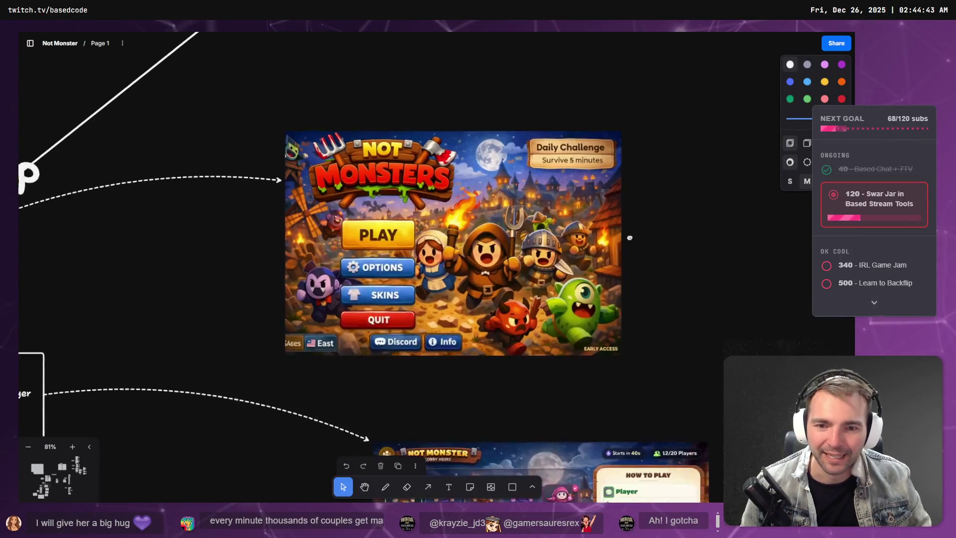
{"action": "scroll", "coordinate": [629, 238], "scroll_direction": "up", "scroll_amount": 3}
{"action": "scroll", "coordinate": [684, 55], "scroll_direction": "down", "scroll_amount": 6}
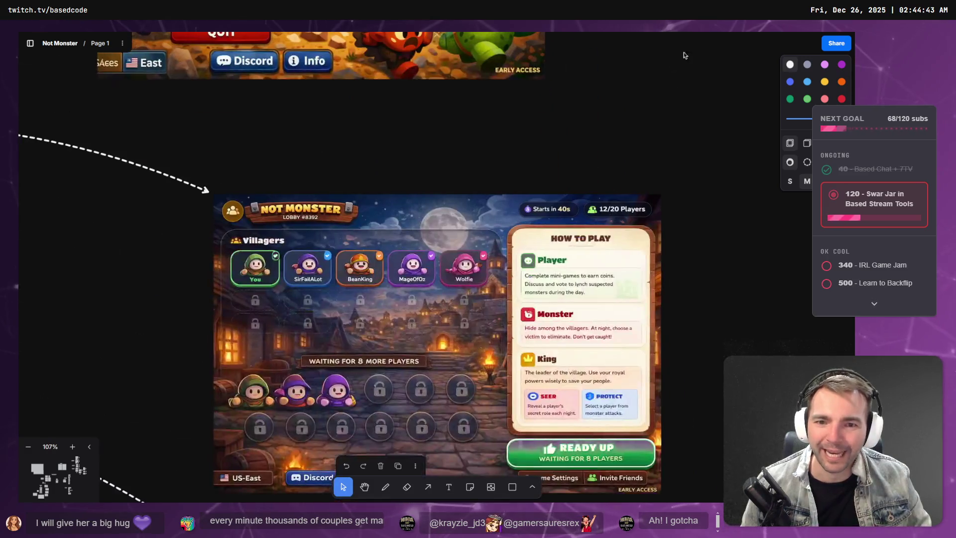
{"action": "scroll", "coordinate": [309, 226], "scroll_direction": "down", "scroll_amount": 3}
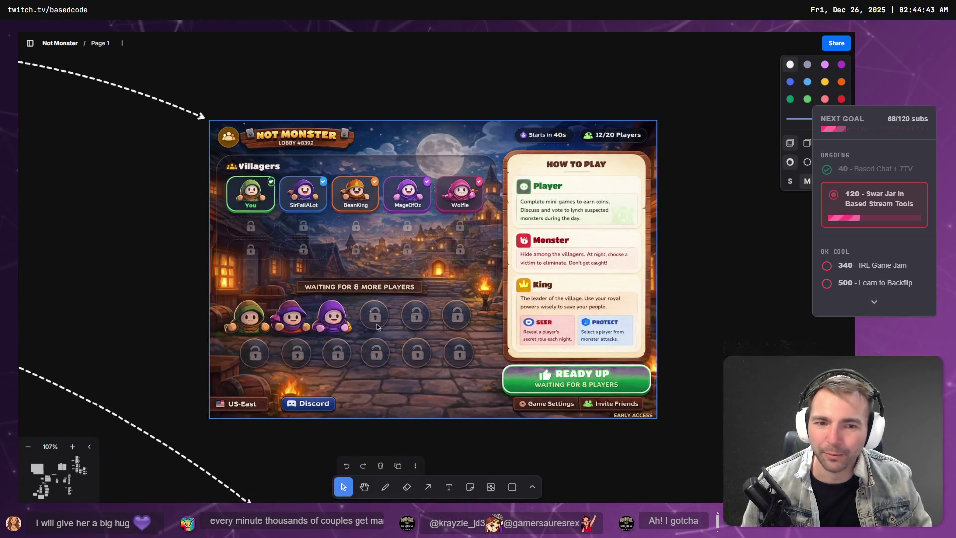
{"action": "scroll", "coordinate": [424, 325], "scroll_direction": "down", "scroll_amount": 10}
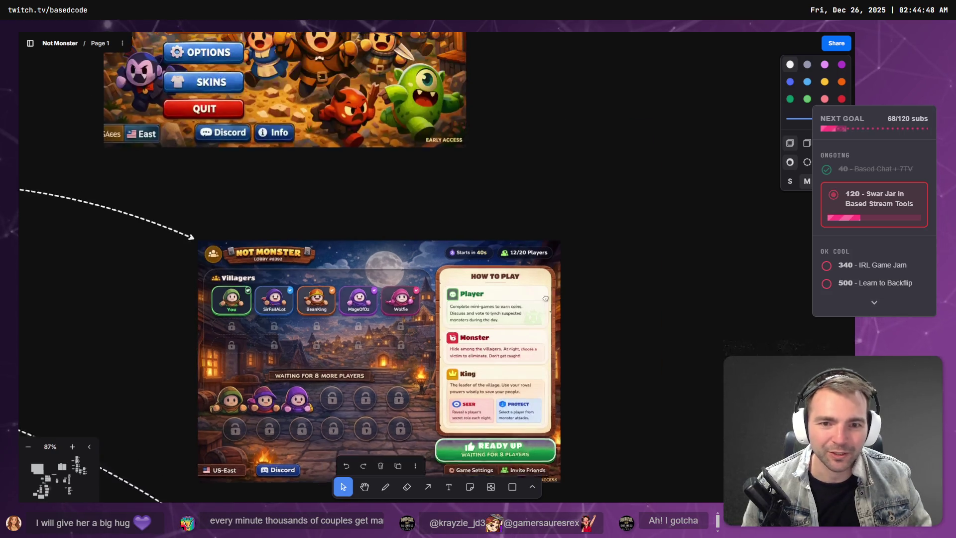
{"action": "scroll", "coordinate": [488, 376], "scroll_direction": "right", "scroll_amount": 10}
{"action": "scroll", "coordinate": [487, 376], "scroll_direction": "right", "scroll_amount": 5}
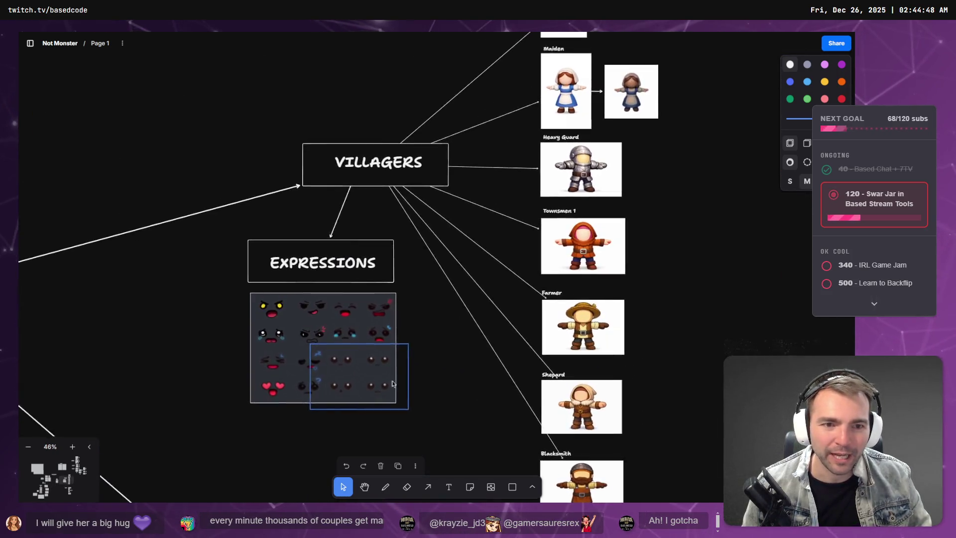
{"action": "scroll", "coordinate": [548, 398], "scroll_direction": "up", "scroll_amount": 5}
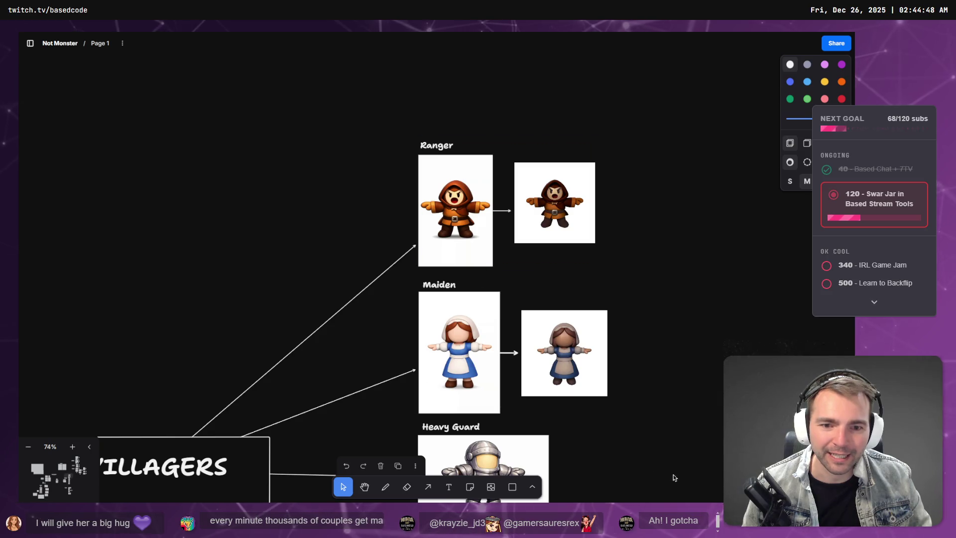
{"action": "scroll", "coordinate": [588, 428], "scroll_direction": "down", "scroll_amount": 5}
{"action": "scroll", "coordinate": [587, 428], "scroll_direction": "right", "scroll_amount": 2}
{"action": "scroll", "coordinate": [422, 234], "scroll_direction": "down", "scroll_amount": 6}
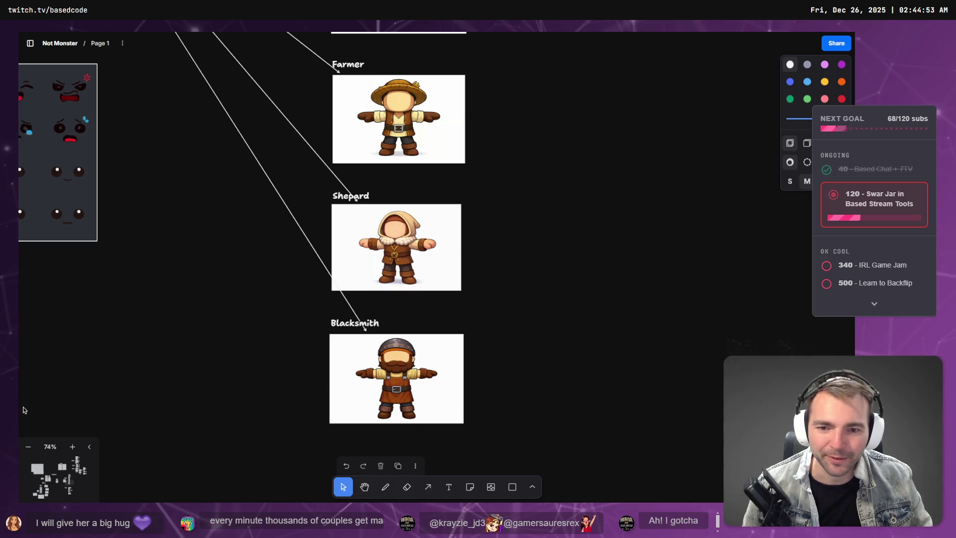
{"action": "scroll", "coordinate": [401, 391], "scroll_direction": "up", "scroll_amount": 5}
{"action": "scroll", "coordinate": [497, 246], "scroll_direction": "down", "scroll_amount": 5}
{"action": "scroll", "coordinate": [268, 316], "scroll_direction": "left", "scroll_amount": 5}
{"action": "scroll", "coordinate": [561, 393], "scroll_direction": "down", "scroll_amount": 3}
{"action": "scroll", "coordinate": [562, 393], "scroll_direction": "left", "scroll_amount": 3}
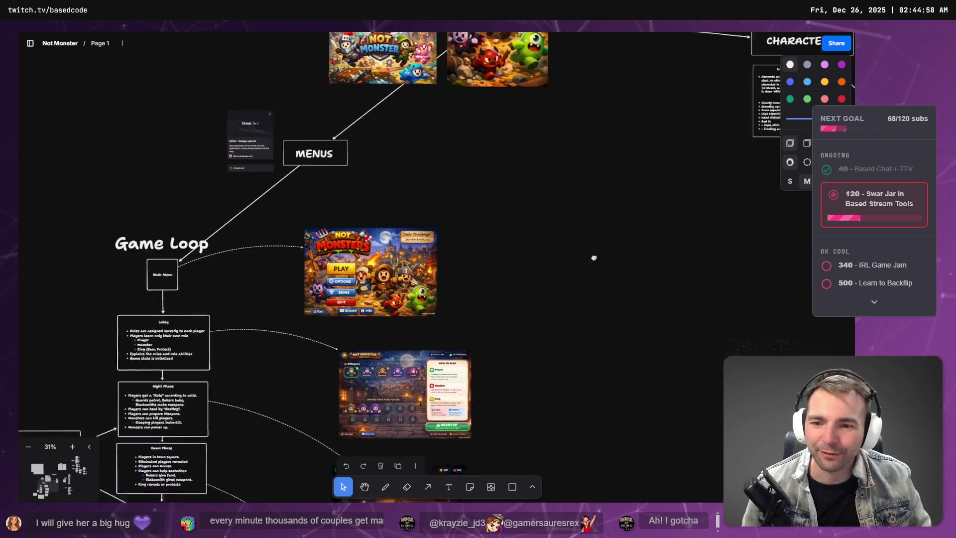
{"action": "scroll", "coordinate": [557, 378], "scroll_direction": "up", "scroll_amount": 5}
{"action": "scroll", "coordinate": [620, 305], "scroll_direction": "up", "scroll_amount": 2}
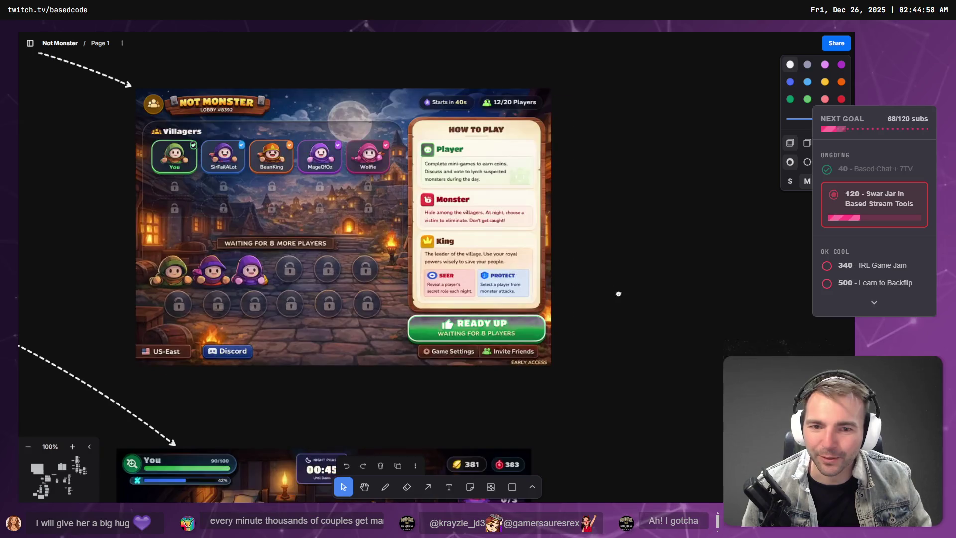
{"action": "scroll", "coordinate": [618, 294], "scroll_direction": "left", "scroll_amount": 2}
{"action": "left_click", "coordinate": [605, 244]}
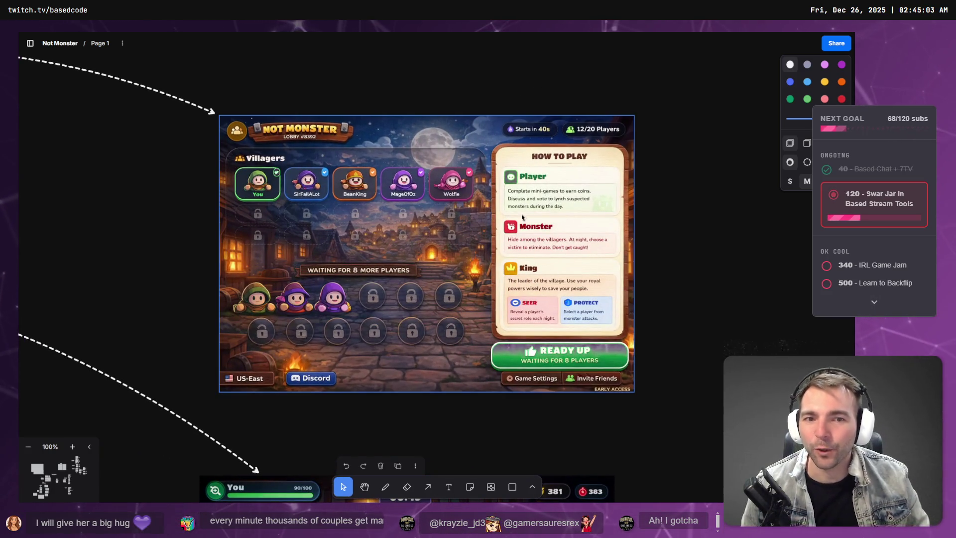
{"action": "scroll", "coordinate": [543, 284], "scroll_direction": "down", "scroll_amount": 4}
{"action": "scroll", "coordinate": [180, 239], "scroll_direction": "right", "scroll_amount": 5}
{"action": "scroll", "coordinate": [451, 299], "scroll_direction": "down", "scroll_amount": 3}
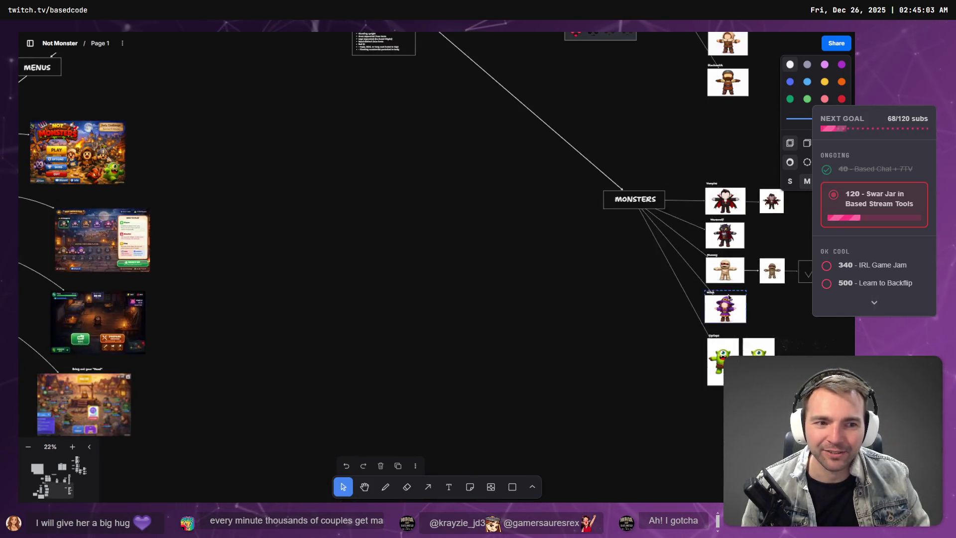
{"action": "scroll", "coordinate": [457, 150], "scroll_direction": "right", "scroll_amount": 5}
{"action": "scroll", "coordinate": [522, 383], "scroll_direction": "down", "scroll_amount": 1}
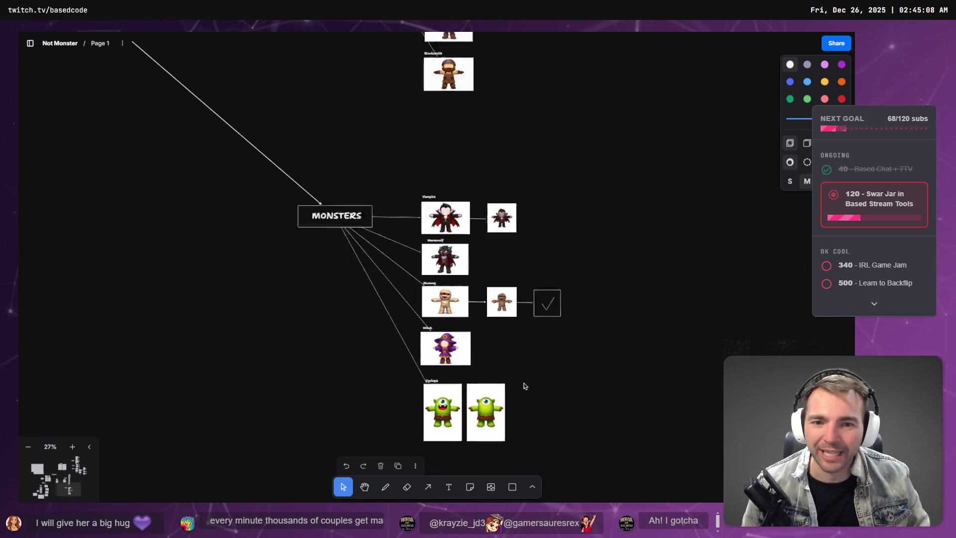
{"action": "scroll", "coordinate": [470, 399], "scroll_direction": "up", "scroll_amount": 4}
{"action": "scroll", "coordinate": [522, 421], "scroll_direction": "up", "scroll_amount": 3}
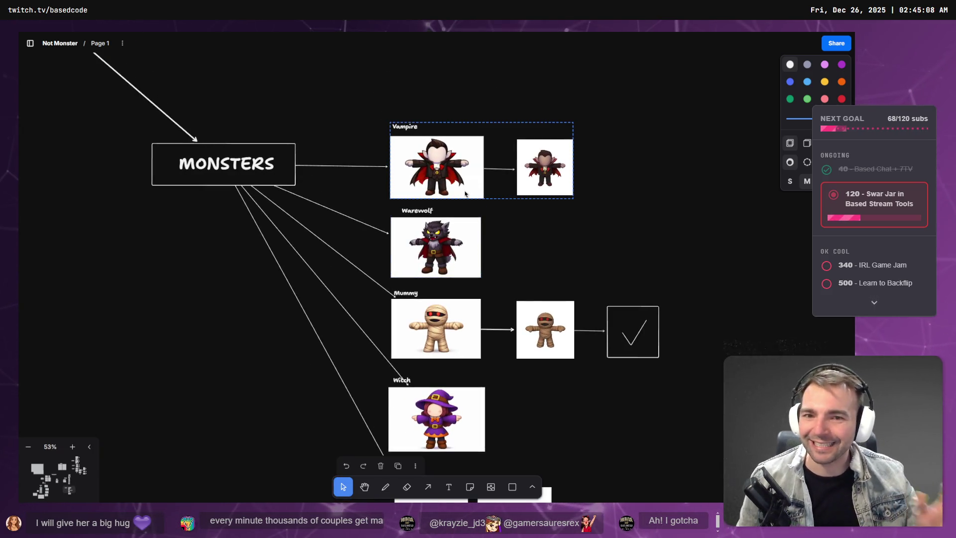
{"action": "scroll", "coordinate": [532, 214], "scroll_direction": "left", "scroll_amount": 3}
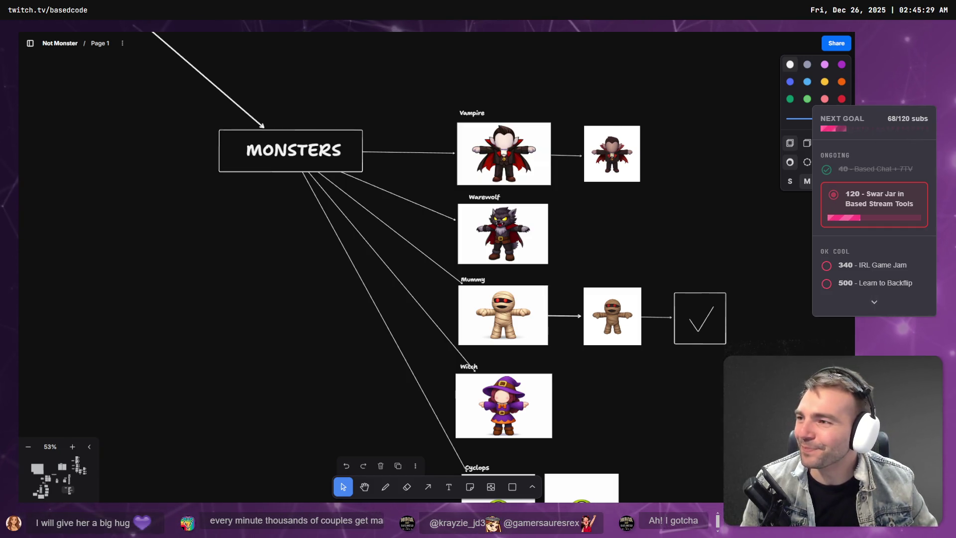
{"action": "scroll", "coordinate": [545, 239], "scroll_direction": "down", "scroll_amount": 3}
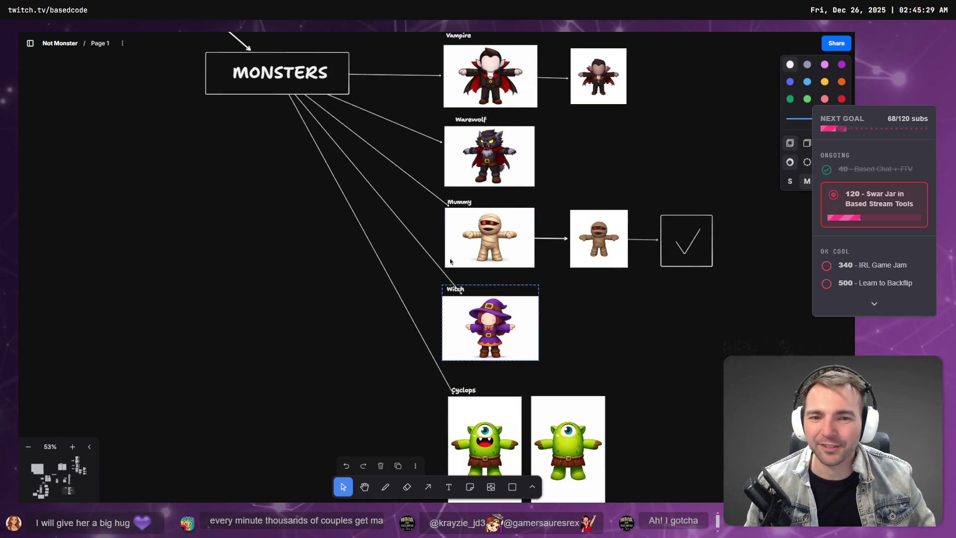
{"action": "scroll", "coordinate": [516, 163], "scroll_direction": "up", "scroll_amount": 3}
{"action": "scroll", "coordinate": [516, 223], "scroll_direction": "down", "scroll_amount": 3}
{"action": "scroll", "coordinate": [486, 311], "scroll_direction": "up", "scroll_amount": 2}
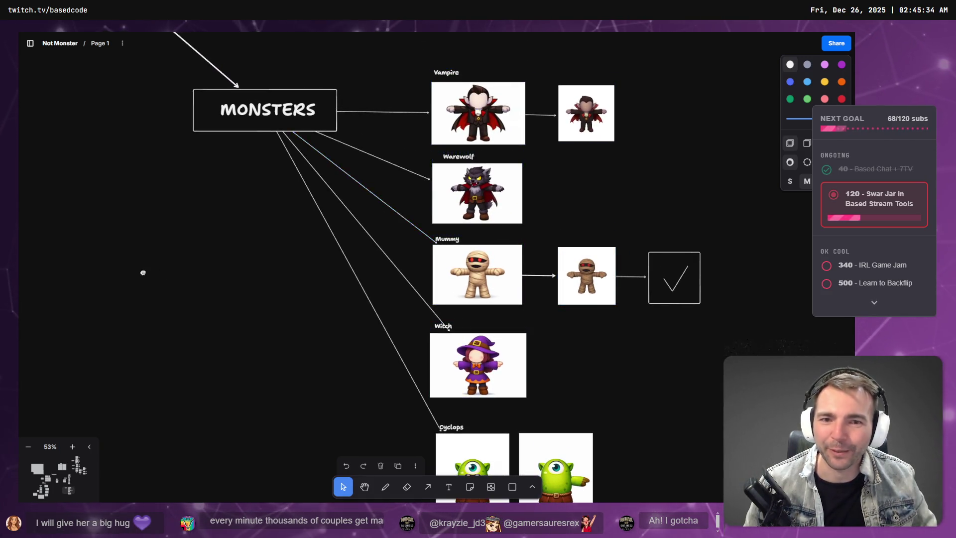
{"action": "scroll", "coordinate": [376, 283], "scroll_direction": "down", "scroll_amount": 8}
{"action": "scroll", "coordinate": [653, 428], "scroll_direction": "up", "scroll_amount": 10}
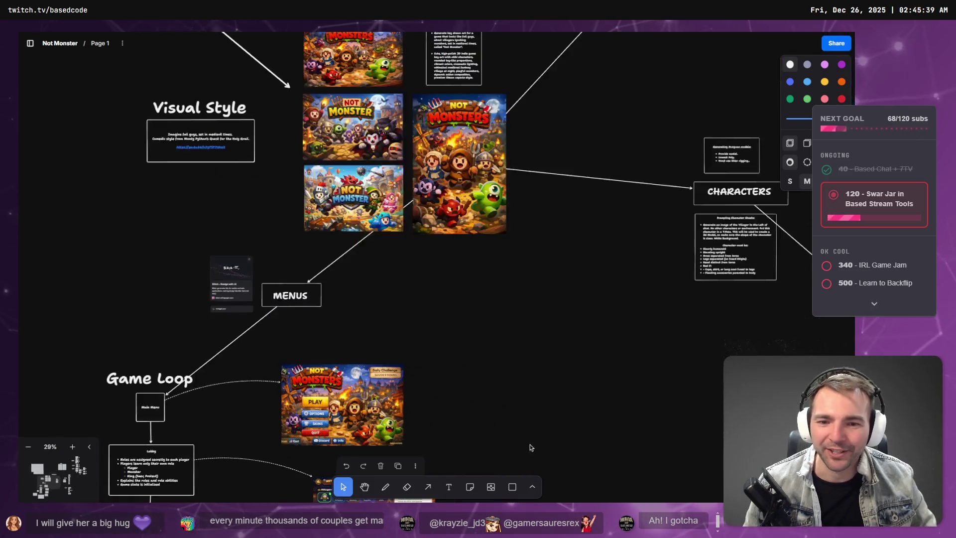
{"action": "scroll", "coordinate": [689, 211], "scroll_direction": "down", "scroll_amount": 3}
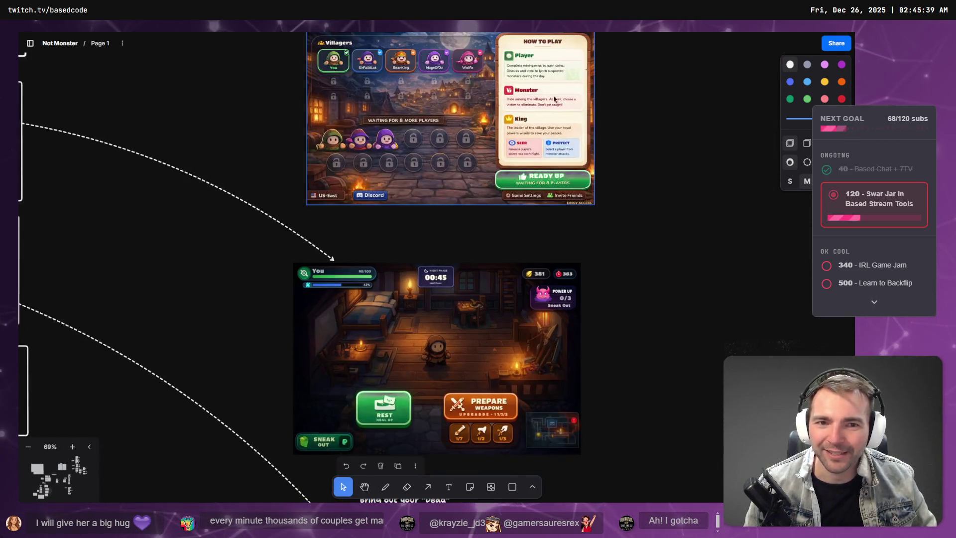
{"action": "scroll", "coordinate": [640, 299], "scroll_direction": "down", "scroll_amount": 3}
{"action": "scroll", "coordinate": [420, 309], "scroll_direction": "up", "scroll_amount": 3}
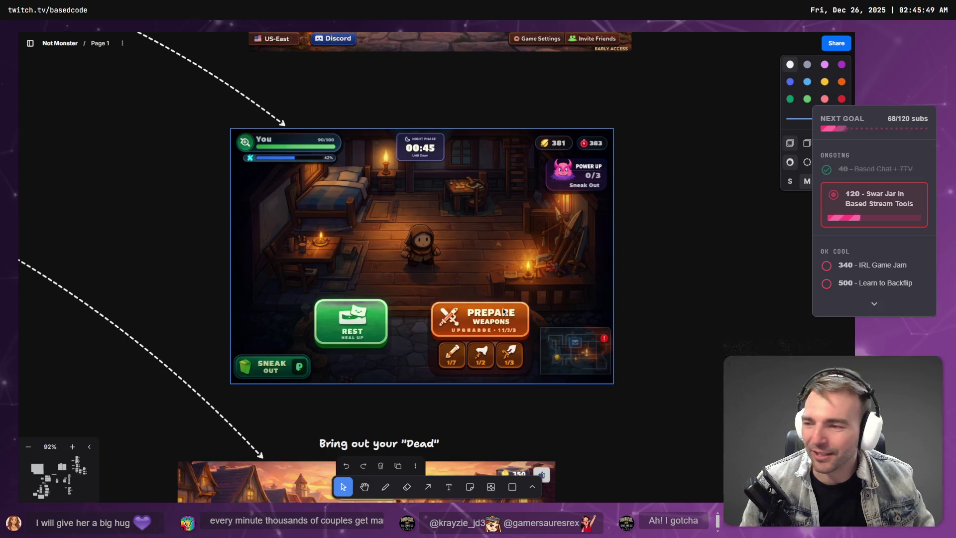
{"action": "scroll", "coordinate": [501, 324], "scroll_direction": "down", "scroll_amount": 5}
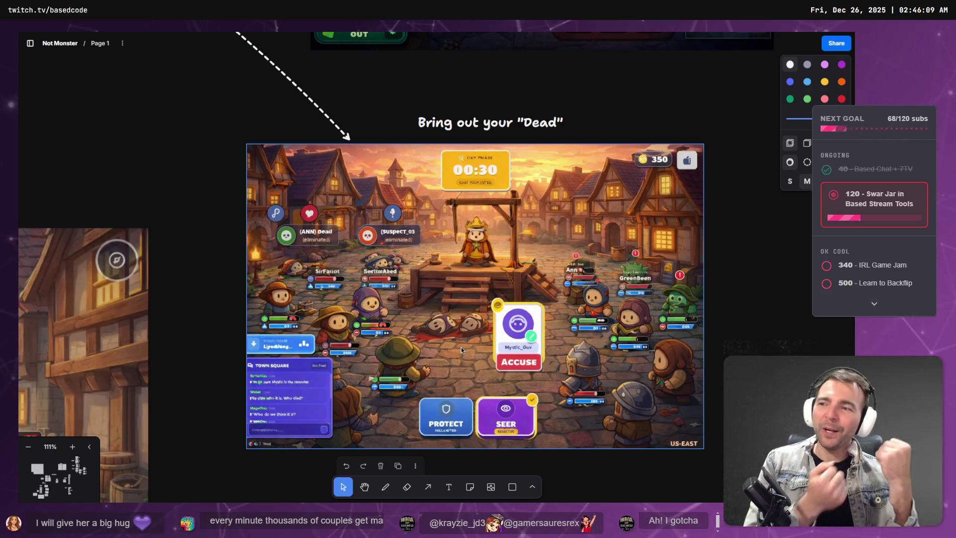
{"action": "scroll", "coordinate": [436, 353], "scroll_direction": "down", "scroll_amount": 6}
{"action": "scroll", "coordinate": [436, 354], "scroll_direction": "left", "scroll_amount": 10}
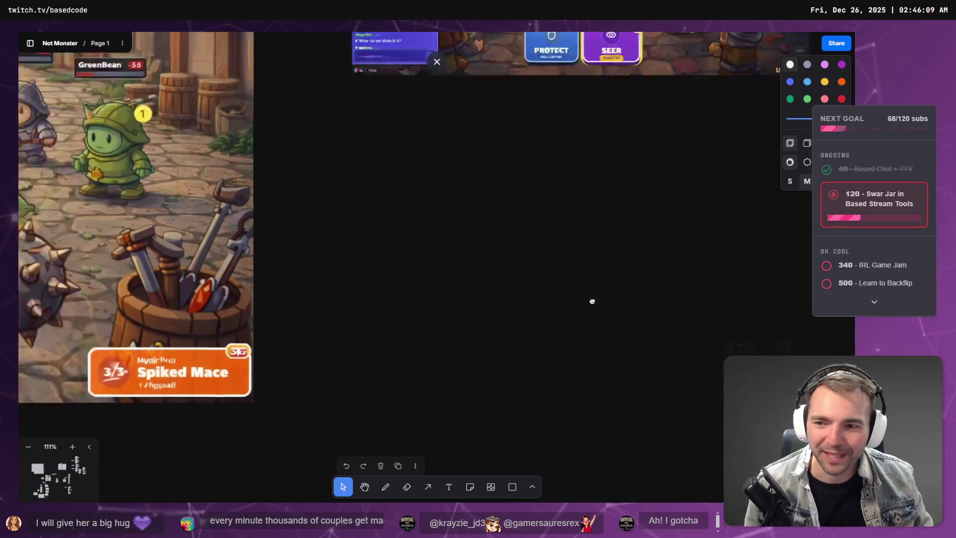
{"action": "scroll", "coordinate": [779, 331], "scroll_direction": "down", "scroll_amount": 5, "text": "ctrl"}
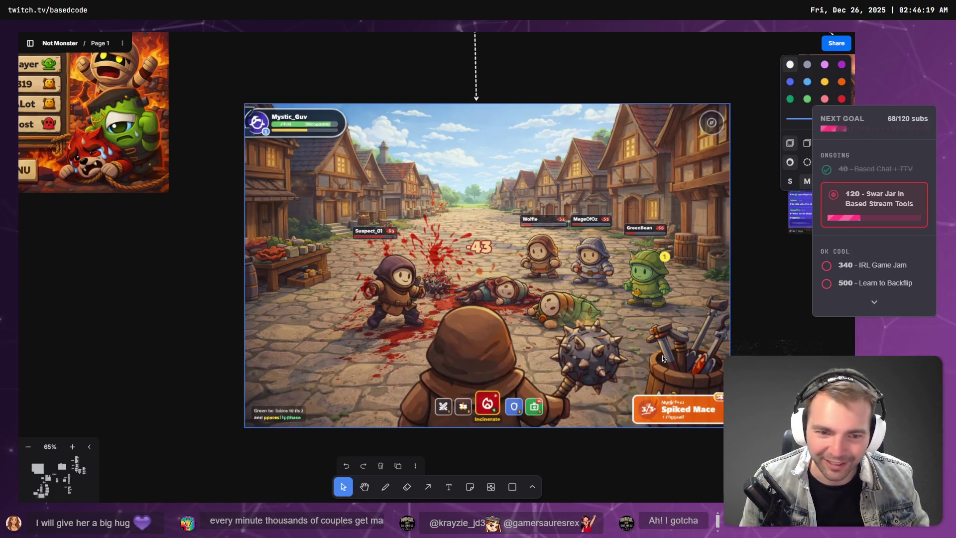
{"action": "key", "text": "Right"}
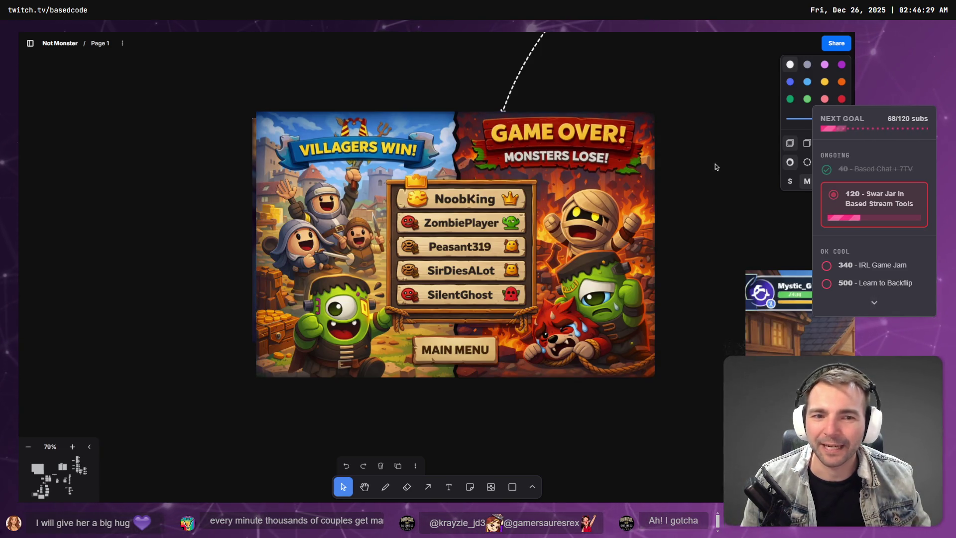
Jump to the Villagers Win role reveal mockup and inspect it
{"action": "scroll", "coordinate": [633, 192], "scroll_direction": "right", "scroll_amount": 3}
{"action": "scroll", "coordinate": [637, 191], "scroll_direction": "down", "scroll_amount": 2}
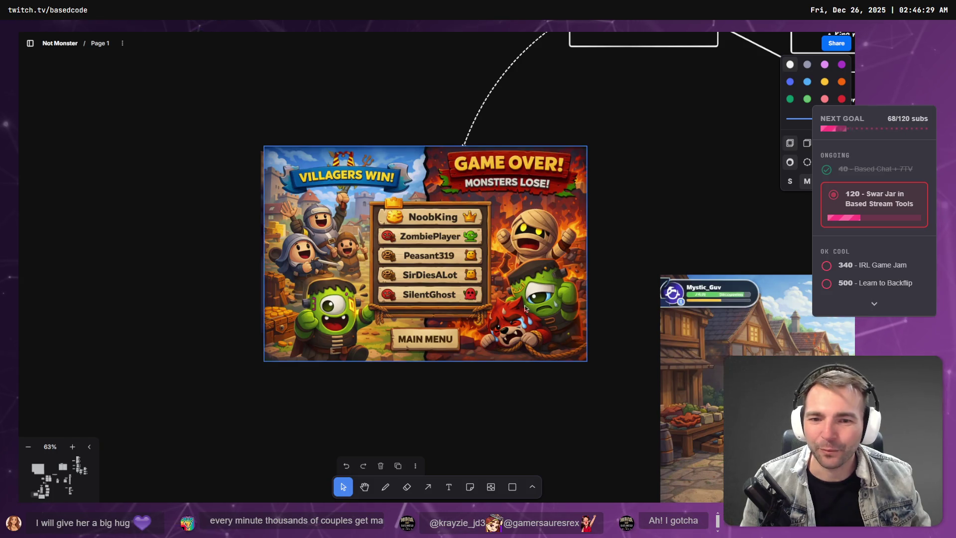
{"action": "key", "text": "Tab"}
{"action": "scroll", "coordinate": [529, 278], "scroll_direction": "left", "scroll_amount": 2}
{"action": "scroll", "coordinate": [560, 229], "scroll_direction": "up", "scroll_amount": 2}
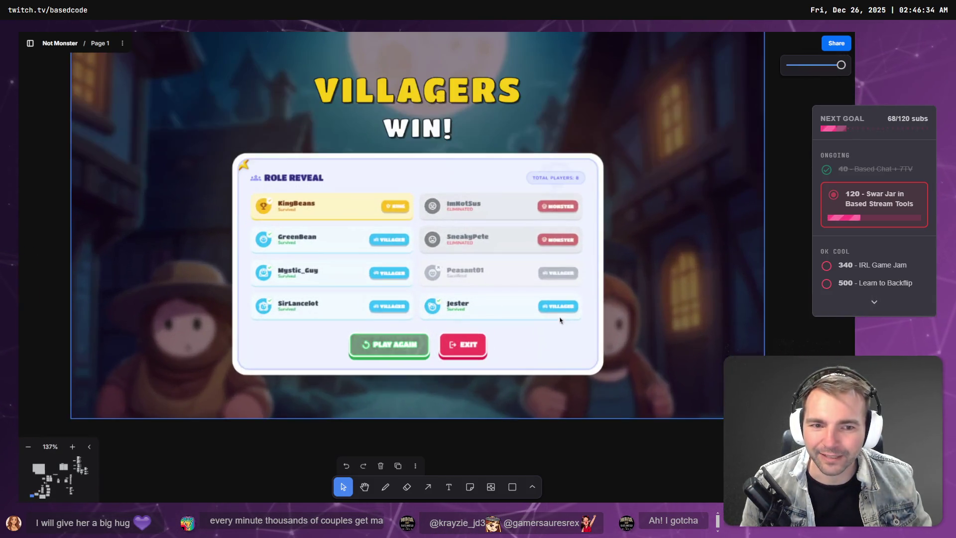
{"action": "scroll", "coordinate": [560, 229], "scroll_direction": "down", "scroll_amount": 5}
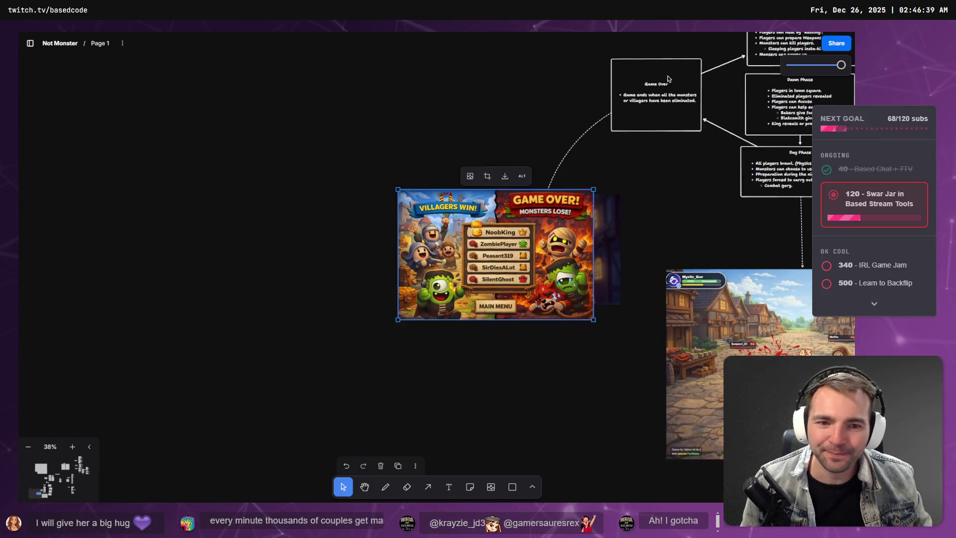
{"action": "scroll", "coordinate": [557, 222], "scroll_direction": "down", "scroll_amount": 3}
{"action": "scroll", "coordinate": [493, 343], "scroll_direction": "up", "scroll_amount": 3}
{"action": "scroll", "coordinate": [492, 343], "scroll_direction": "right", "scroll_amount": 10}
Browse the village map and Architecture frames, then switch to the Godot editor
{"action": "scroll", "coordinate": [493, 344], "scroll_direction": "up", "scroll_amount": 8}
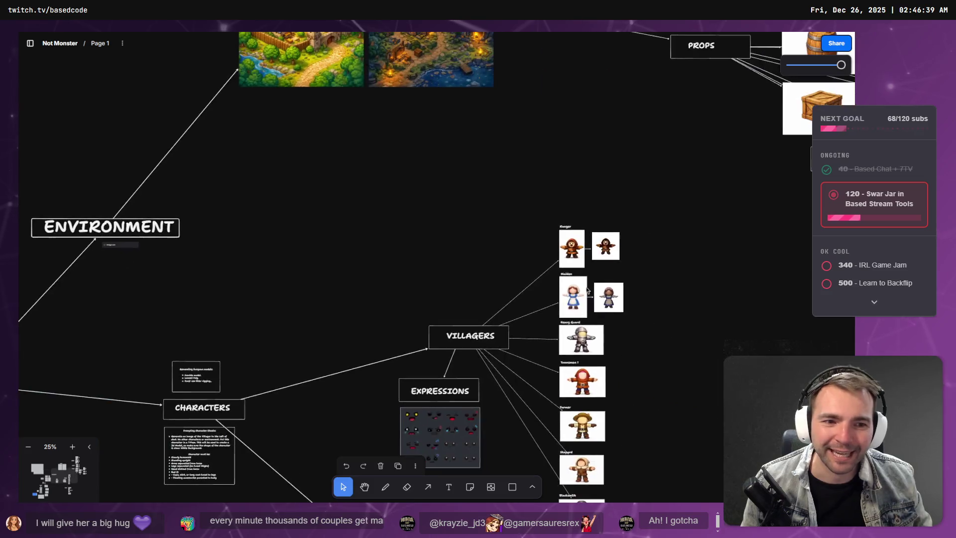
{"action": "scroll", "coordinate": [713, 196], "scroll_direction": "left", "scroll_amount": 5}
{"action": "scroll", "coordinate": [219, 348], "scroll_direction": "up", "scroll_amount": 5}
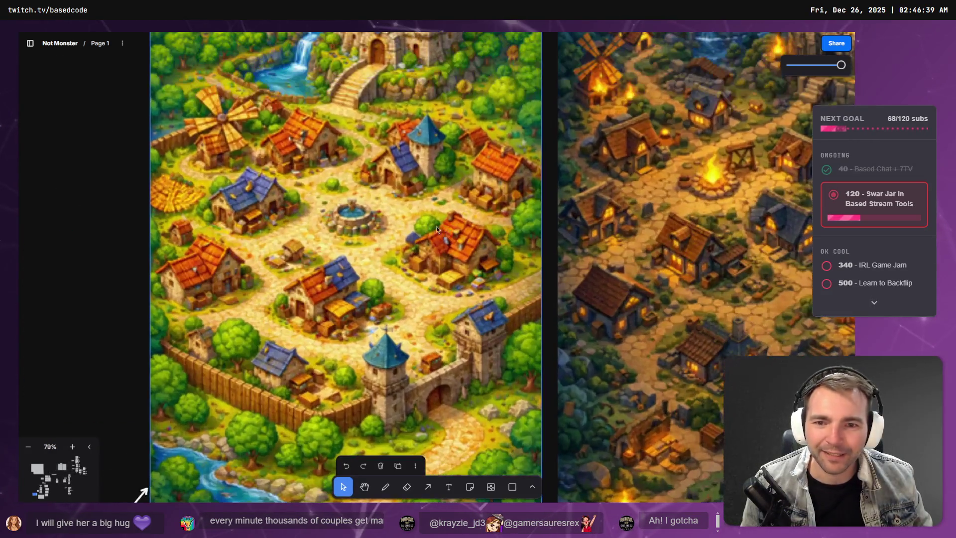
{"action": "scroll", "coordinate": [535, 247], "scroll_direction": "left", "scroll_amount": 2}
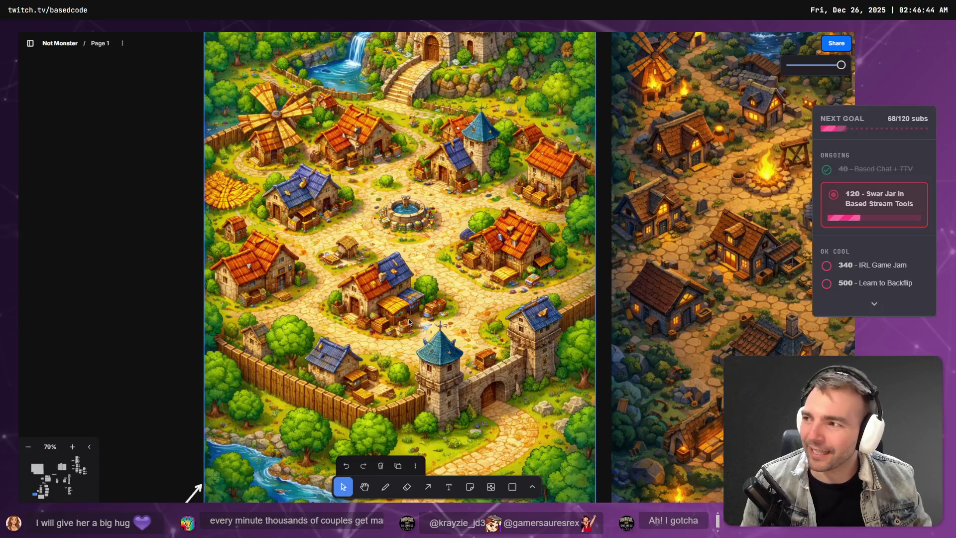
{"action": "scroll", "coordinate": [409, 322], "scroll_direction": "right", "scroll_amount": 3}
{"action": "scroll", "coordinate": [409, 321], "scroll_direction": "down", "scroll_amount": 3}
{"action": "scroll", "coordinate": [398, 211], "scroll_direction": "up", "scroll_amount": 3}
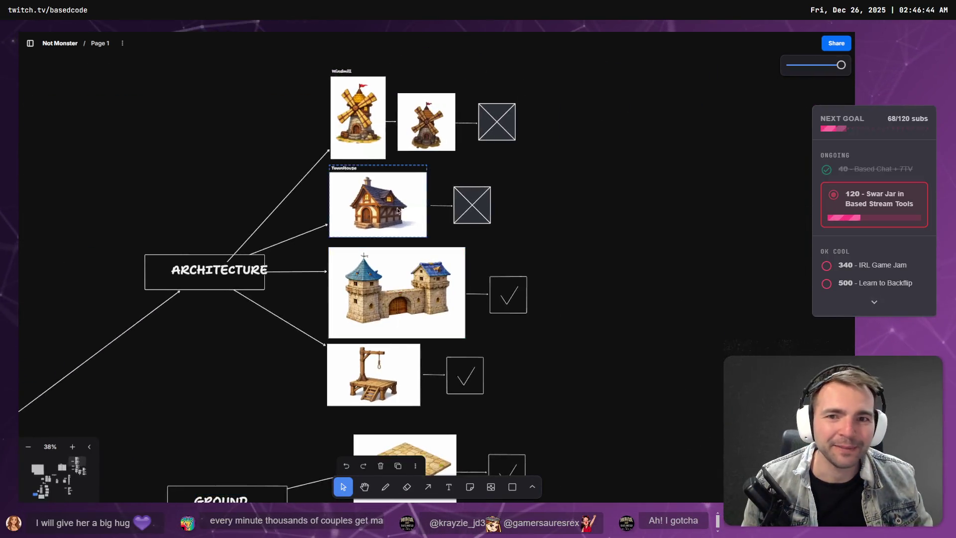
{"action": "scroll", "coordinate": [398, 210], "scroll_direction": "up", "scroll_amount": 3}
{"action": "scroll", "coordinate": [442, 84], "scroll_direction": "down", "scroll_amount": 8}
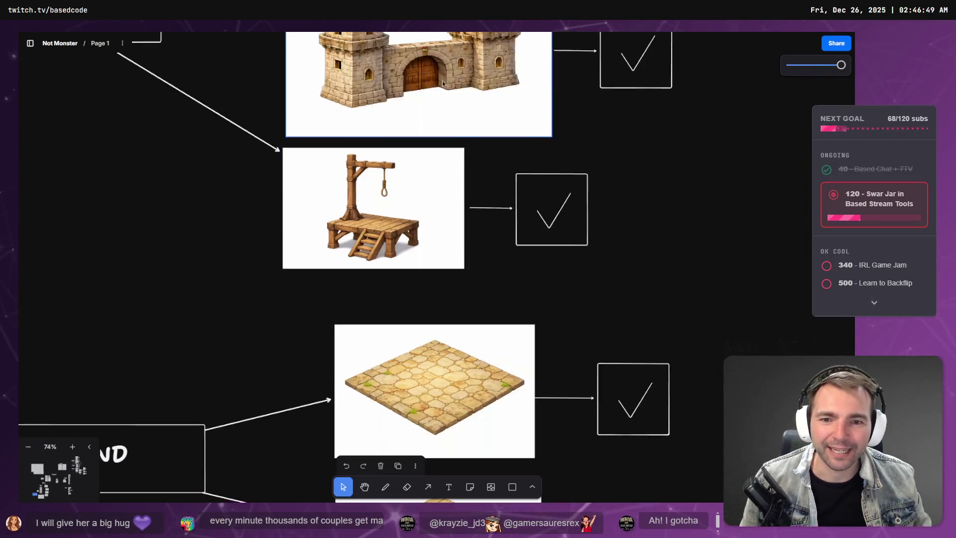
{"action": "scroll", "coordinate": [442, 84], "scroll_direction": "up", "scroll_amount": 3}
{"action": "scroll", "coordinate": [520, 250], "scroll_direction": "down", "scroll_amount": 1}
{"action": "key", "text": "alt+Tab"}
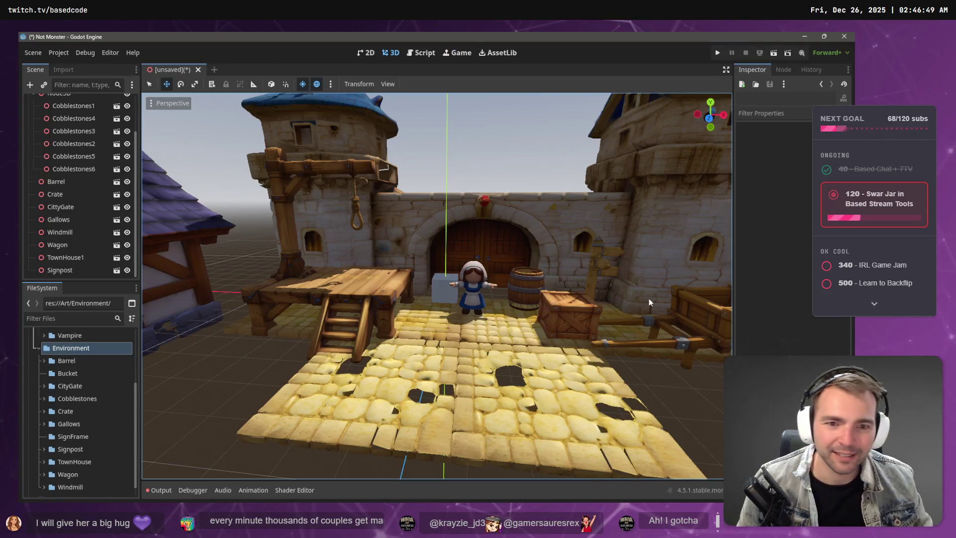
Orbit around the village gate and collapse the Node3D cobblestone group
{"action": "mouse_move", "coordinate": [592, 287]}
{"action": "left_mouse_down"}
{"action": "mouse_move", "coordinate": [418, 281]}
{"action": "mouse_move", "coordinate": [593, 294]}
{"action": "left_mouse_up"}
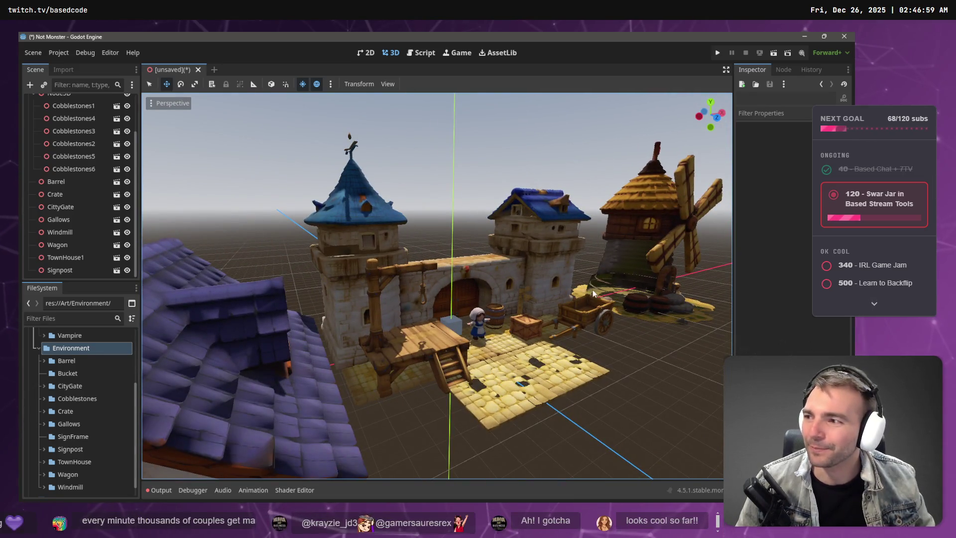
{"action": "left_click_drag", "start_coordinate": [567, 336], "coordinate": [503, 337]}
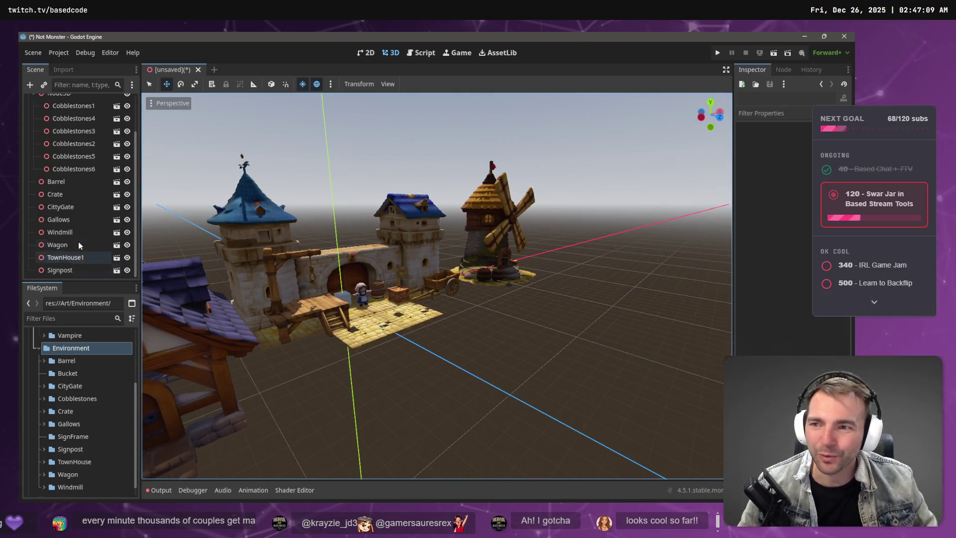
{"action": "scroll", "coordinate": [37, 150], "scroll_direction": "up", "scroll_amount": 4}
{"action": "left_click", "coordinate": [33, 139]}
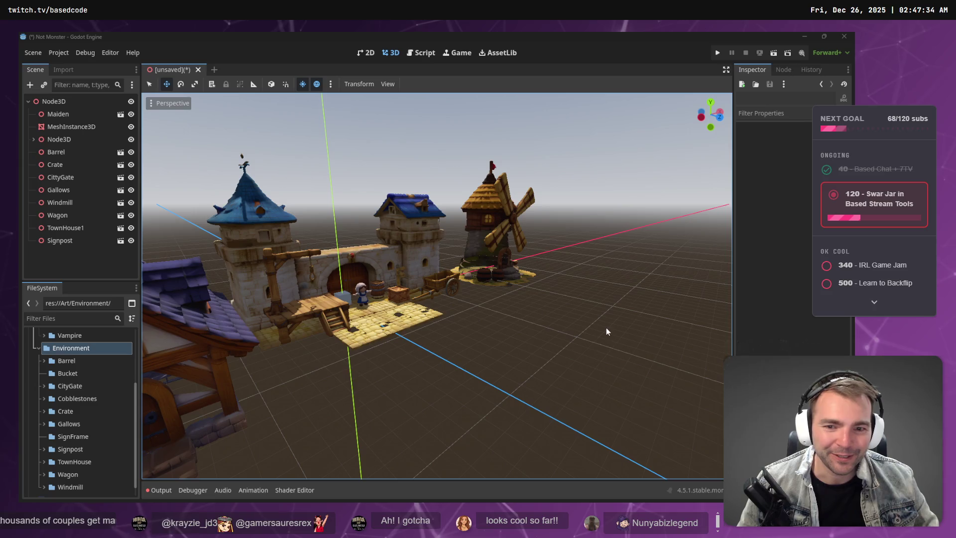
Frame the whole village and toggle the Vampire character folder in FileSystem
{"action": "left_click_drag", "start_coordinate": [606, 331], "coordinate": [581, 340]}
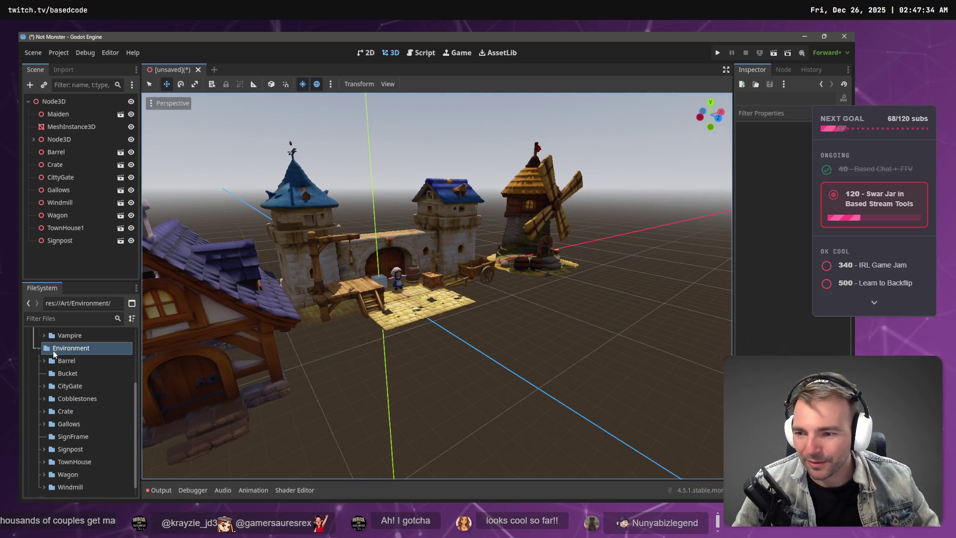
{"action": "scroll", "coordinate": [60, 368], "scroll_direction": "up", "scroll_amount": 3}
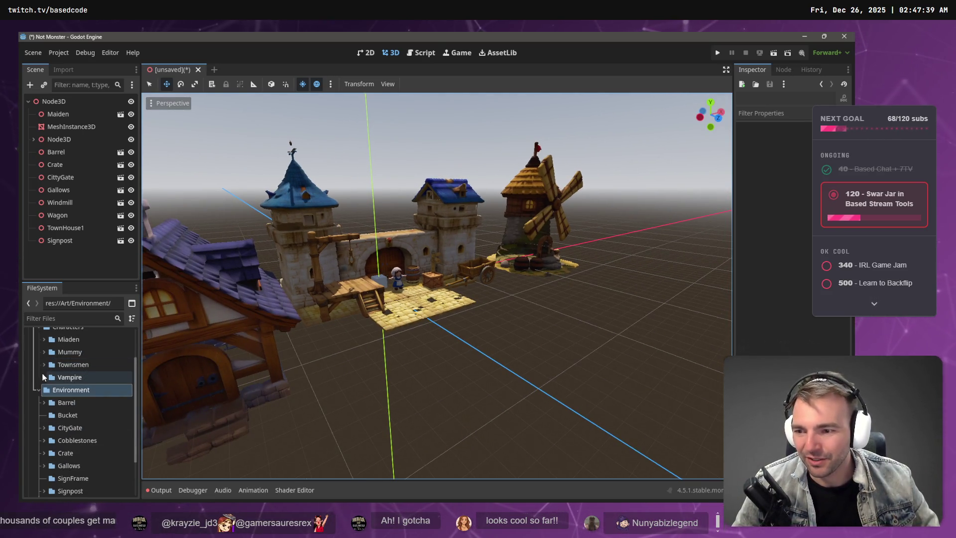
{"action": "left_click", "coordinate": [44, 376]}
{"action": "left_click", "coordinate": [44, 377]}
Drop Mummy.fbx into the village, focus on it, and lower it onto the cobblestones
{"action": "left_click", "coordinate": [45, 377]}
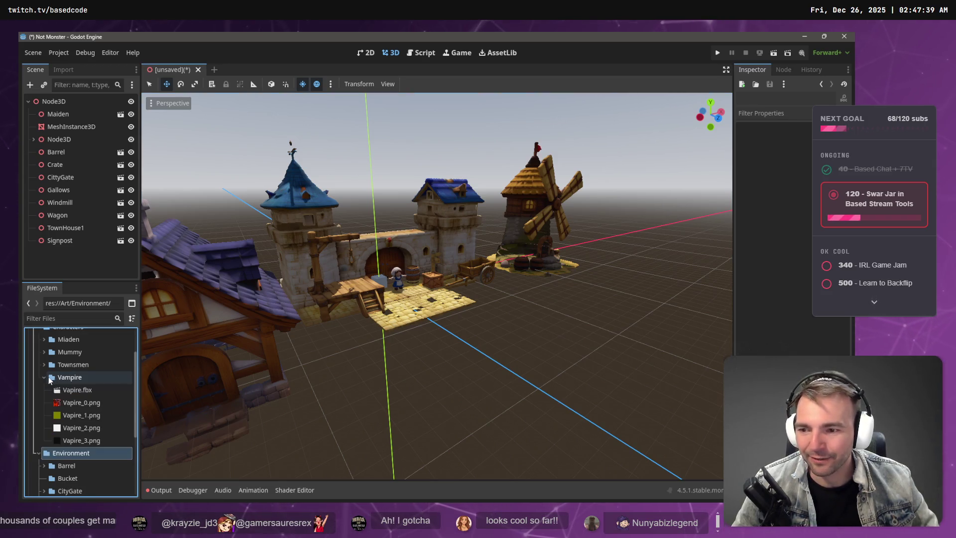
{"action": "scroll", "coordinate": [52, 388], "scroll_direction": "up", "scroll_amount": 2}
{"action": "left_click", "coordinate": [44, 398]}
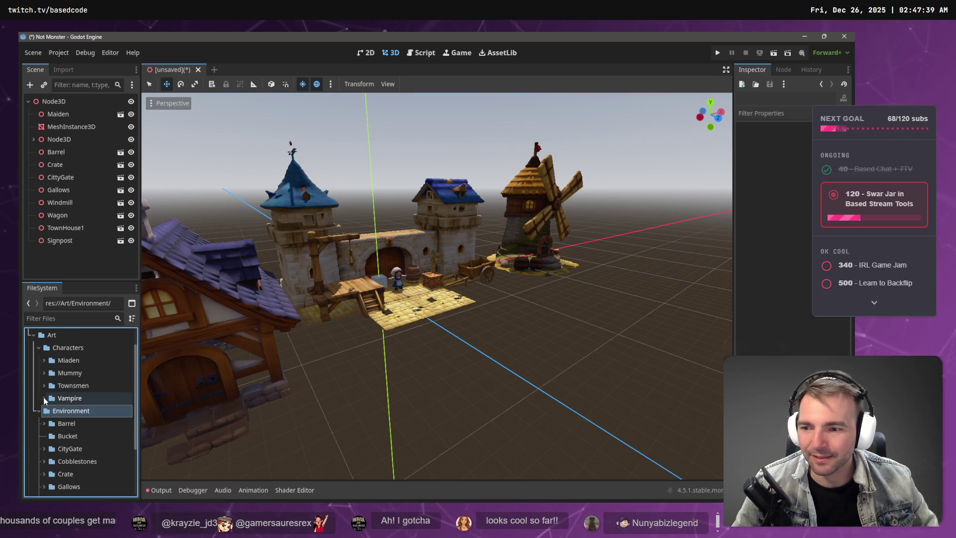
{"action": "left_click", "coordinate": [44, 372]}
{"action": "mouse_move", "coordinate": [80, 385]}
{"action": "left_mouse_down"}
{"action": "mouse_move", "coordinate": [234, 358]}
{"action": "mouse_move", "coordinate": [409, 297]}
{"action": "mouse_move", "coordinate": [405, 219]}
{"action": "left_mouse_up"}
{"action": "key", "text": "r"}
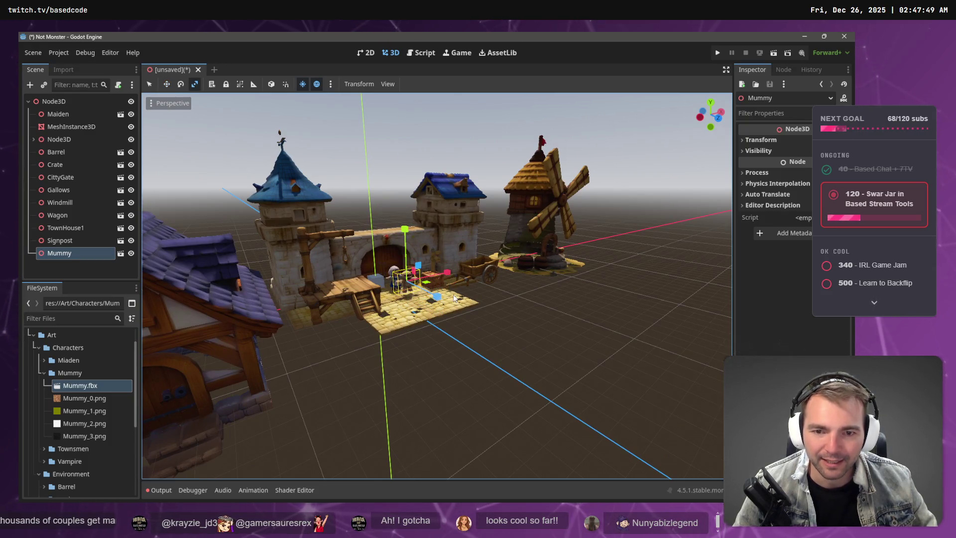
{"action": "key", "text": "f"}
{"action": "scroll", "coordinate": [497, 287], "scroll_direction": "down", "scroll_amount": 5}
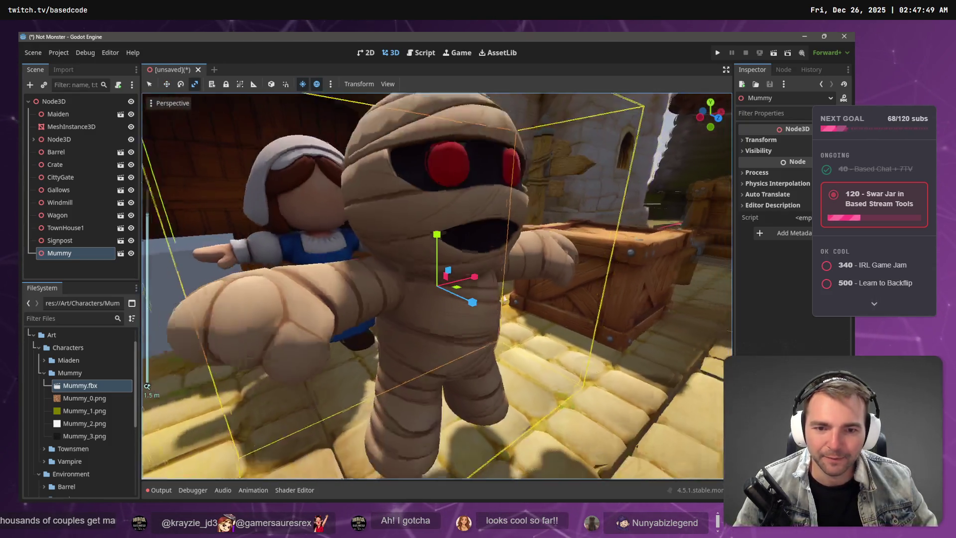
{"action": "scroll", "coordinate": [628, 295], "scroll_direction": "up", "scroll_amount": 2}
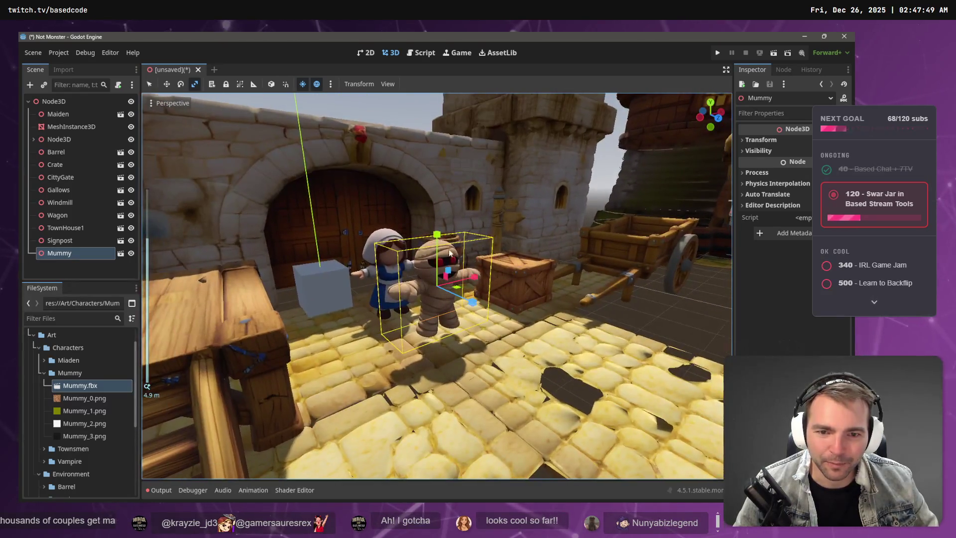
{"action": "key", "text": "w"}
{"action": "left_click_drag", "start_coordinate": [437, 240], "coordinate": [437, 251]}
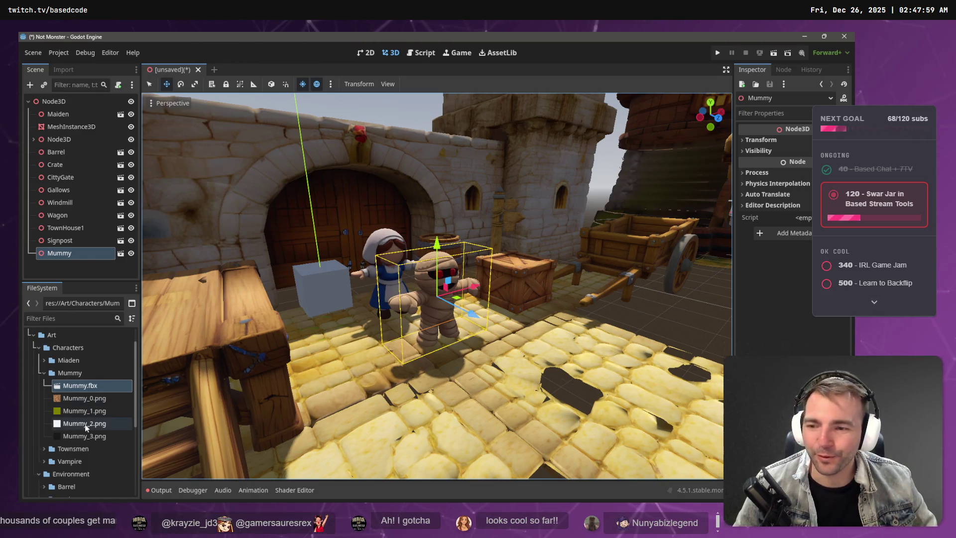
Place Townsmen.fbx in front of the Mummy, standing on the cobblestones
{"action": "left_click", "coordinate": [44, 448]}
{"action": "scroll", "coordinate": [77, 434], "scroll_direction": "down", "scroll_amount": 2}
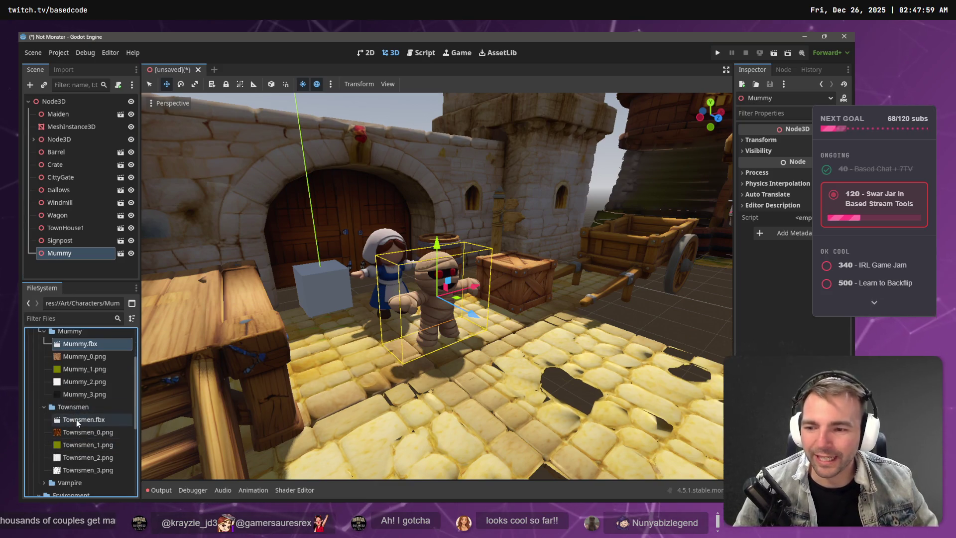
{"action": "mouse_move", "coordinate": [76, 419]}
{"action": "left_mouse_down"}
{"action": "mouse_move", "coordinate": [493, 368]}
{"action": "mouse_move", "coordinate": [497, 351]}
{"action": "left_mouse_up"}
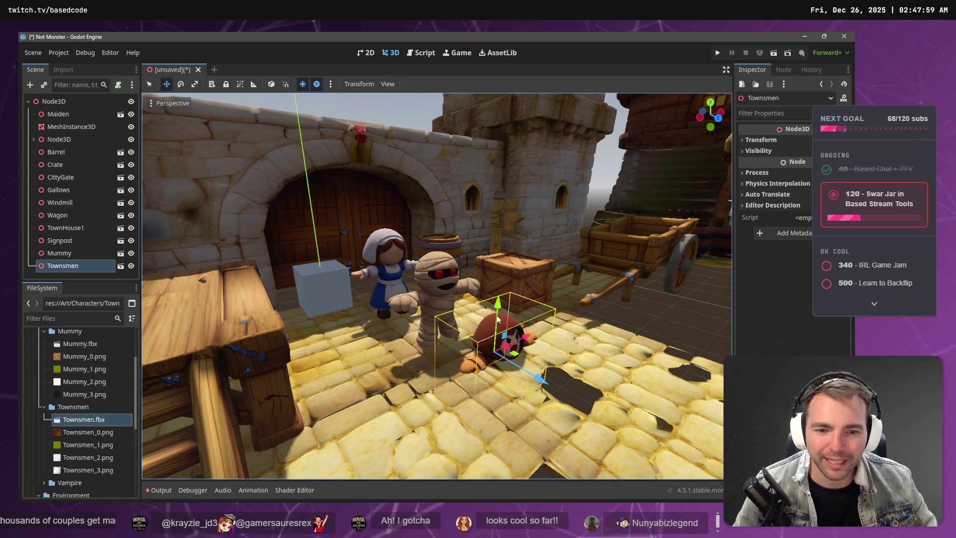
{"action": "mouse_move", "coordinate": [504, 316]}
{"action": "left_mouse_down"}
{"action": "mouse_move", "coordinate": [501, 264]}
{"action": "mouse_move", "coordinate": [619, 290]}
{"action": "mouse_move", "coordinate": [522, 269]}
{"action": "mouse_move", "coordinate": [286, 352]}
{"action": "left_mouse_up"}
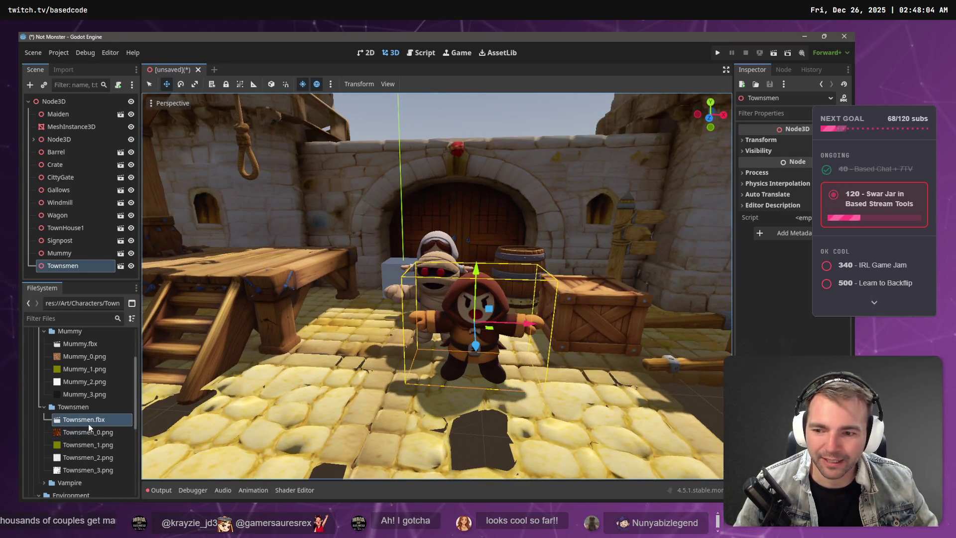
Back in tldraw, move the house's cross box beside the upper character sprites
{"action": "key", "text": "alt+Tab"}
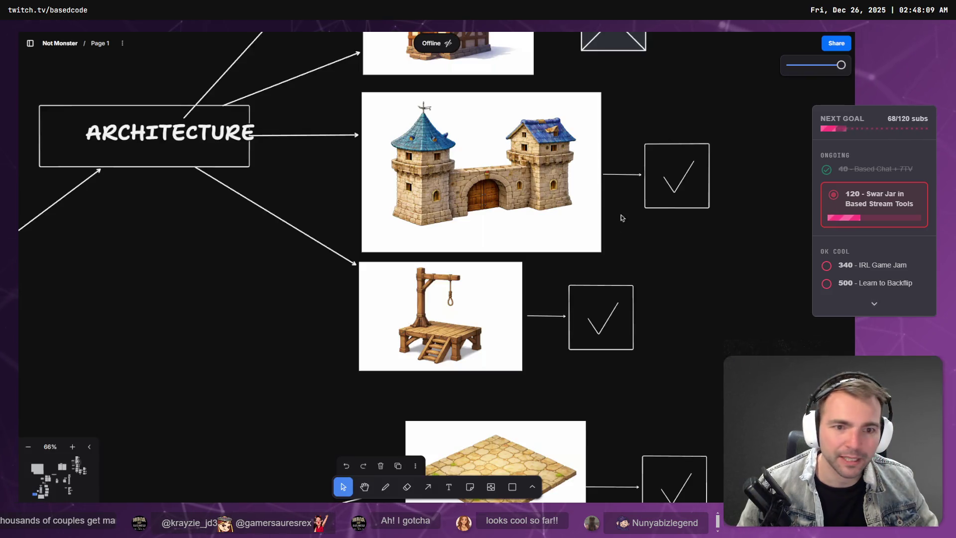
{"action": "scroll", "coordinate": [621, 216], "scroll_direction": "down", "scroll_amount": 10}
{"action": "mouse_move", "coordinate": [689, 105]}
{"action": "left_mouse_down"}
{"action": "mouse_move", "coordinate": [575, 431]}
{"action": "mouse_move", "coordinate": [615, 53]}
{"action": "mouse_move", "coordinate": [623, 200]}
{"action": "left_mouse_up"}
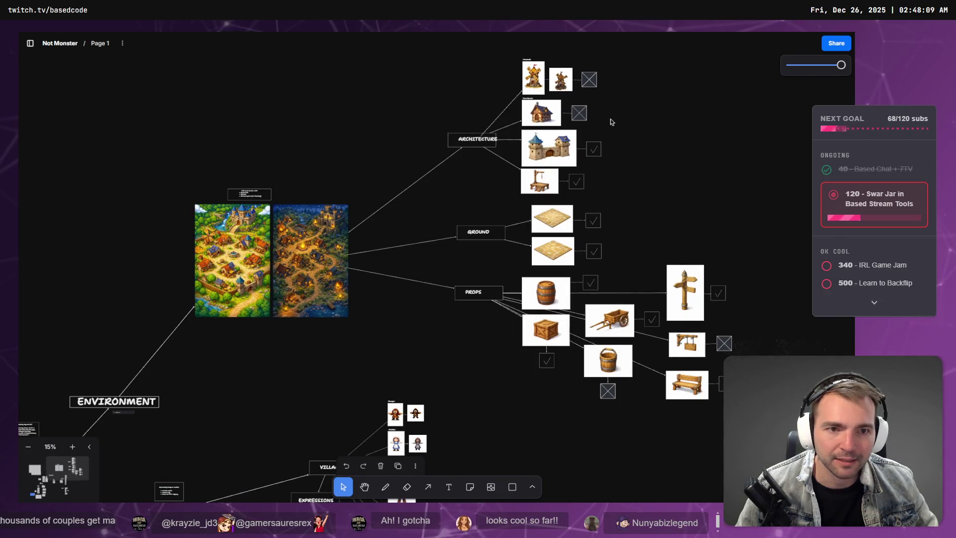
{"action": "left_click", "coordinate": [570, 119]}
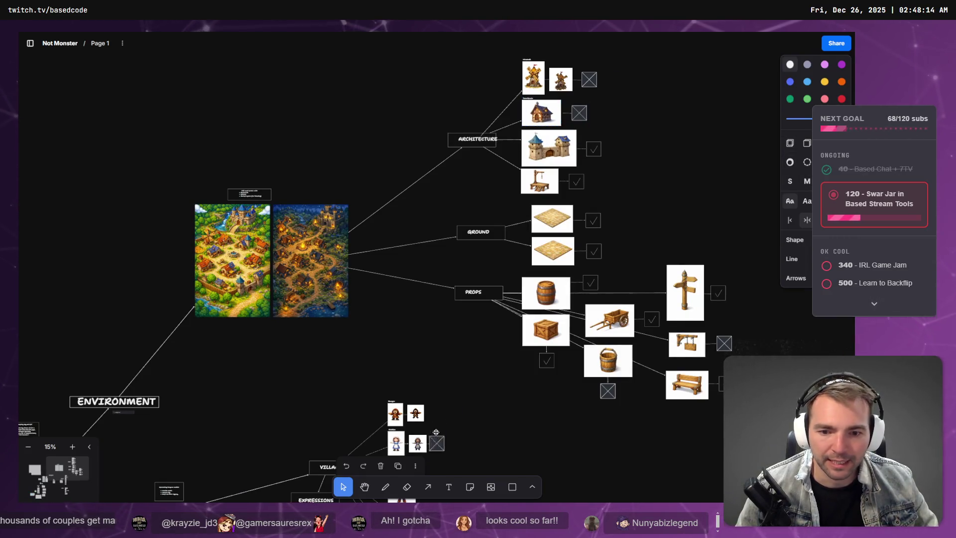
{"action": "left_click_drag", "start_coordinate": [435, 432], "coordinate": [440, 413]}
{"action": "scroll", "coordinate": [473, 438], "scroll_direction": "down", "scroll_amount": 3}
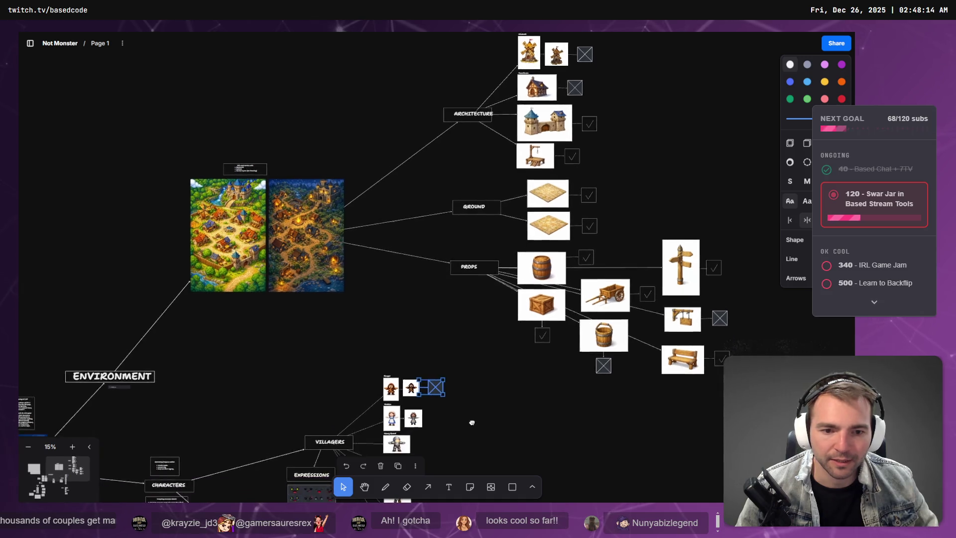
{"action": "left_click", "coordinate": [588, 177]}
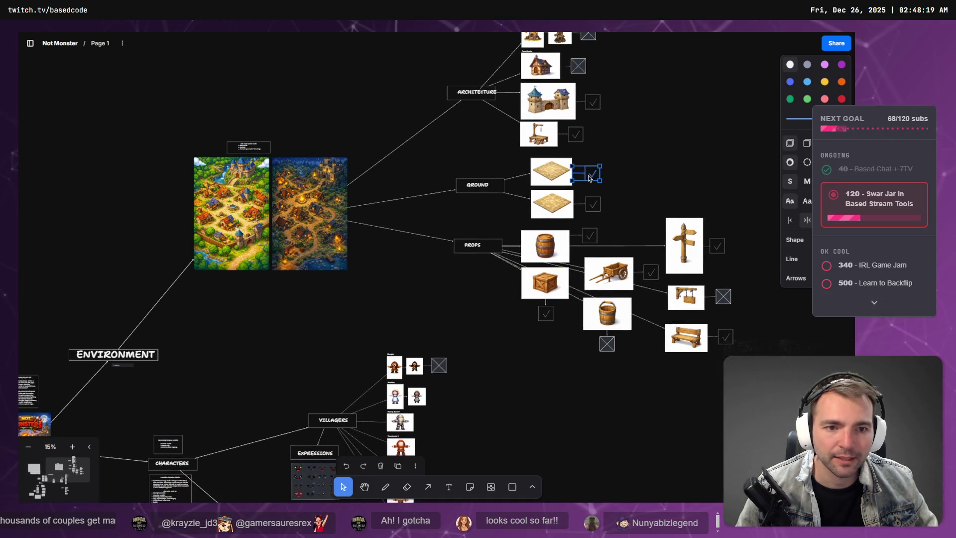
{"action": "left_click", "coordinate": [477, 427]}
Move the second villager's box up beside the vampire sprite
{"action": "left_click", "coordinate": [447, 397]}
{"action": "scroll", "coordinate": [468, 348], "scroll_direction": "down", "scroll_amount": 4}
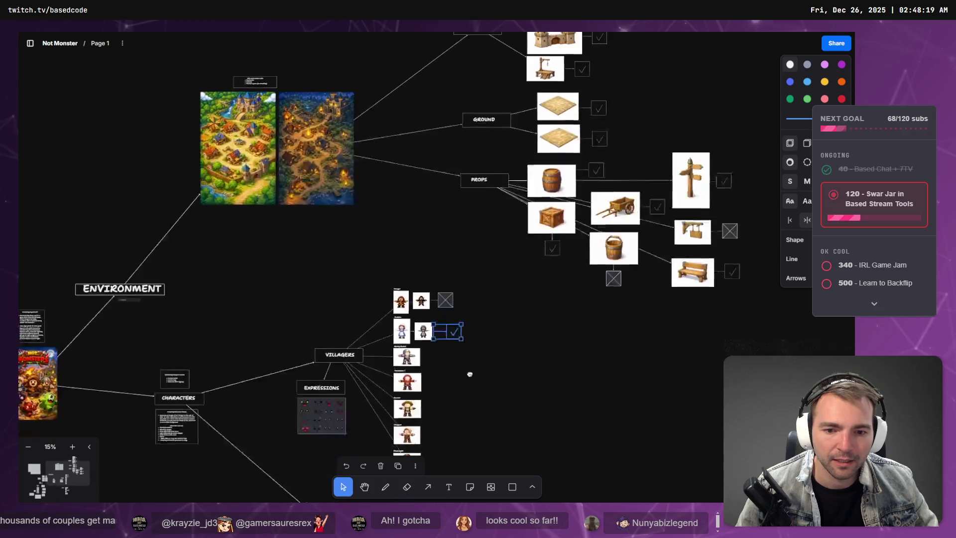
{"action": "scroll", "coordinate": [481, 281], "scroll_direction": "up", "scroll_amount": 5}
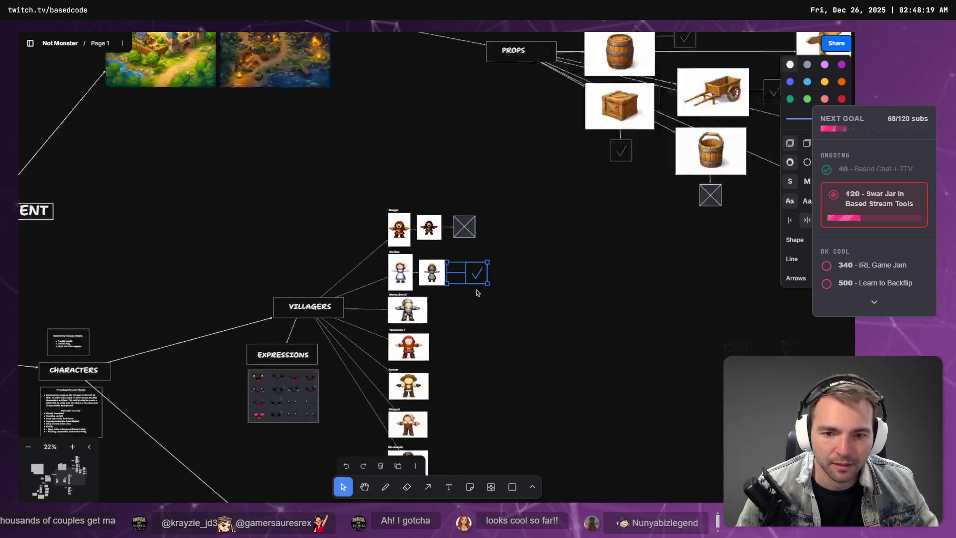
{"action": "mouse_move", "coordinate": [475, 267]}
{"action": "left_mouse_down"}
{"action": "mouse_move", "coordinate": [514, 401]}
{"action": "mouse_move", "coordinate": [501, 350]}
{"action": "left_mouse_up"}
{"action": "scroll", "coordinate": [501, 350], "scroll_direction": "down", "scroll_amount": 4}
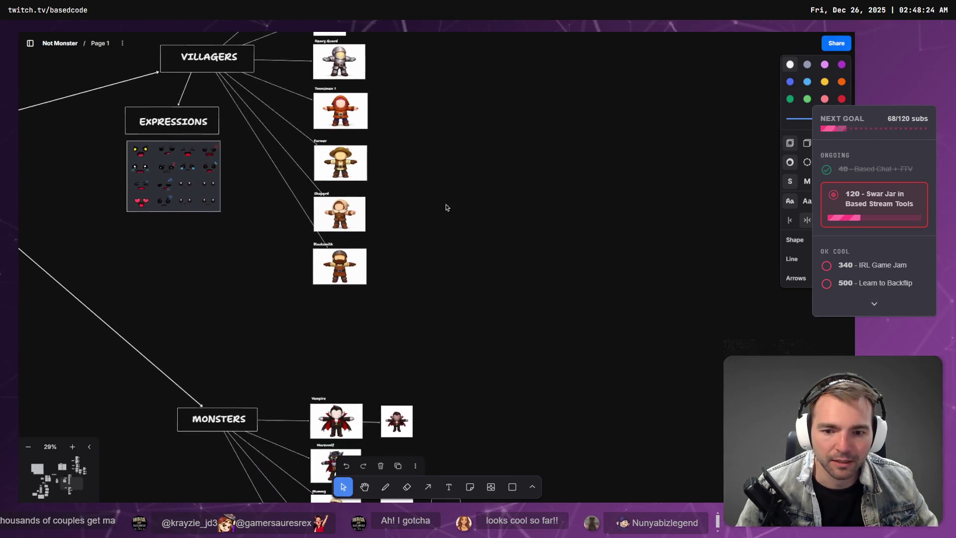
{"action": "scroll", "coordinate": [448, 234], "scroll_direction": "up", "scroll_amount": 2}
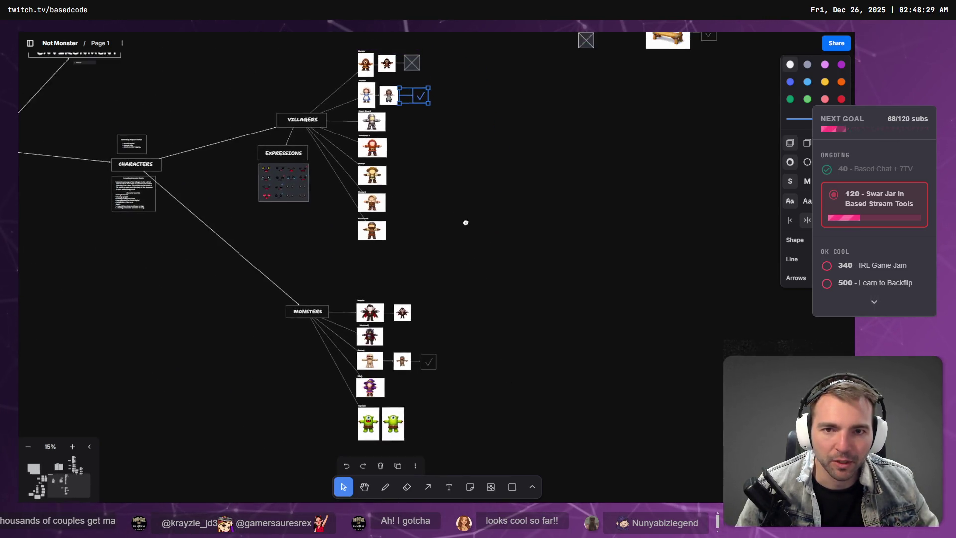
{"action": "left_click_drag", "start_coordinate": [463, 362], "coordinate": [436, 313]}
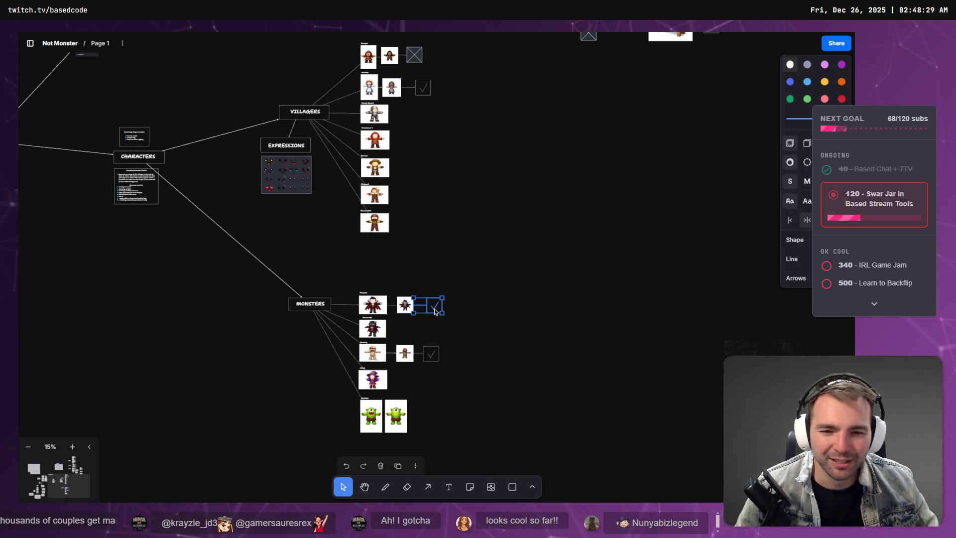
Copy the witch's cross box to sit beside the cyclops
{"action": "left_click", "coordinate": [417, 58]}
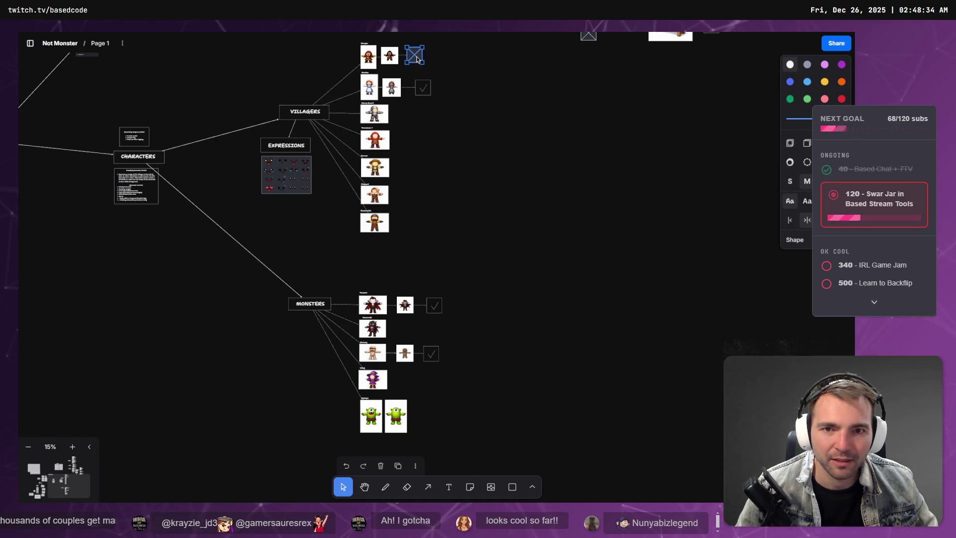
{"action": "left_click", "coordinate": [437, 307]}
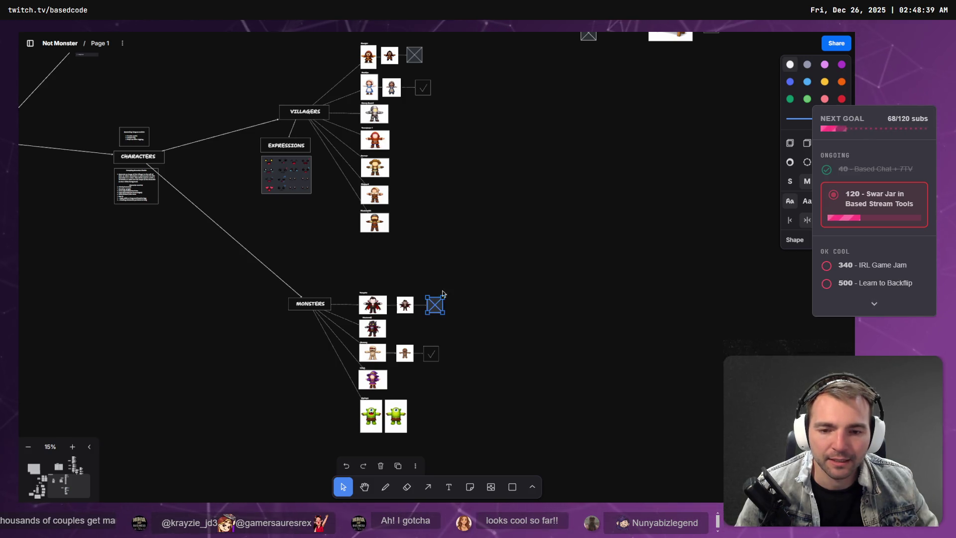
{"action": "left_click", "coordinate": [402, 62]}
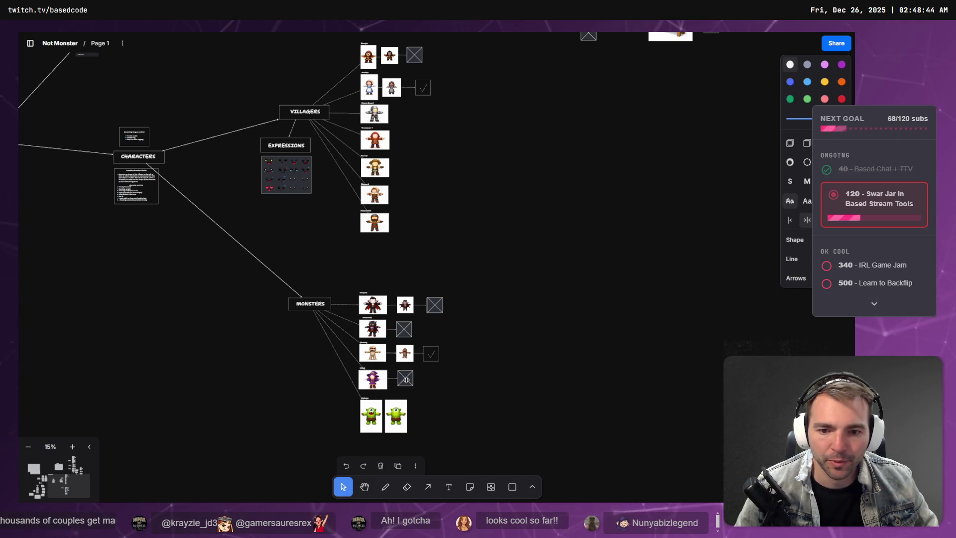
{"action": "left_click", "coordinate": [406, 381]}
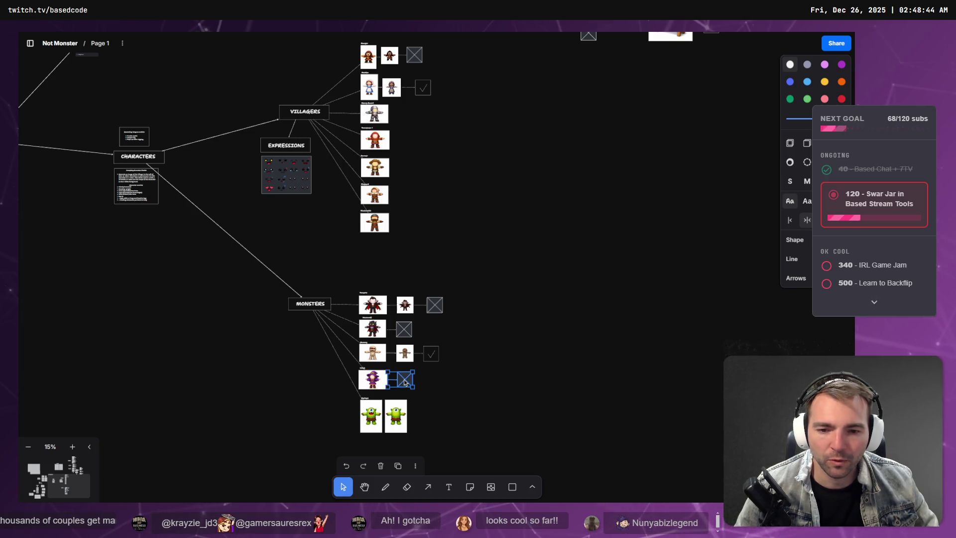
{"action": "left_click_drag", "start_coordinate": [406, 380], "coordinate": [423, 416]}
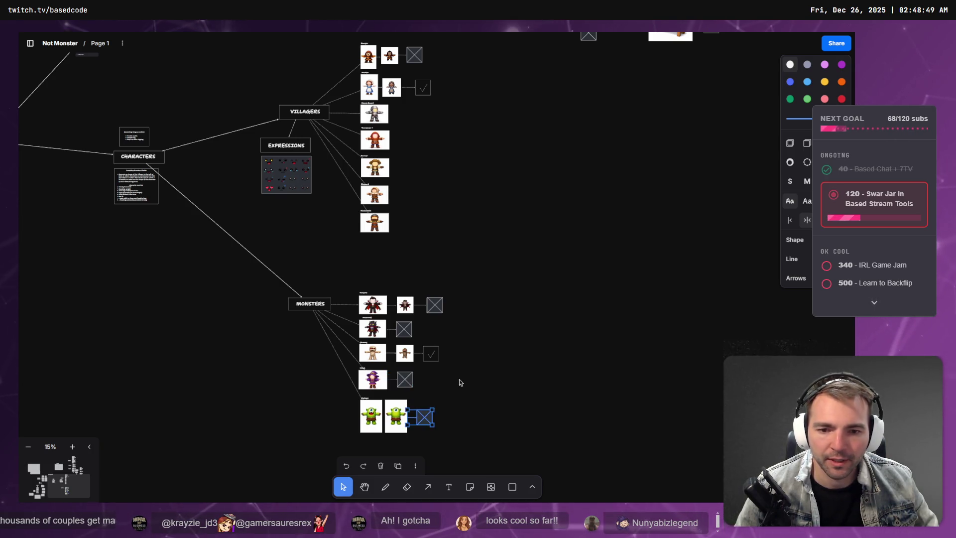
Add cross box copies beside the remaining villagers, down to the seventh
{"action": "scroll", "coordinate": [497, 202], "scroll_direction": "up", "scroll_amount": 5}
{"action": "scroll", "coordinate": [519, 321], "scroll_direction": "down", "scroll_amount": 3}
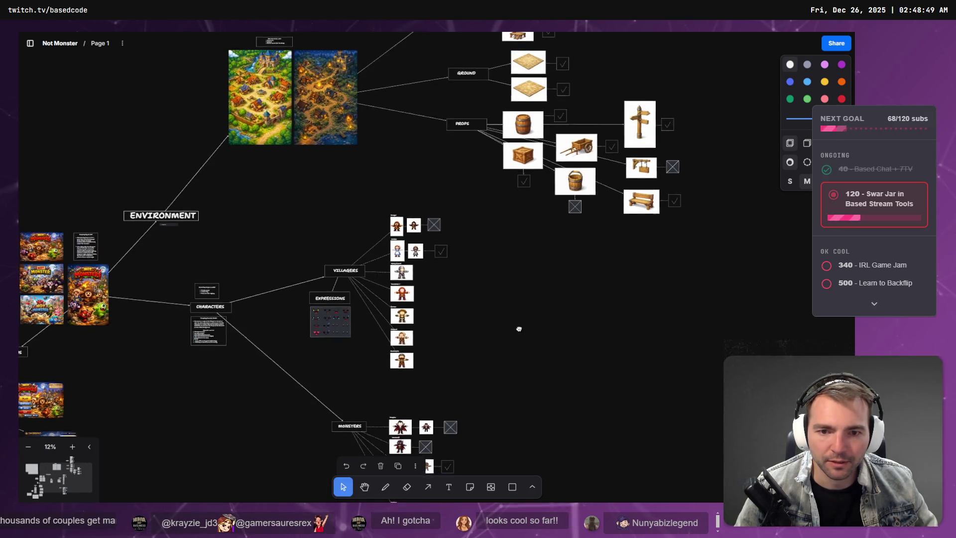
{"action": "left_click", "coordinate": [449, 176]}
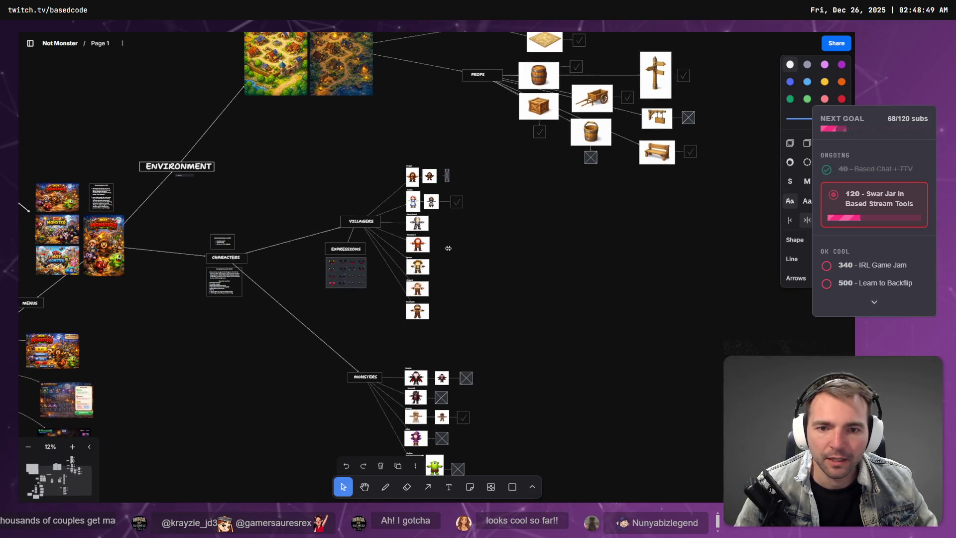
{"action": "left_click_drag", "start_coordinate": [449, 175], "coordinate": [444, 270]}
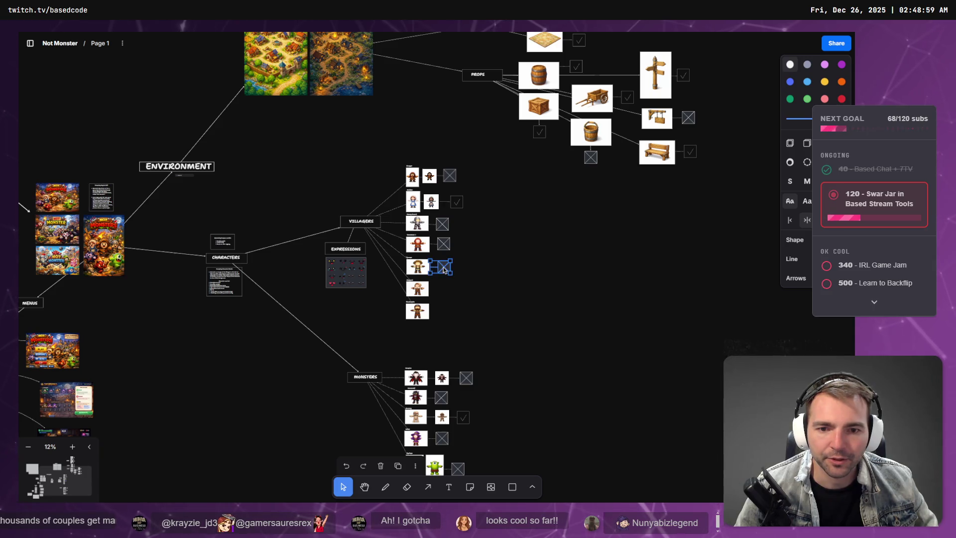
{"action": "left_click_drag", "start_coordinate": [444, 294], "coordinate": [443, 310]}
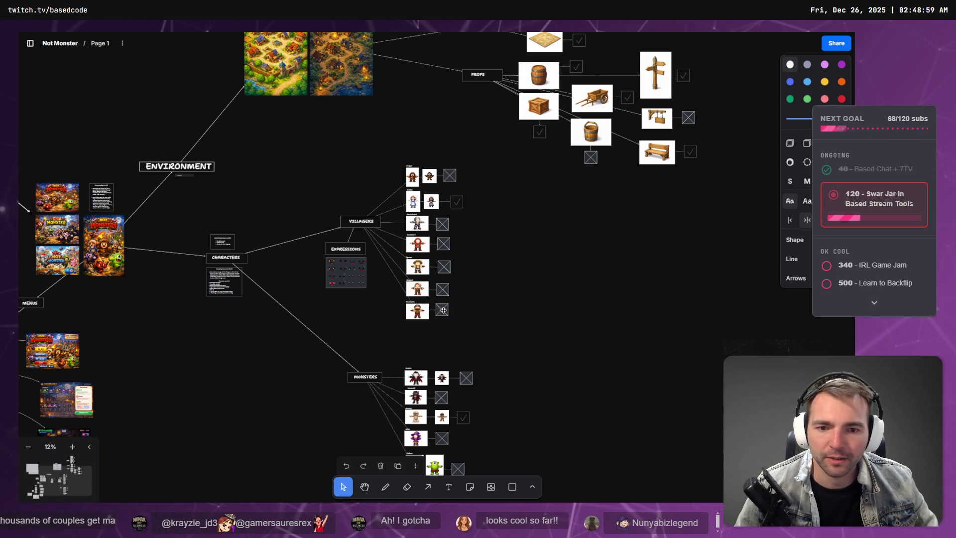
{"action": "left_click", "coordinate": [509, 295]}
{"action": "mouse_move", "coordinate": [546, 406]}
{"action": "left_mouse_down"}
{"action": "mouse_move", "coordinate": [539, 330]}
{"action": "mouse_move", "coordinate": [545, 338]}
{"action": "left_mouse_up"}
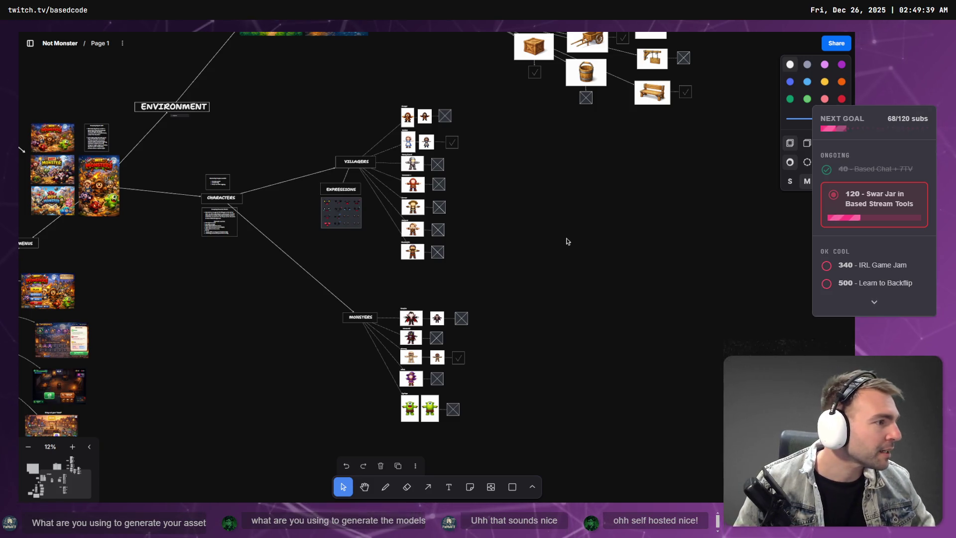
Alt+Tab to the Godot editor showing the Townsmen and Mummy by the gate
{"action": "key", "text": "alt+Tab"}
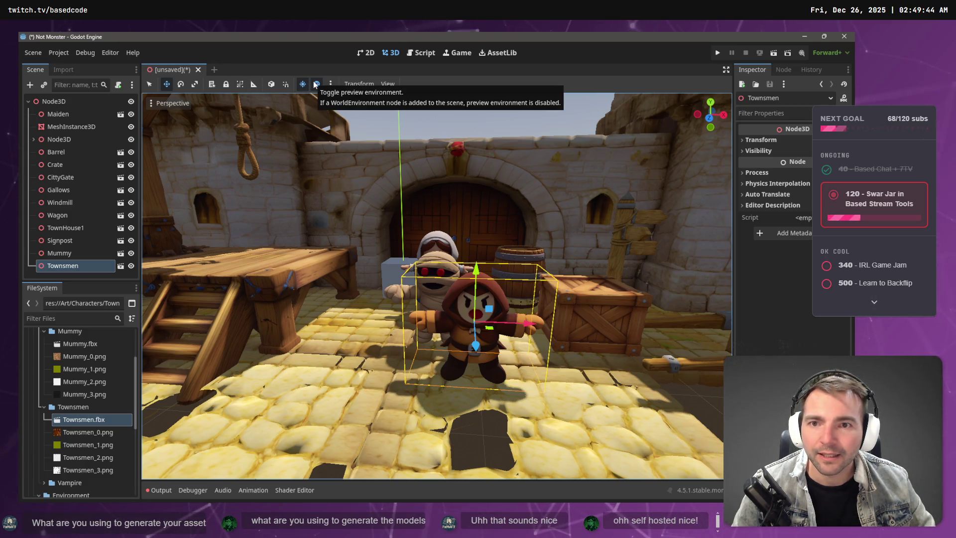
Render the viewport as wireframe and orbit over the town and windmill
{"action": "left_click", "coordinate": [388, 84]}
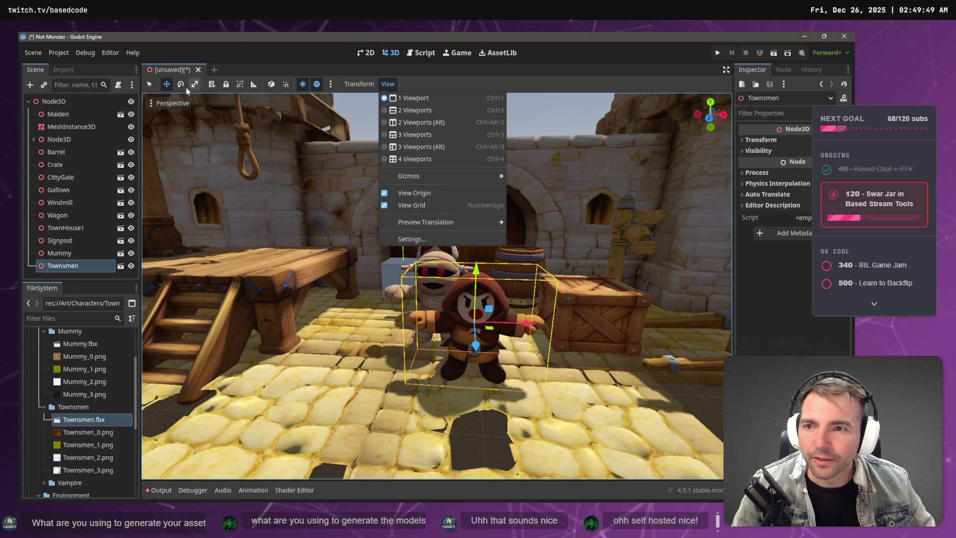
{"action": "left_click", "coordinate": [152, 104]}
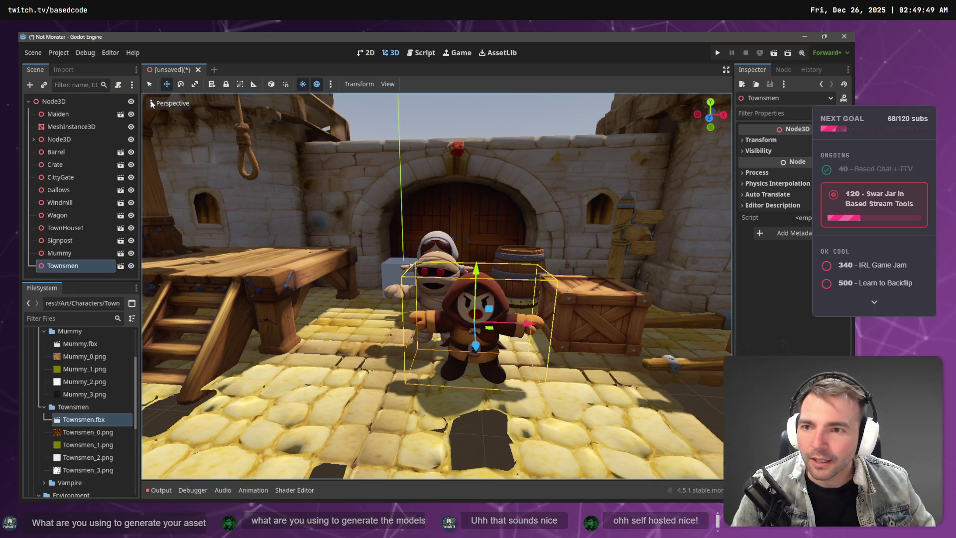
{"action": "left_click", "coordinate": [154, 103]}
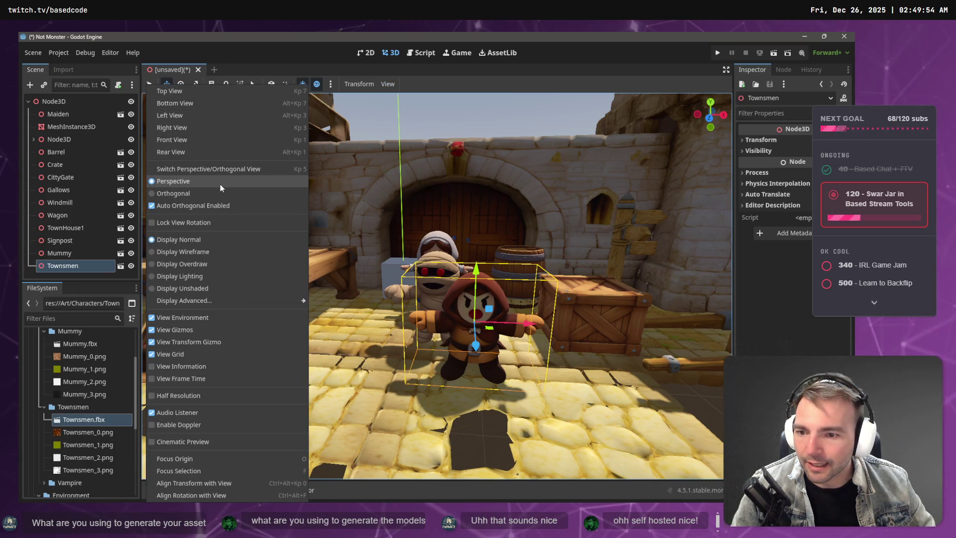
{"action": "left_click", "coordinate": [212, 253]}
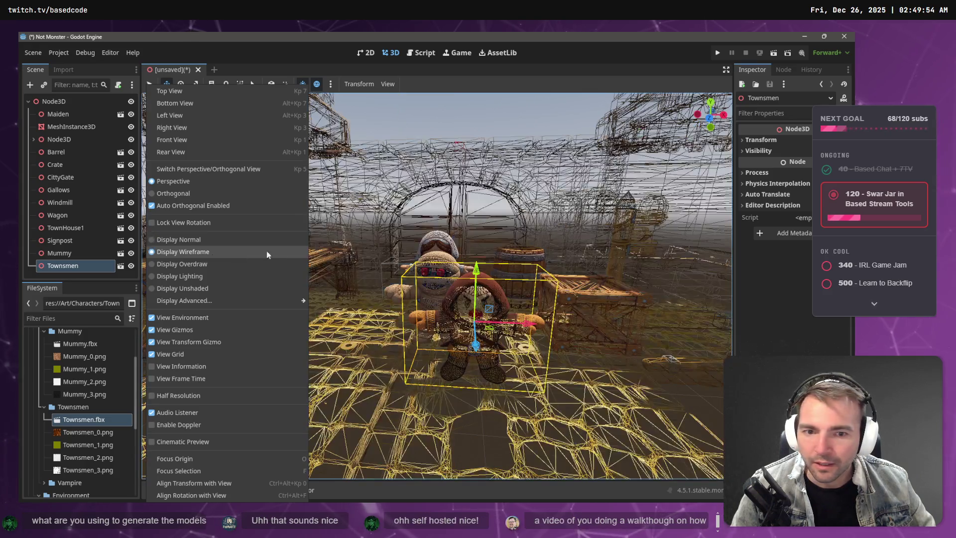
{"action": "left_click", "coordinate": [460, 119]}
{"action": "scroll", "coordinate": [465, 134], "scroll_direction": "down", "scroll_amount": 6}
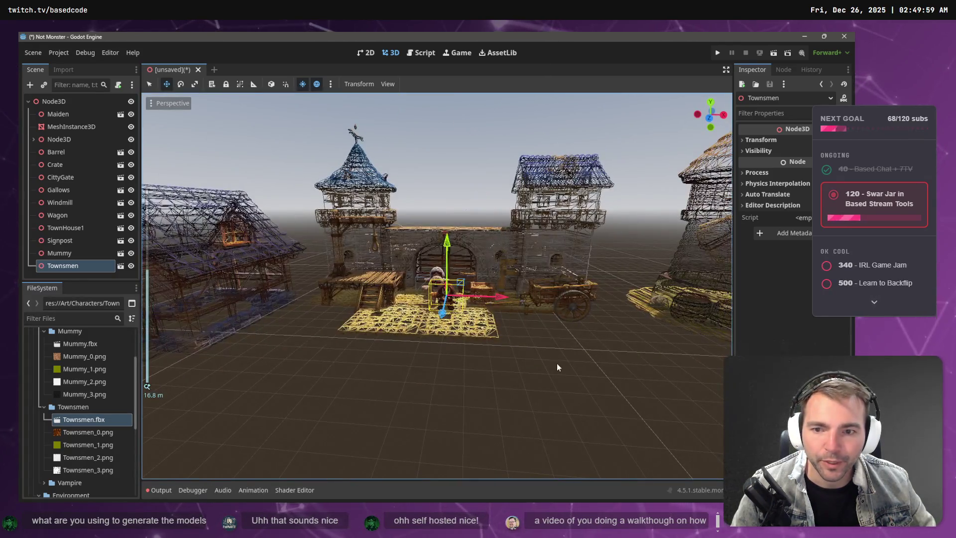
{"action": "mouse_move", "coordinate": [452, 351]}
{"action": "left_mouse_down"}
{"action": "mouse_move", "coordinate": [533, 366]}
{"action": "mouse_move", "coordinate": [470, 356]}
{"action": "mouse_move", "coordinate": [480, 354]}
{"action": "left_mouse_up"}
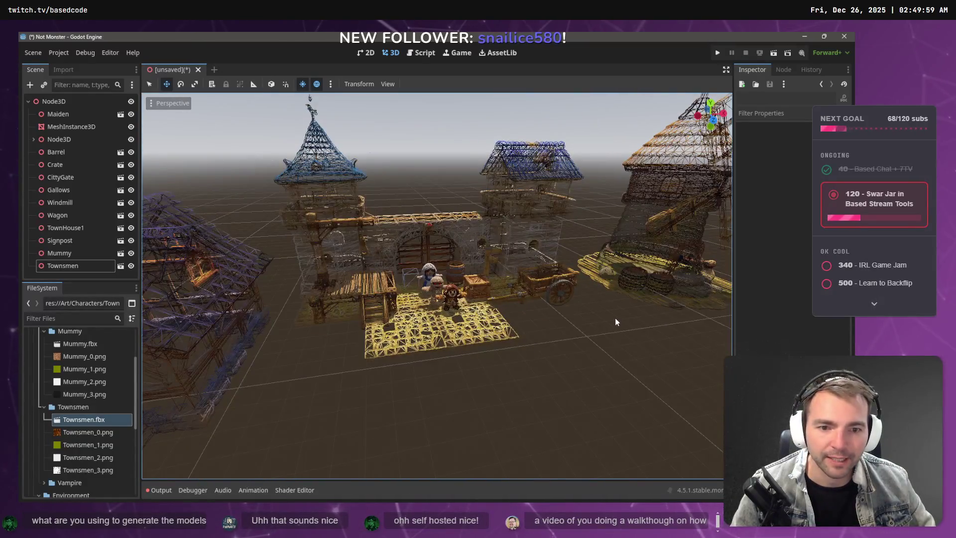
{"action": "mouse_move", "coordinate": [614, 317]}
{"action": "left_mouse_down"}
{"action": "mouse_move", "coordinate": [471, 327]}
{"action": "mouse_move", "coordinate": [486, 343]}
{"action": "mouse_move", "coordinate": [386, 330]}
{"action": "mouse_move", "coordinate": [395, 359]}
{"action": "left_mouse_up"}
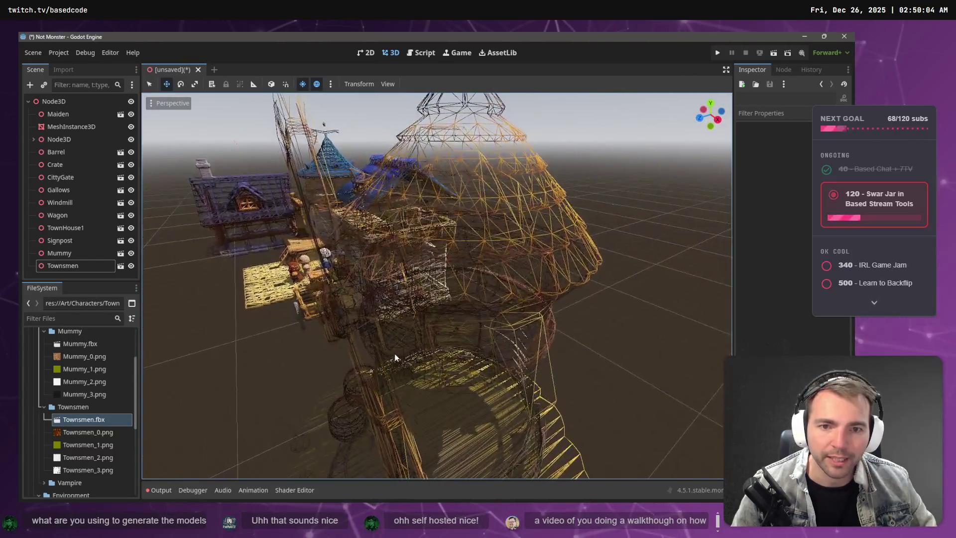
{"action": "scroll", "coordinate": [310, 338], "scroll_direction": "down", "scroll_amount": 5}
{"action": "mouse_move", "coordinate": [309, 339]}
{"action": "left_mouse_down"}
{"action": "mouse_move", "coordinate": [536, 319]}
{"action": "mouse_move", "coordinate": [414, 352]}
{"action": "mouse_move", "coordinate": [528, 314]}
{"action": "mouse_move", "coordinate": [518, 324]}
{"action": "mouse_move", "coordinate": [405, 147]}
{"action": "left_mouse_up"}
Open and close the view, display, and preview sun/environment menus
{"action": "left_click", "coordinate": [363, 82]}
{"action": "left_click", "coordinate": [381, 83]}
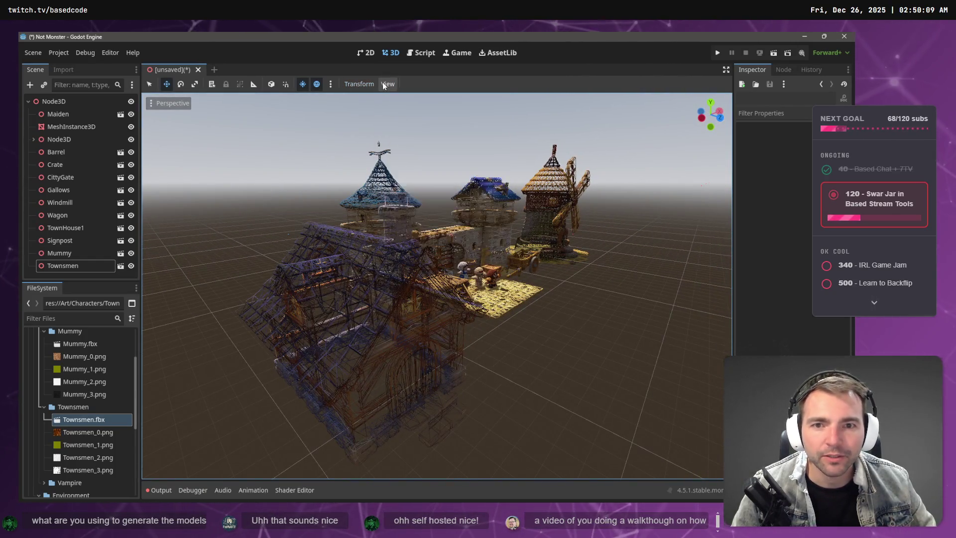
{"action": "left_click", "coordinate": [383, 84]}
{"action": "mouse_move", "coordinate": [492, 222]}
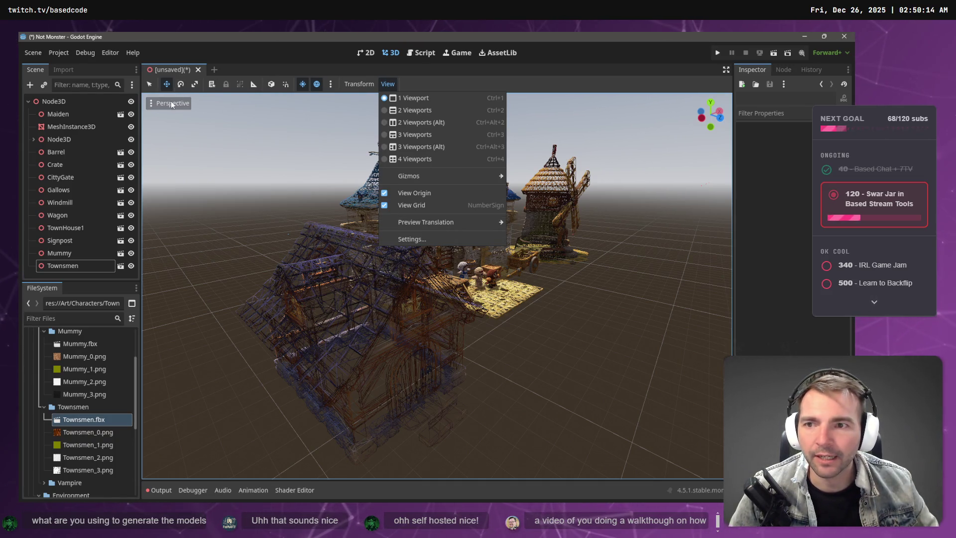
{"action": "left_click", "coordinate": [151, 103]}
{"action": "left_click", "coordinate": [150, 103]}
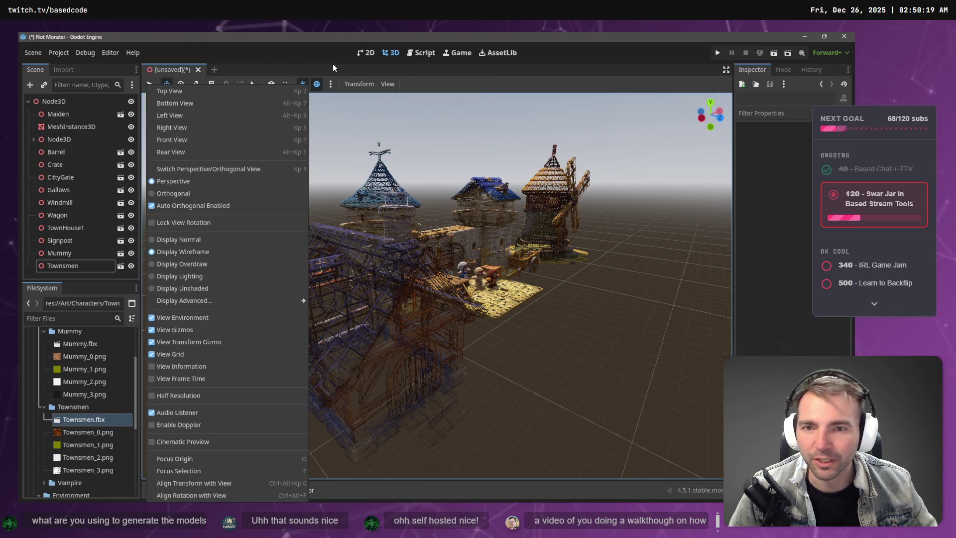
{"action": "left_click", "coordinate": [331, 84]}
{"action": "left_click", "coordinate": [331, 83]}
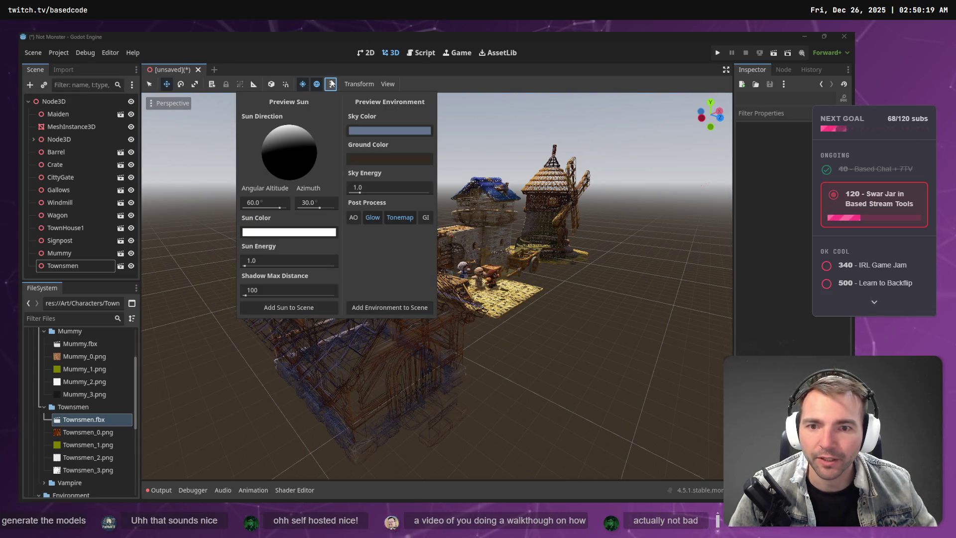
{"action": "left_click", "coordinate": [327, 59]}
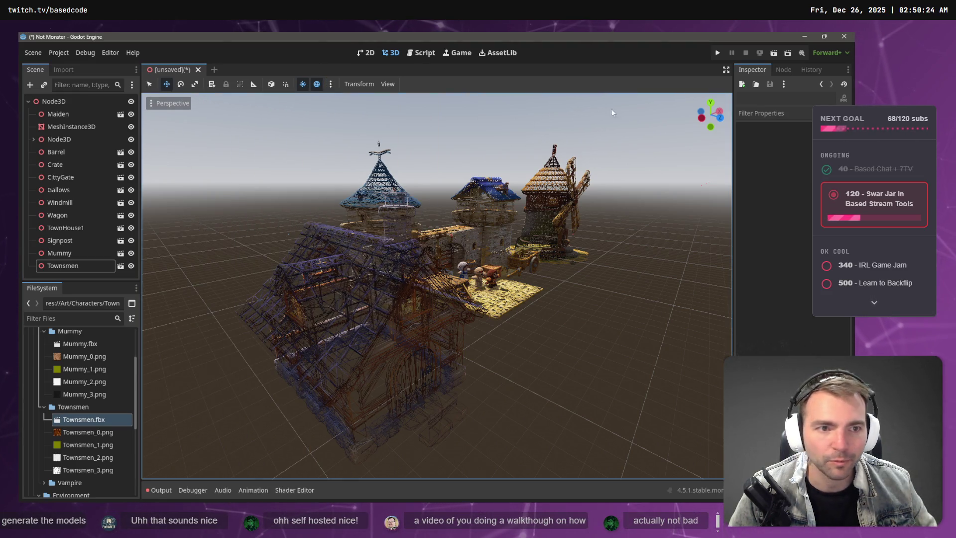
Orbit low toward the gate and select the cobblestone tile beneath the characters
{"action": "mouse_move", "coordinate": [584, 285]}
{"action": "left_mouse_down"}
{"action": "mouse_move", "coordinate": [523, 298]}
{"action": "mouse_move", "coordinate": [483, 325]}
{"action": "mouse_move", "coordinate": [636, 302]}
{"action": "mouse_move", "coordinate": [584, 319]}
{"action": "mouse_move", "coordinate": [581, 334]}
{"action": "mouse_move", "coordinate": [596, 333]}
{"action": "mouse_move", "coordinate": [540, 330]}
{"action": "left_mouse_up"}
{"action": "scroll", "coordinate": [483, 325], "scroll_direction": "up", "scroll_amount": 3}
{"action": "scroll", "coordinate": [635, 302], "scroll_direction": "down", "scroll_amount": 3}
{"action": "scroll", "coordinate": [585, 318], "scroll_direction": "down", "scroll_amount": 4}
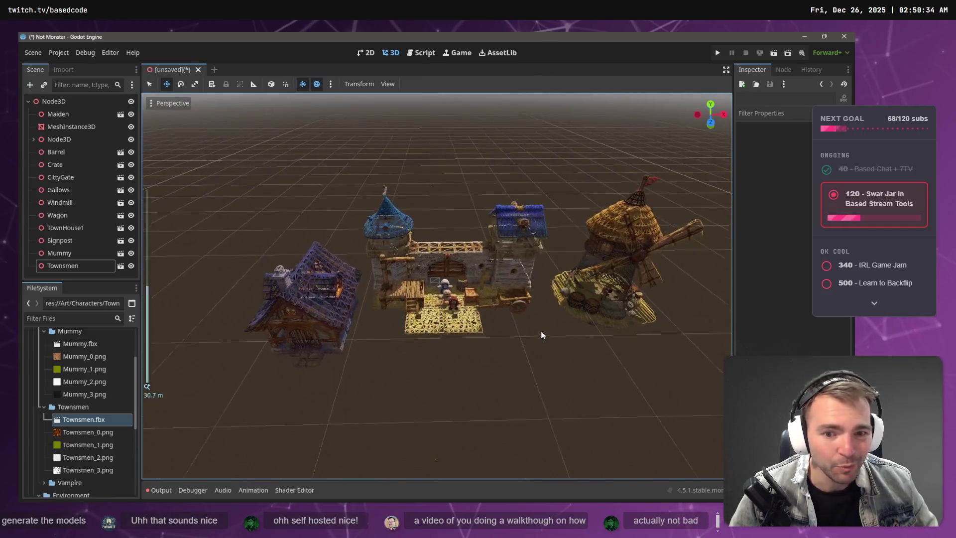
{"action": "scroll", "coordinate": [540, 330], "scroll_direction": "up", "scroll_amount": 5}
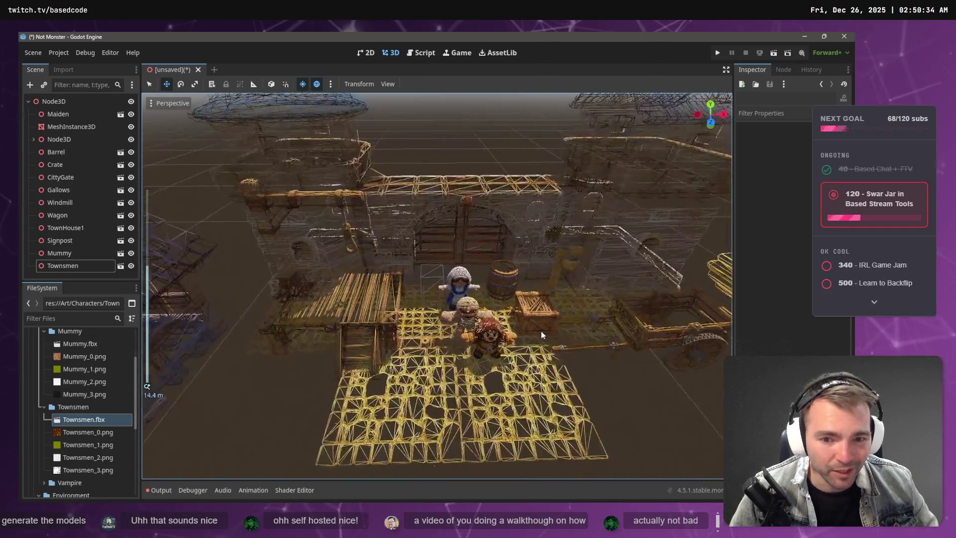
{"action": "scroll", "coordinate": [546, 318], "scroll_direction": "down", "scroll_amount": 5}
{"action": "scroll", "coordinate": [547, 324], "scroll_direction": "up", "scroll_amount": 5}
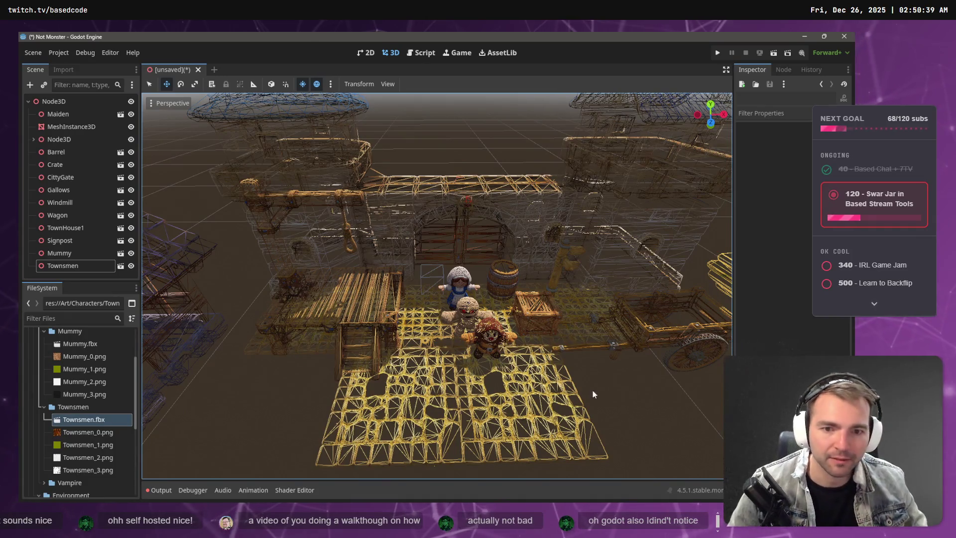
{"action": "left_click", "coordinate": [521, 426]}
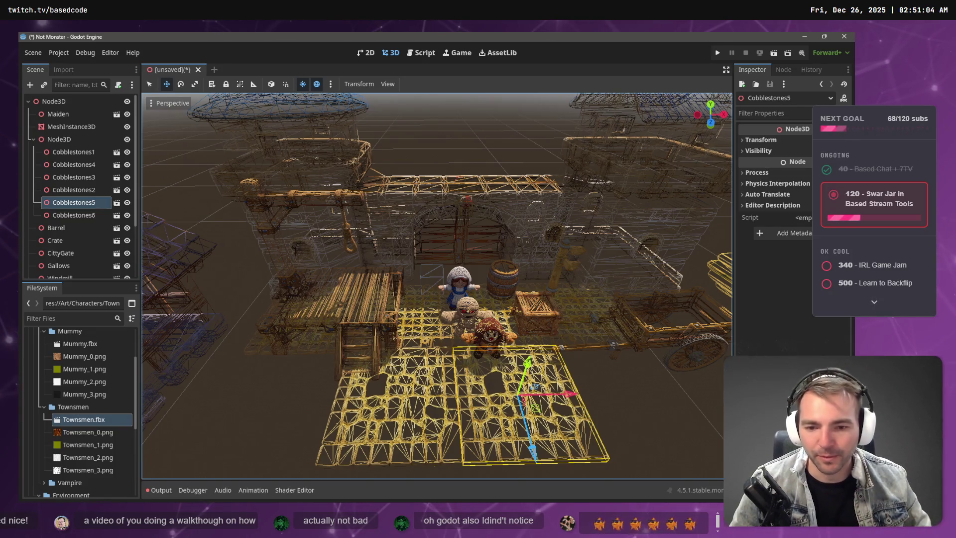
{"action": "scroll", "coordinate": [84, 405], "scroll_direction": "down", "scroll_amount": 5}
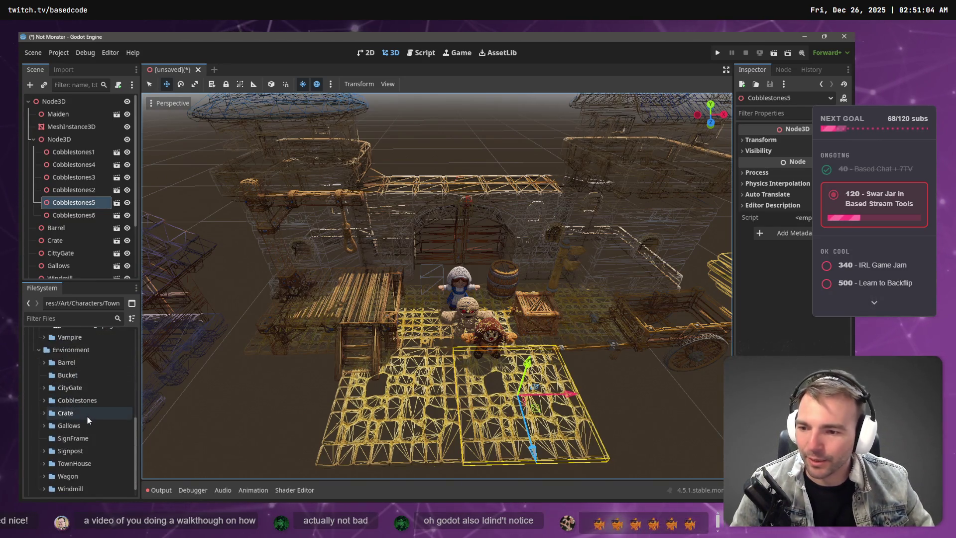
Reimport Cobblestones1.fbx with a Root Scale of 4
{"action": "left_click", "coordinate": [43, 385]}
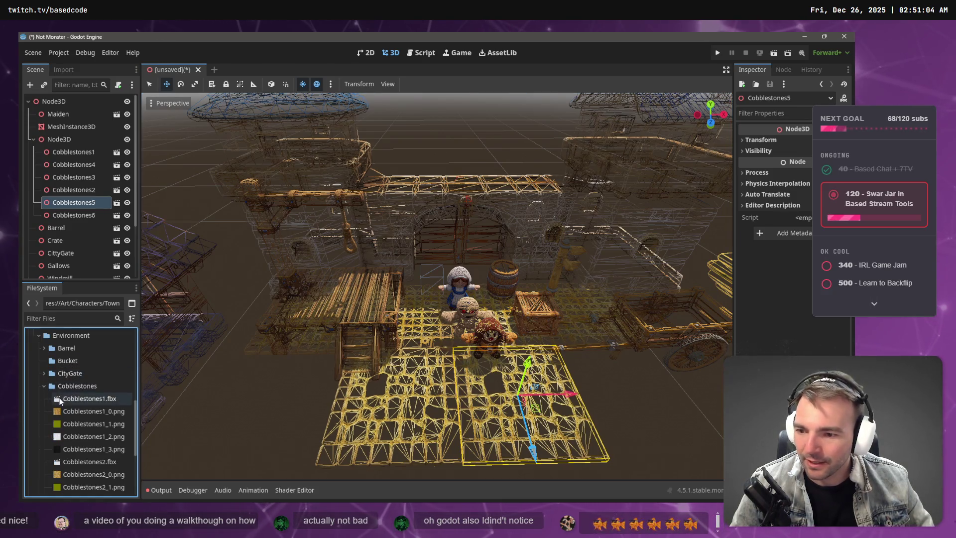
{"action": "double_click", "coordinate": [64, 400]}
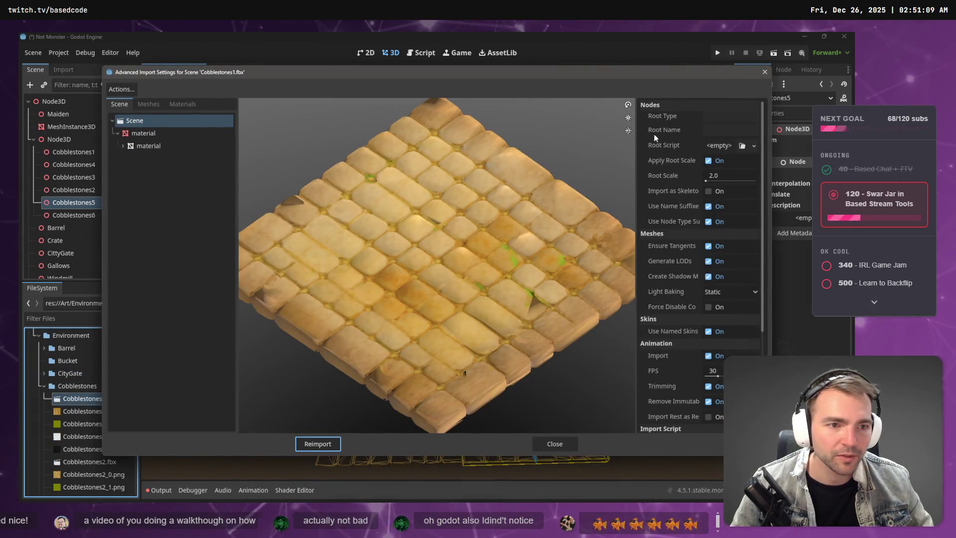
{"action": "left_click", "coordinate": [724, 176]}
{"action": "type", "text": "4"}
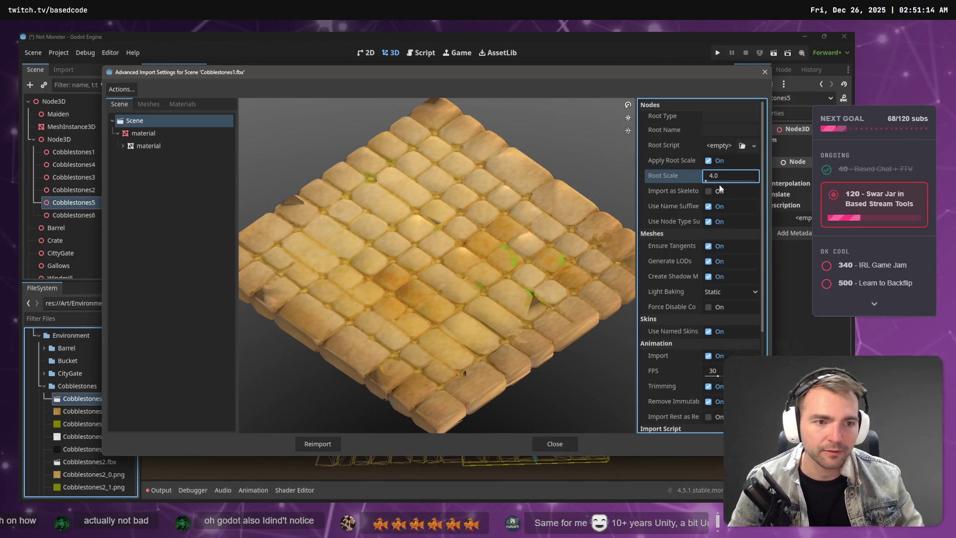
{"action": "left_click", "coordinate": [317, 444]}
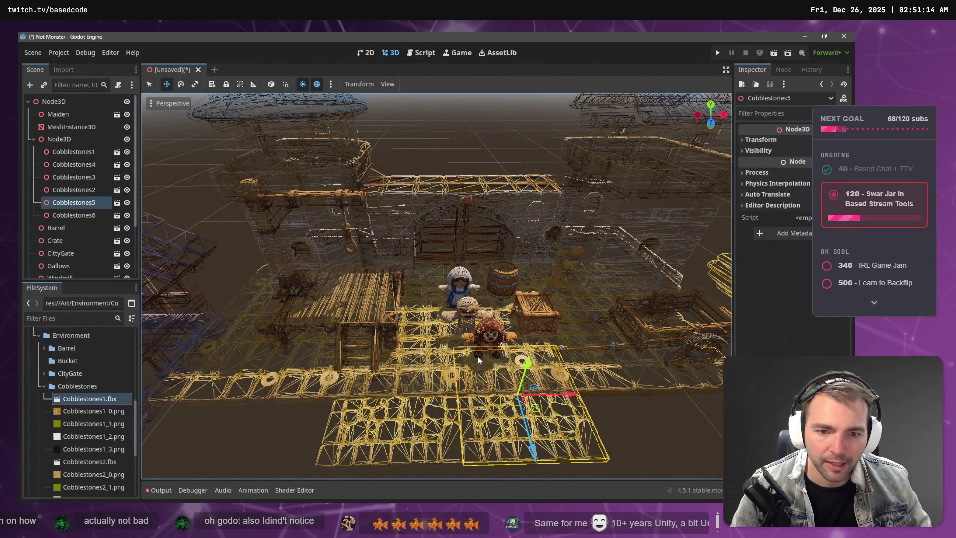
{"action": "scroll", "coordinate": [478, 360], "scroll_direction": "down", "scroll_amount": 5}
{"action": "scroll", "coordinate": [478, 340], "scroll_direction": "up", "scroll_amount": 4}
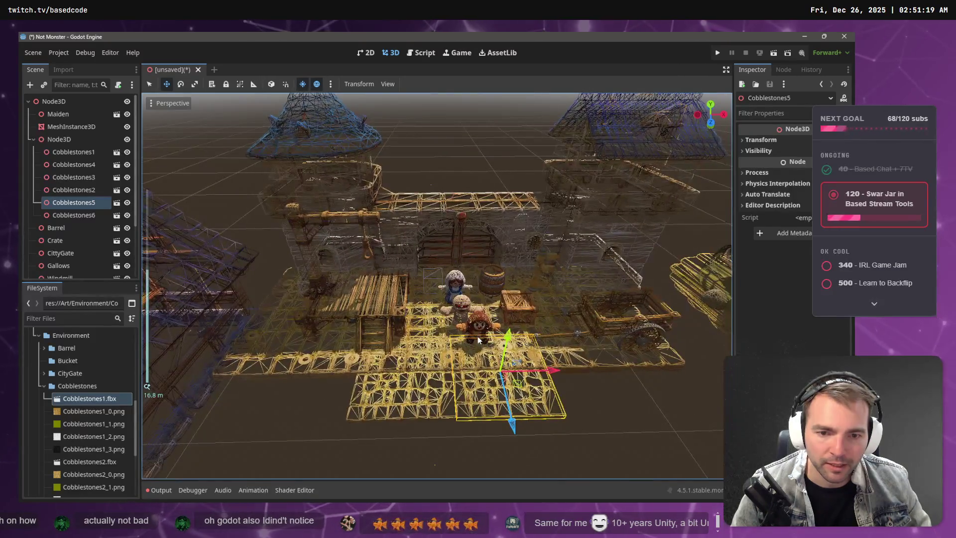
{"action": "scroll", "coordinate": [85, 388], "scroll_direction": "down", "scroll_amount": 3}
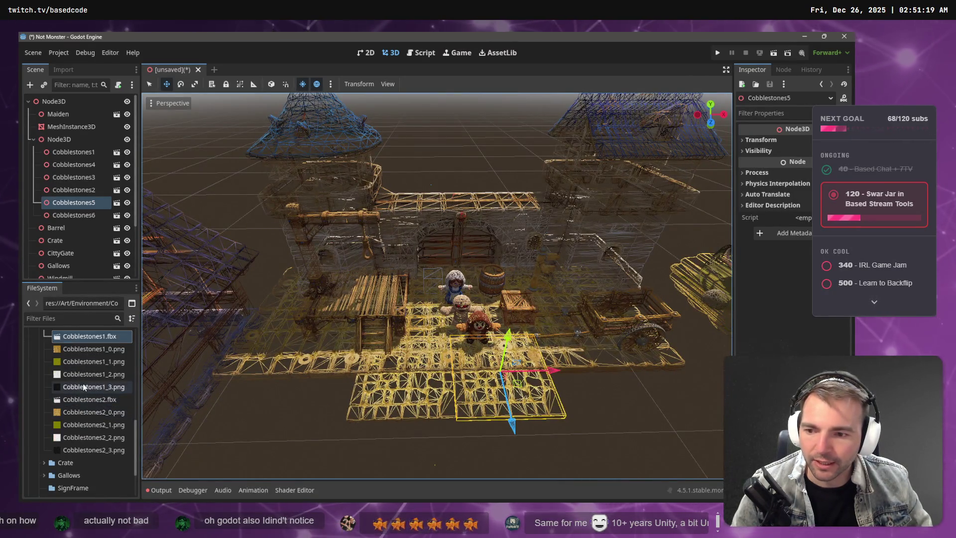
{"action": "left_click", "coordinate": [85, 376]}
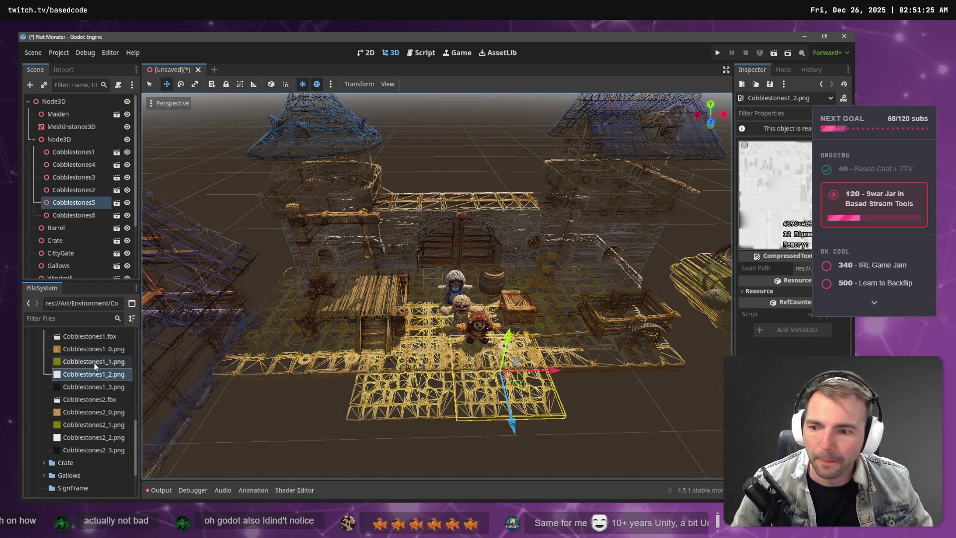
Reimport Cobblestones2.fbx with a Root Scale of 4
{"action": "double_click", "coordinate": [80, 400]}
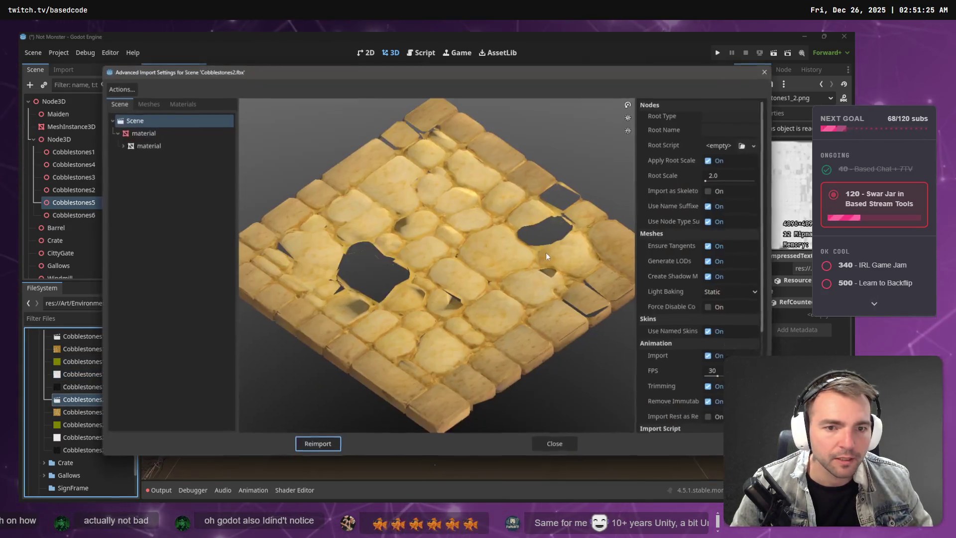
{"action": "left_click", "coordinate": [724, 176]}
{"action": "type", "text": "4"}
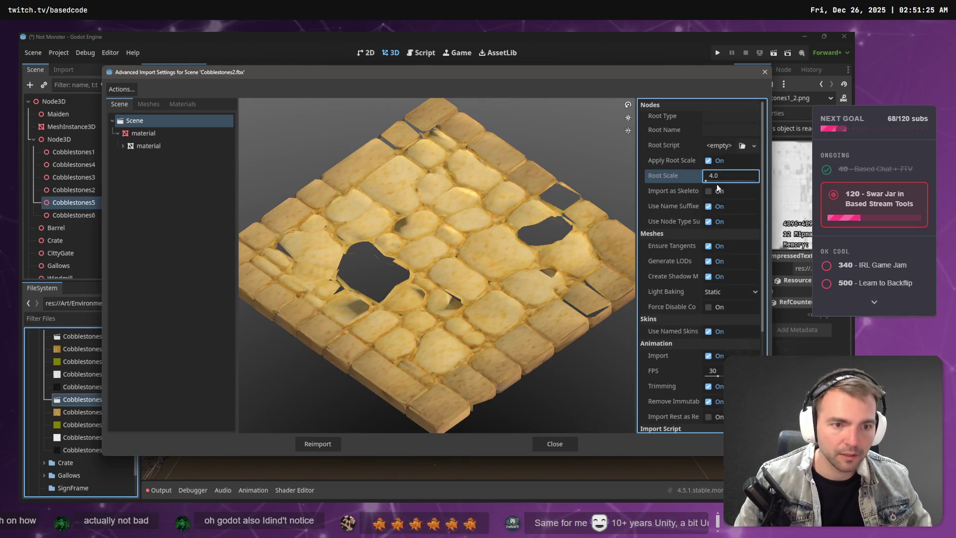
{"action": "left_click", "coordinate": [318, 444]}
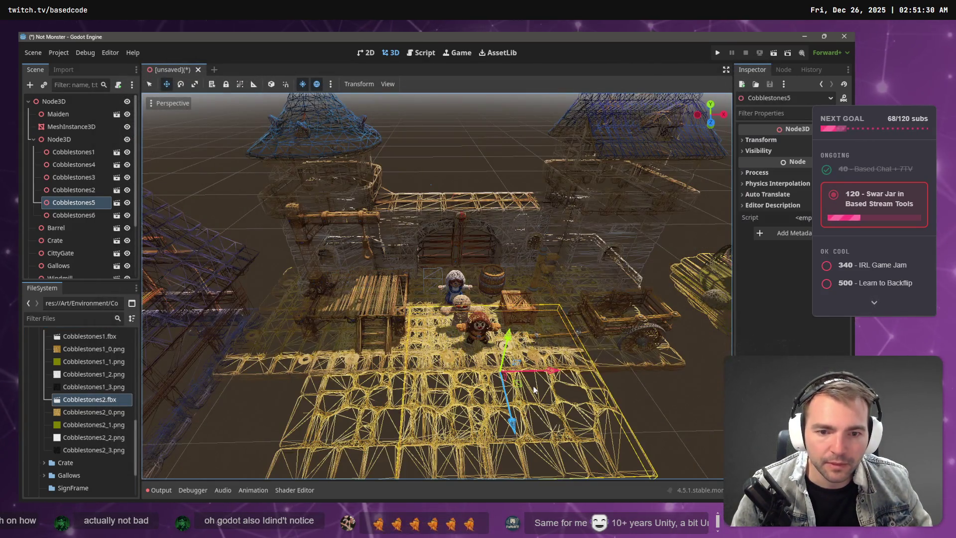
{"action": "scroll", "coordinate": [534, 388], "scroll_direction": "down", "scroll_amount": 5}
{"action": "scroll", "coordinate": [524, 352], "scroll_direction": "up", "scroll_amount": 4}
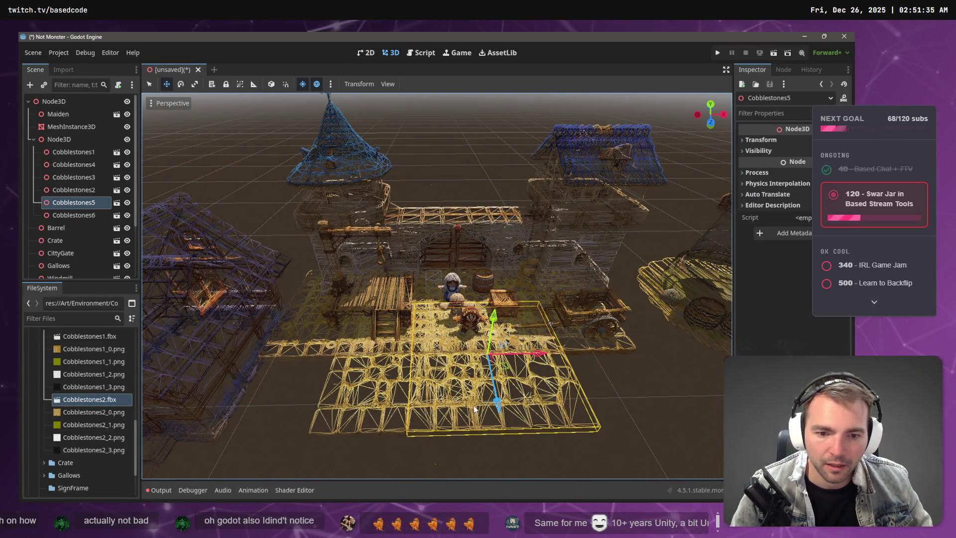
{"action": "scroll", "coordinate": [516, 355], "scroll_direction": "down", "scroll_amount": 5}
{"action": "scroll", "coordinate": [516, 356], "scroll_direction": "up", "scroll_amount": 5}
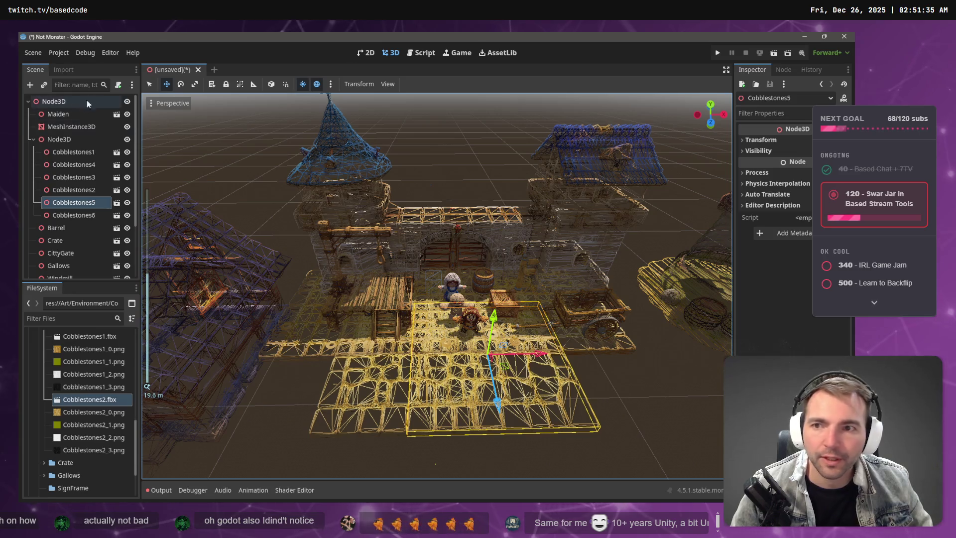
Return the viewport to textured display and move Cobblestones5 right, then toward the front
{"action": "left_click", "coordinate": [169, 103]}
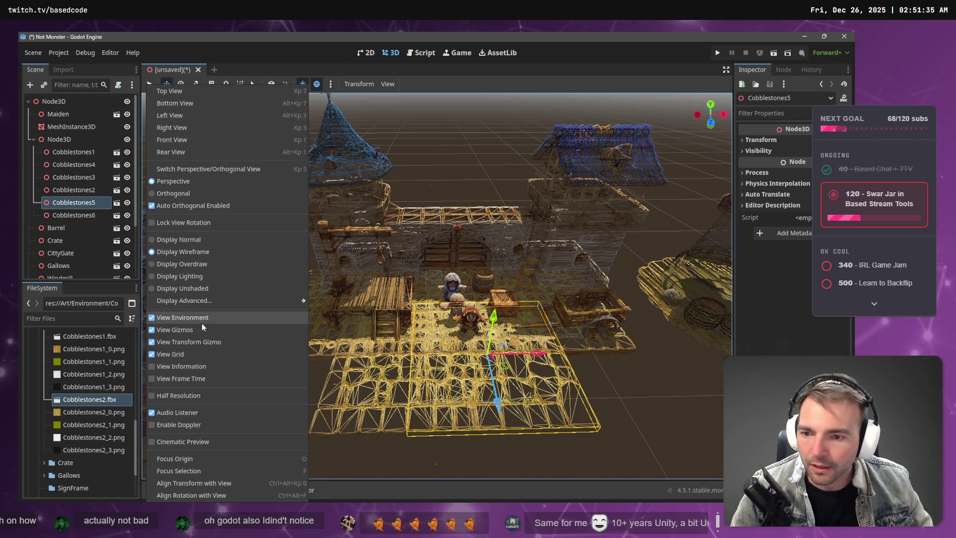
{"action": "left_click", "coordinate": [217, 239]}
{"action": "left_click", "coordinate": [528, 355]}
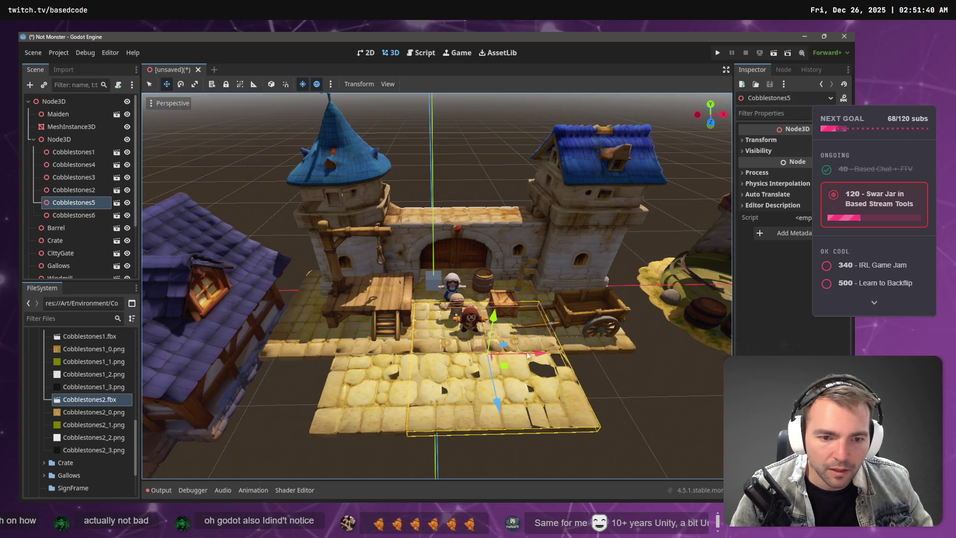
{"action": "left_click_drag", "start_coordinate": [528, 354], "coordinate": [647, 363]}
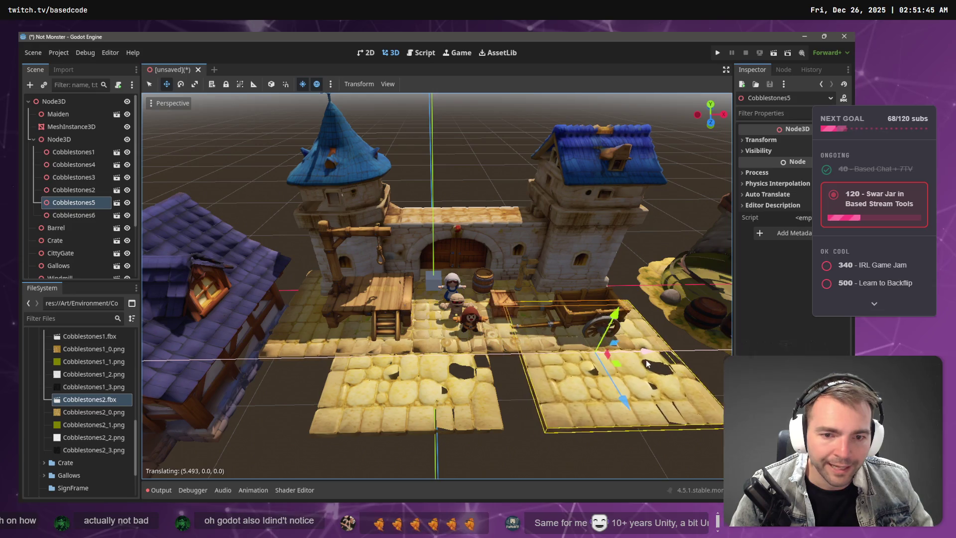
{"action": "left_click", "coordinate": [647, 364]}
{"action": "key", "text": "g"}
{"action": "key", "text": "z"}
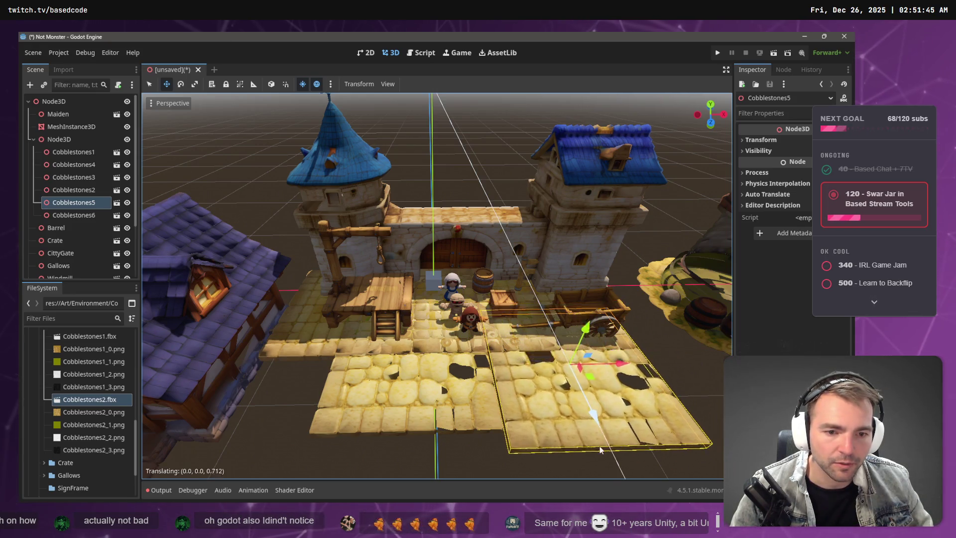
{"action": "left_click", "coordinate": [435, 429]}
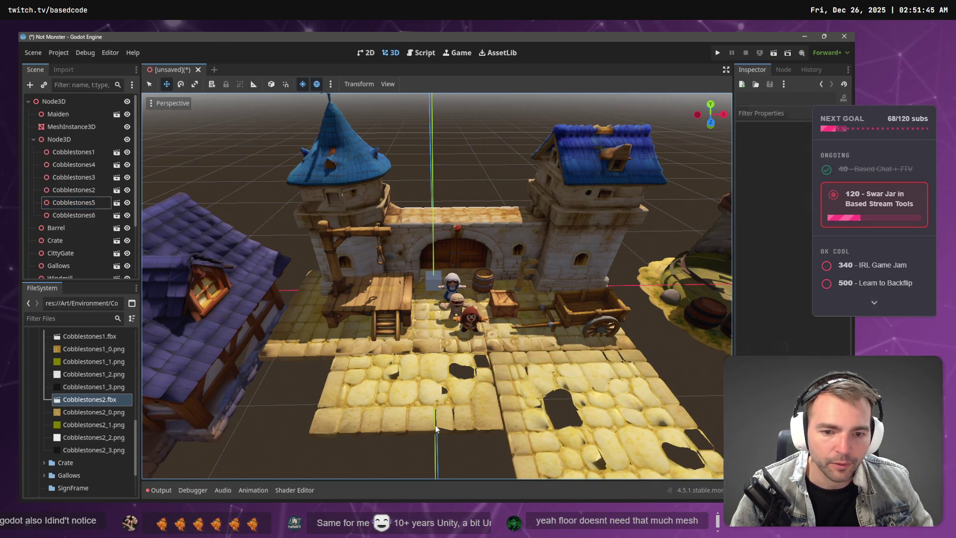
Reposition Cobblestones6 along the depth and sideways axes, nudging it slightly forward
{"action": "scroll", "coordinate": [436, 429], "scroll_direction": "down", "scroll_amount": 4}
{"action": "left_click", "coordinate": [366, 352]}
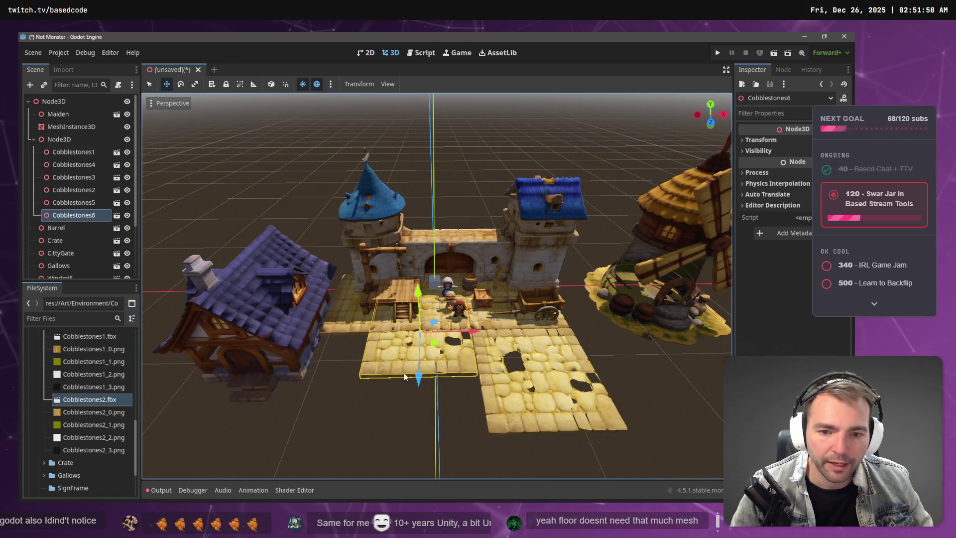
{"action": "key", "text": "g"}
{"action": "key", "text": "z"}
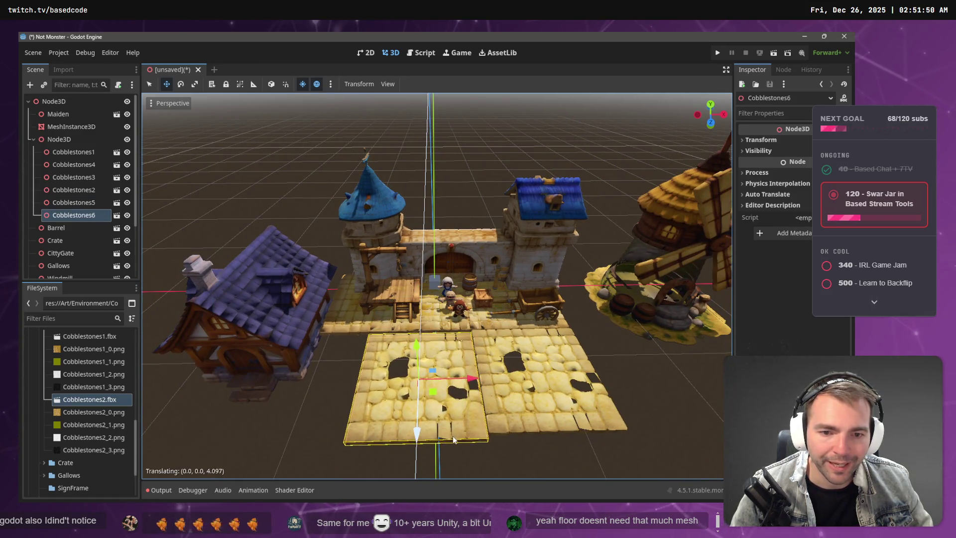
{"action": "key", "text": "x"}
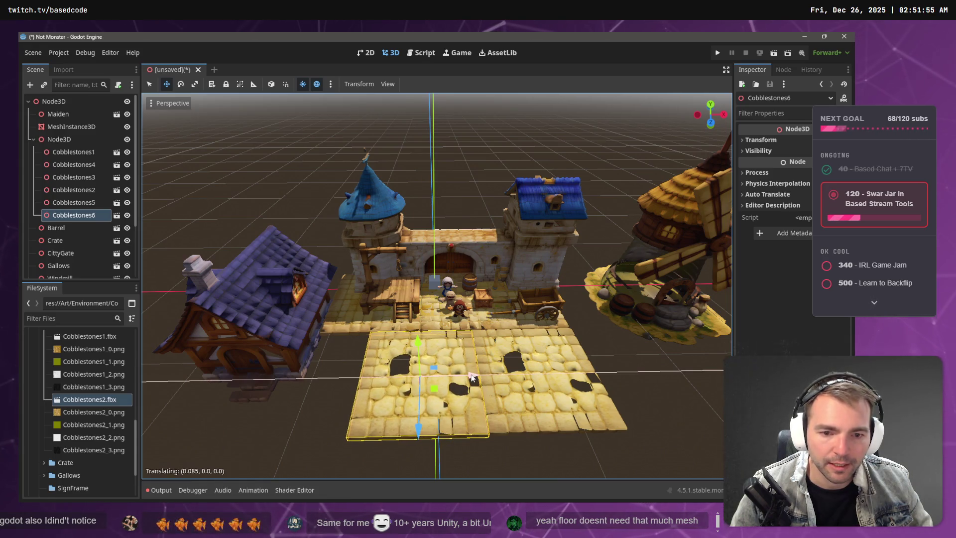
{"action": "left_click", "coordinate": [471, 377]}
{"action": "left_click_drag", "start_coordinate": [422, 434], "coordinate": [420, 426]}
Place Cobblestones1 beside the windmill and slide Cobblestones3 to the left
{"action": "left_click", "coordinate": [422, 299]}
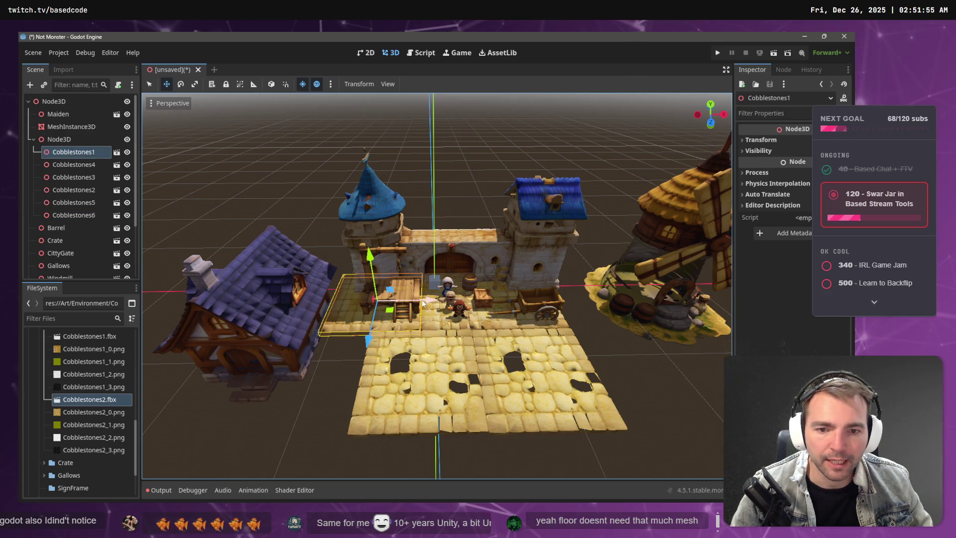
{"action": "key", "text": "g"}
{"action": "key", "text": "x"}
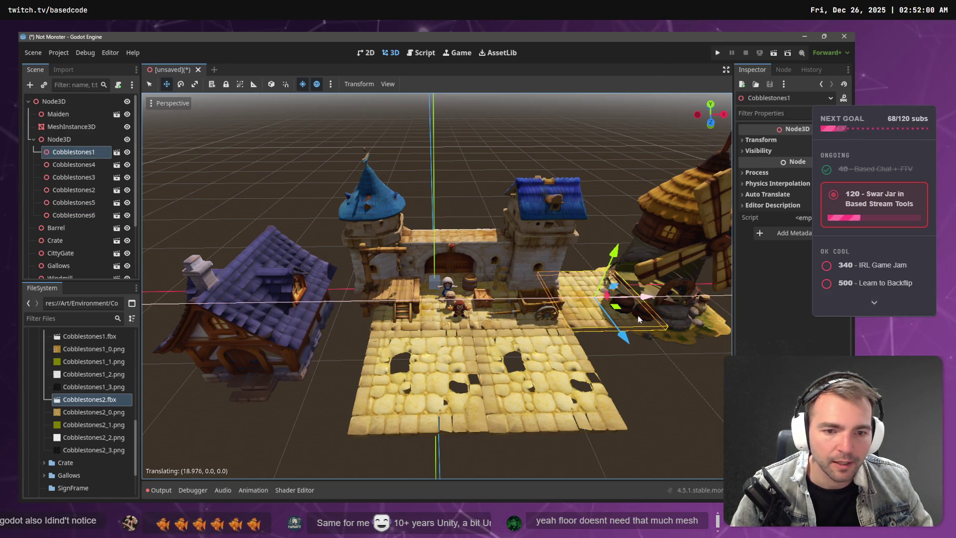
{"action": "left_click", "coordinate": [647, 316]}
{"action": "left_click", "coordinate": [522, 316]}
{"action": "left_click", "coordinate": [469, 325]}
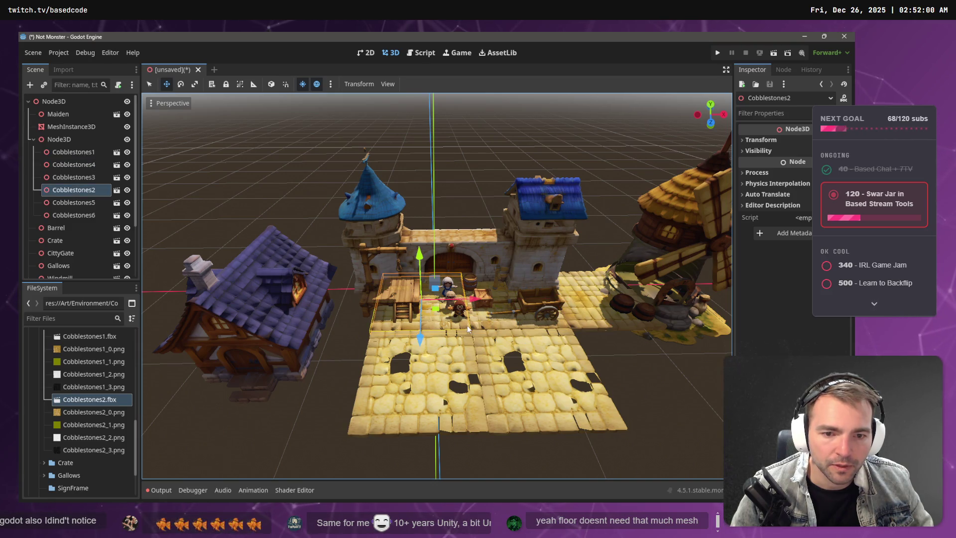
{"action": "left_click", "coordinate": [479, 324]}
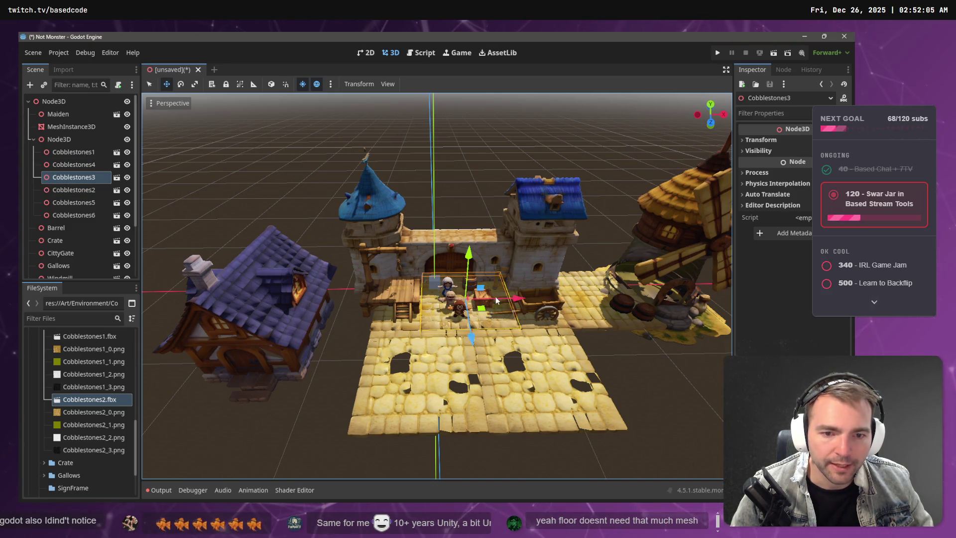
{"action": "mouse_move", "coordinate": [495, 300]}
{"action": "left_mouse_down"}
{"action": "mouse_move", "coordinate": [351, 302]}
{"action": "mouse_move", "coordinate": [384, 304]}
{"action": "left_mouse_up"}
Deselect the tile, orbit around the village, and switch the viewport to Display Wireframe
{"action": "left_click", "coordinate": [586, 371]}
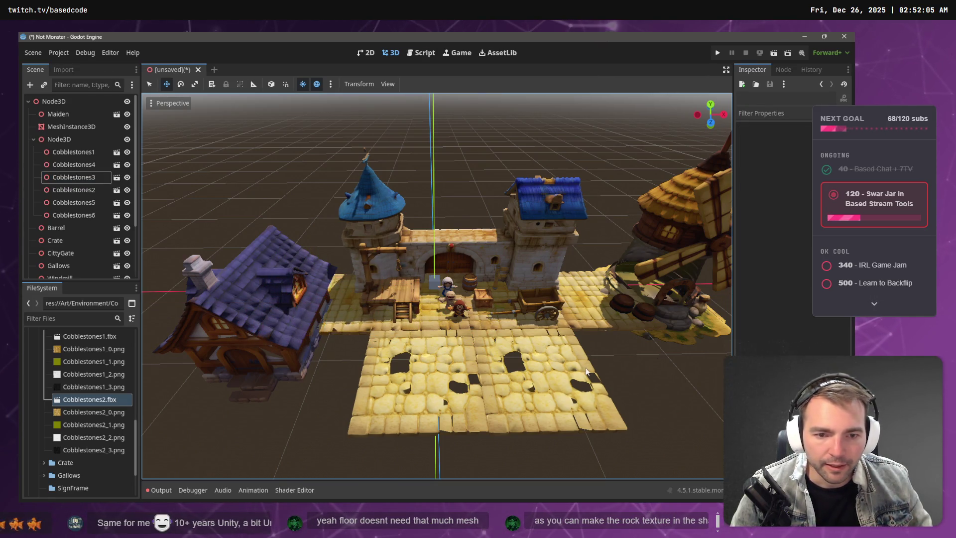
{"action": "mouse_move", "coordinate": [586, 371]}
{"action": "left_mouse_down"}
{"action": "mouse_move", "coordinate": [624, 374]}
{"action": "mouse_move", "coordinate": [641, 417]}
{"action": "mouse_move", "coordinate": [538, 318]}
{"action": "mouse_move", "coordinate": [468, 354]}
{"action": "mouse_move", "coordinate": [496, 362]}
{"action": "left_mouse_up"}
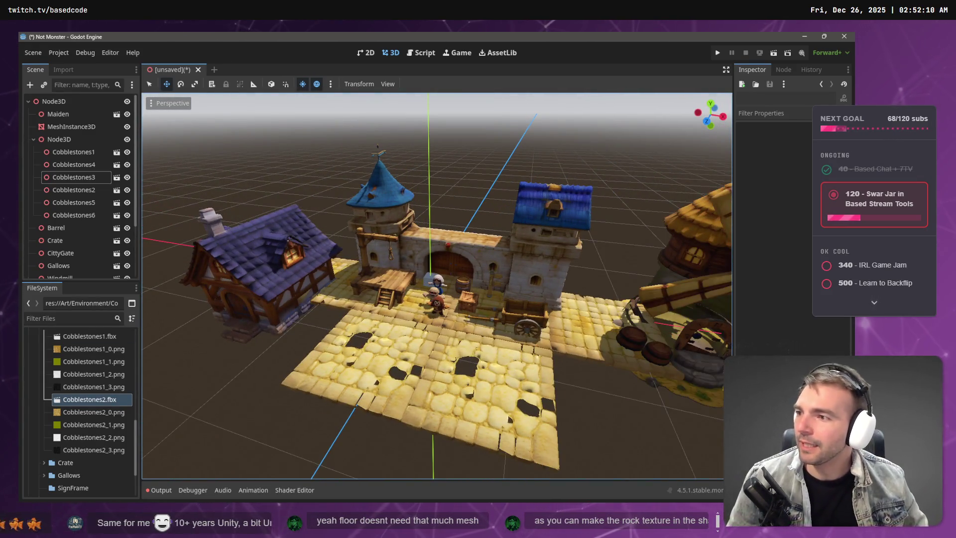
{"action": "left_click", "coordinate": [176, 103]}
{"action": "left_click", "coordinate": [201, 253]}
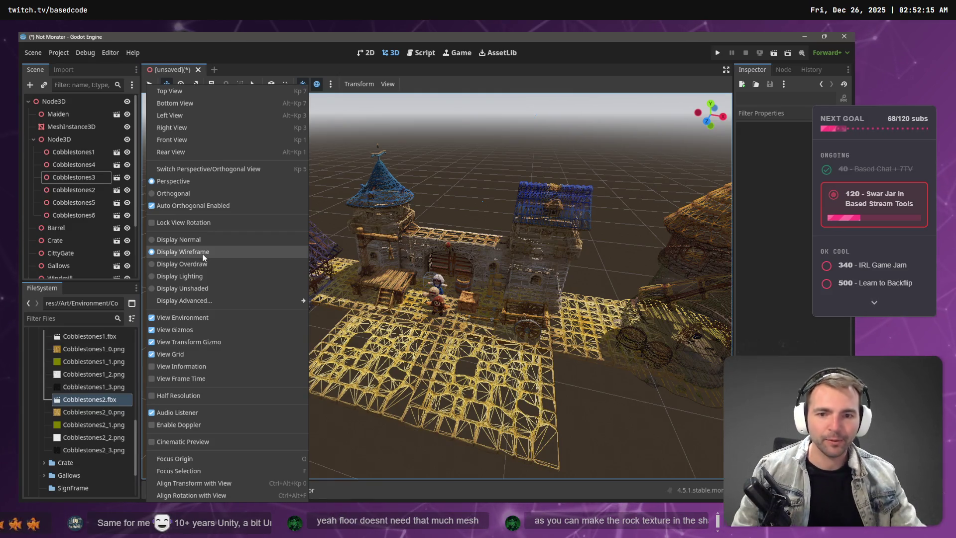
Close the display options and orbit to a higher view of the wireframe town
{"action": "left_click", "coordinate": [467, 149]}
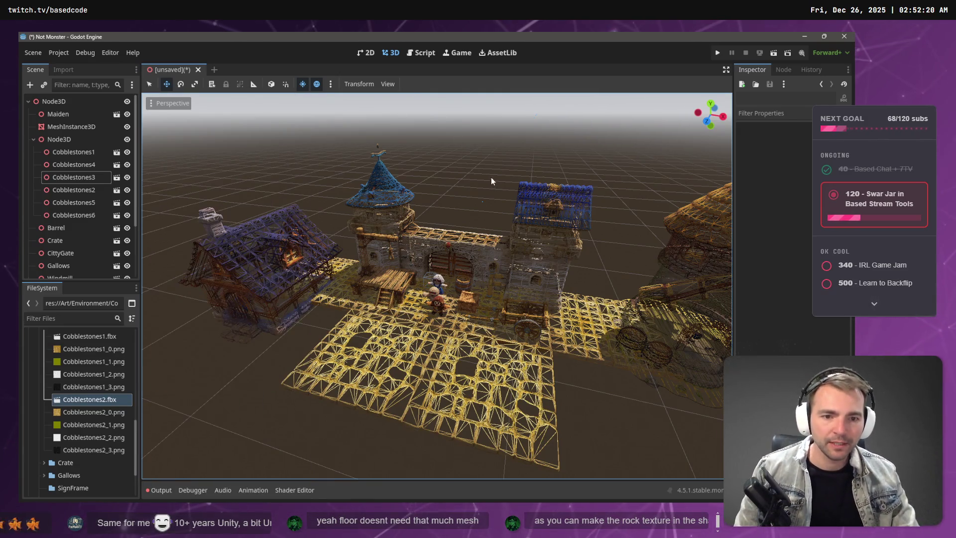
{"action": "mouse_move", "coordinate": [571, 334]}
{"action": "left_mouse_down"}
{"action": "mouse_move", "coordinate": [582, 373]}
{"action": "mouse_move", "coordinate": [625, 365]}
{"action": "mouse_move", "coordinate": [641, 344]}
{"action": "left_mouse_up"}
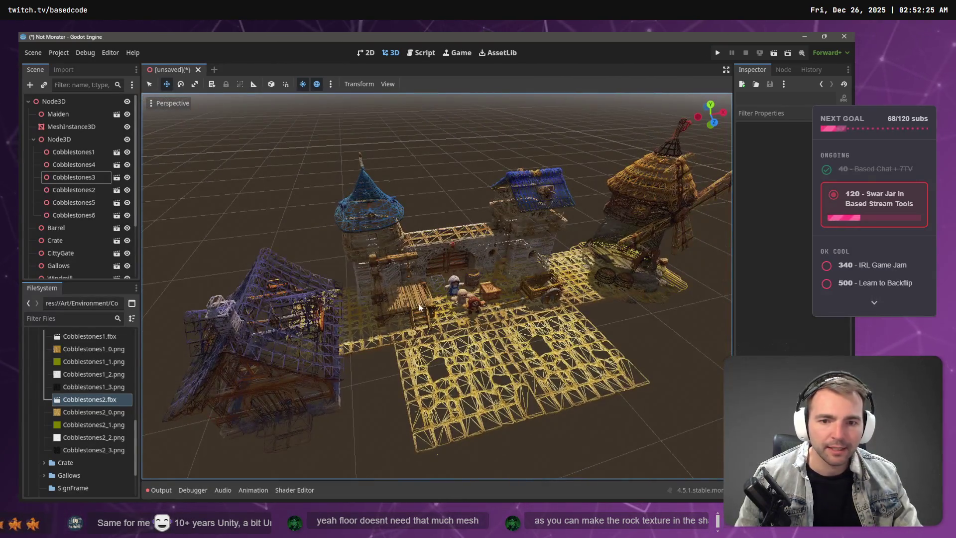
{"action": "scroll", "coordinate": [418, 303], "scroll_direction": "up", "scroll_amount": 5}
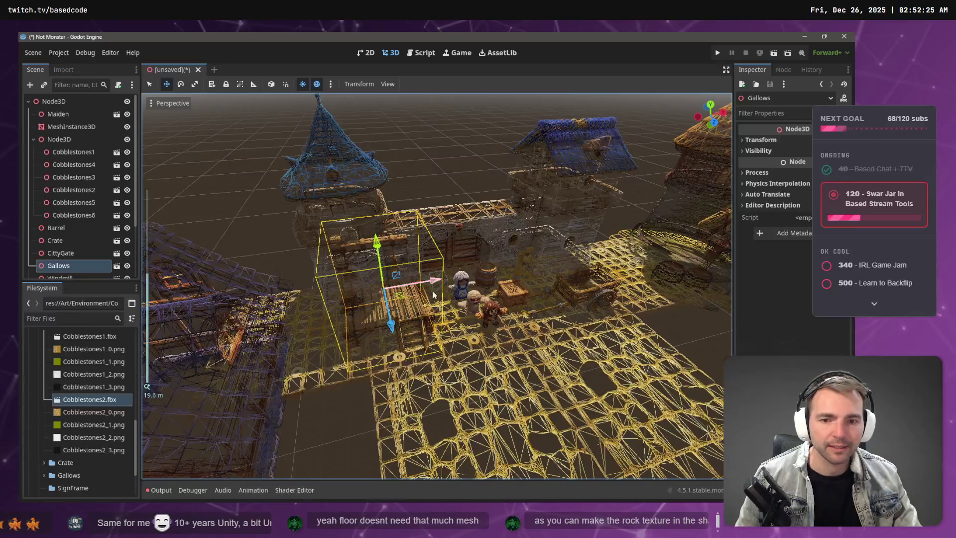
{"action": "scroll", "coordinate": [82, 398], "scroll_direction": "up", "scroll_amount": 3}
{"action": "scroll", "coordinate": [80, 393], "scroll_direction": "down", "scroll_amount": 5}
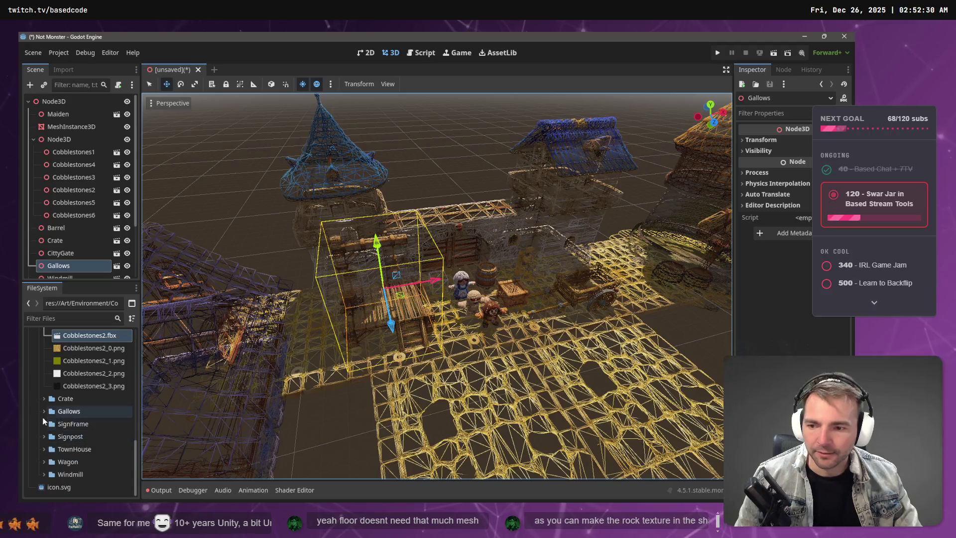
Reimport Gallows.fbx with Root Scale set to 4.0 in Advanced Import Settings
{"action": "left_click", "coordinate": [44, 410]}
{"action": "double_click", "coordinate": [80, 424]}
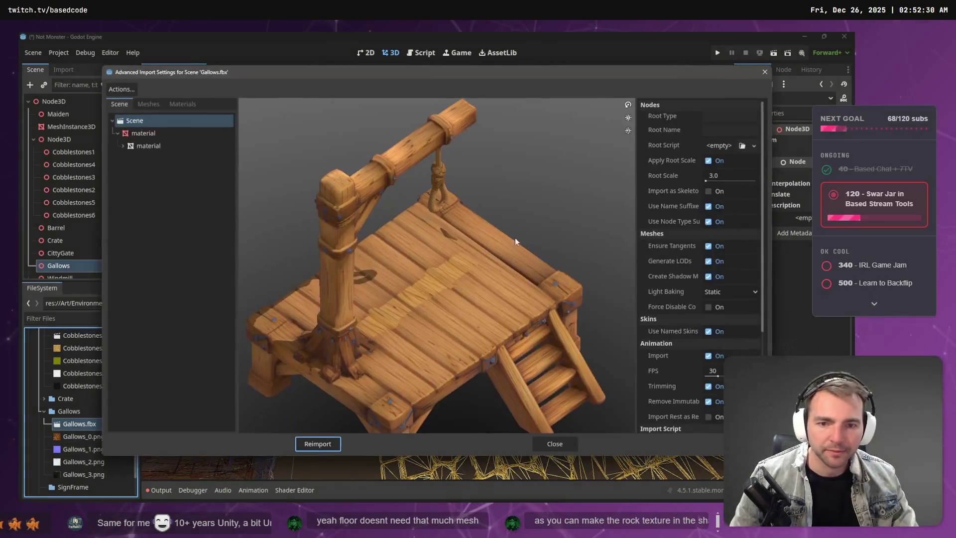
{"action": "left_click", "coordinate": [715, 174]}
{"action": "type", "text": "4"}
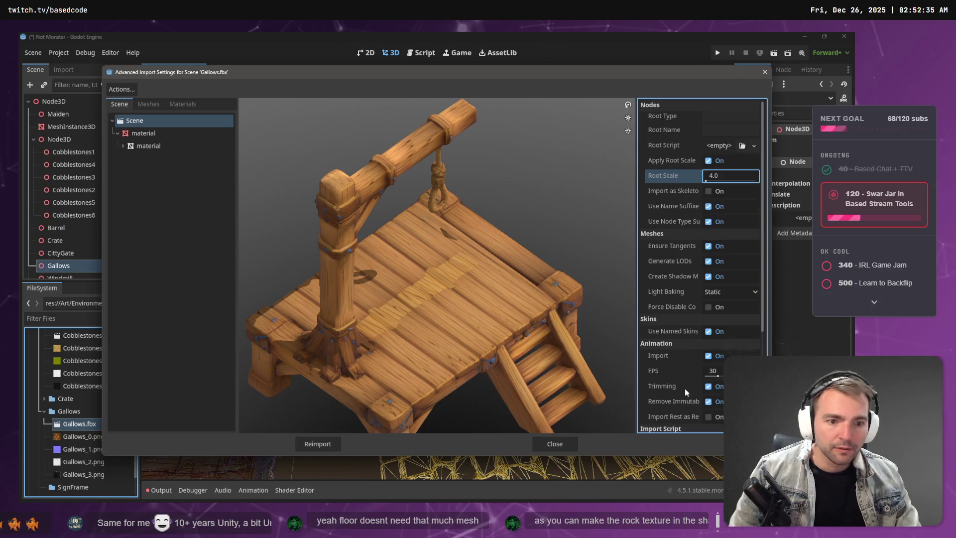
{"action": "left_click", "coordinate": [318, 443]}
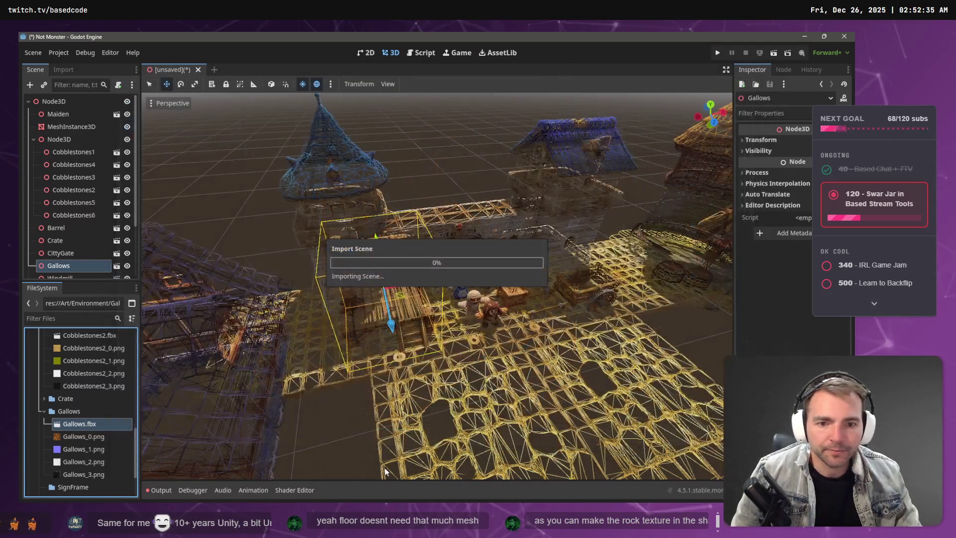
{"action": "left_click", "coordinate": [171, 104]}
Return to normal shaded rendering and orbit to a top-down view of the cobblestone tiles
{"action": "left_click", "coordinate": [172, 242]}
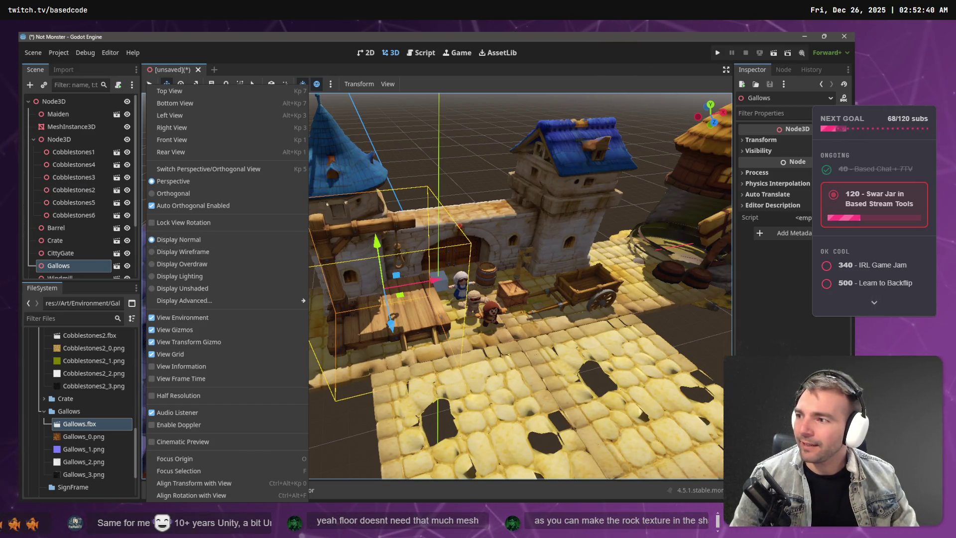
{"action": "key", "text": "Escape"}
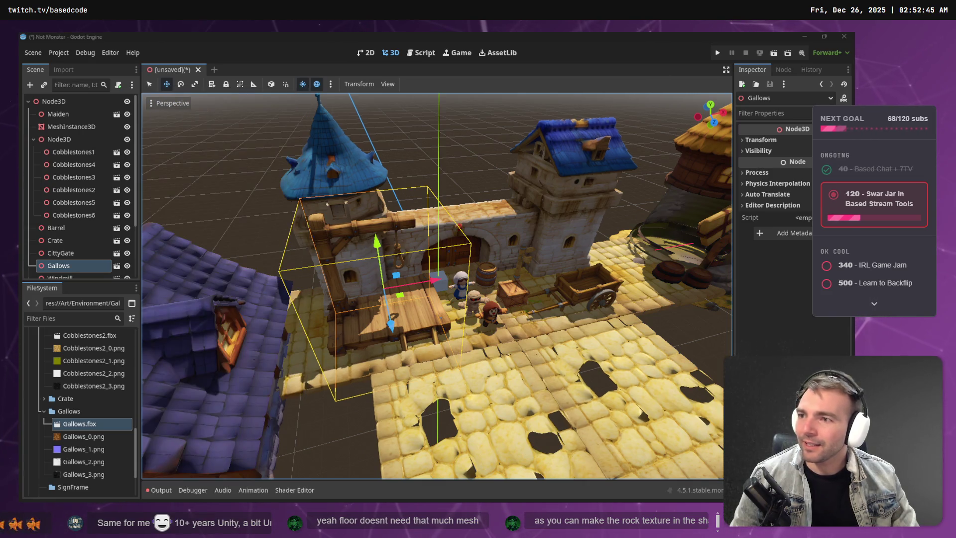
{"action": "scroll", "coordinate": [404, 239], "scroll_direction": "down", "scroll_amount": 6}
{"action": "mouse_move", "coordinate": [420, 175]}
{"action": "left_mouse_down"}
{"action": "mouse_move", "coordinate": [334, 222]}
{"action": "mouse_move", "coordinate": [419, 212]}
{"action": "left_mouse_up"}
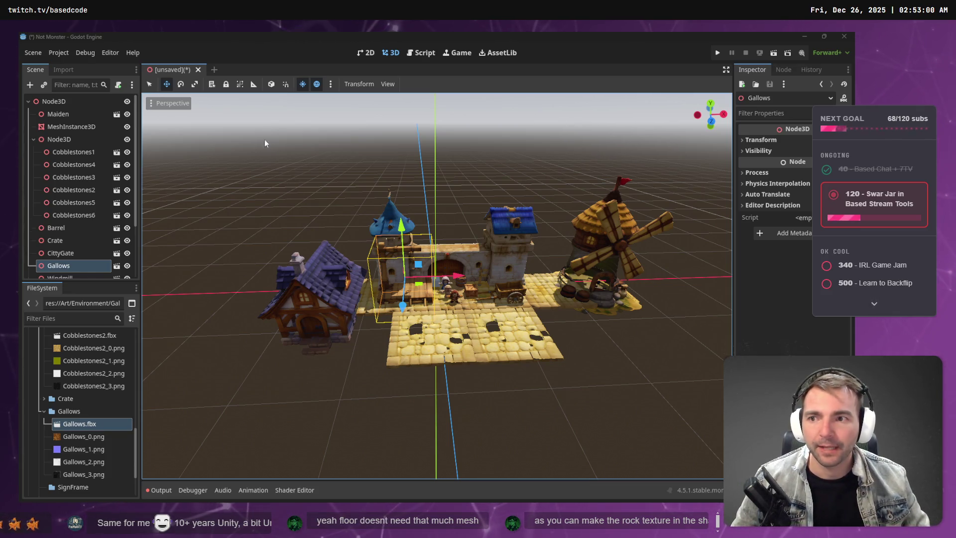
{"action": "left_click", "coordinate": [34, 139]}
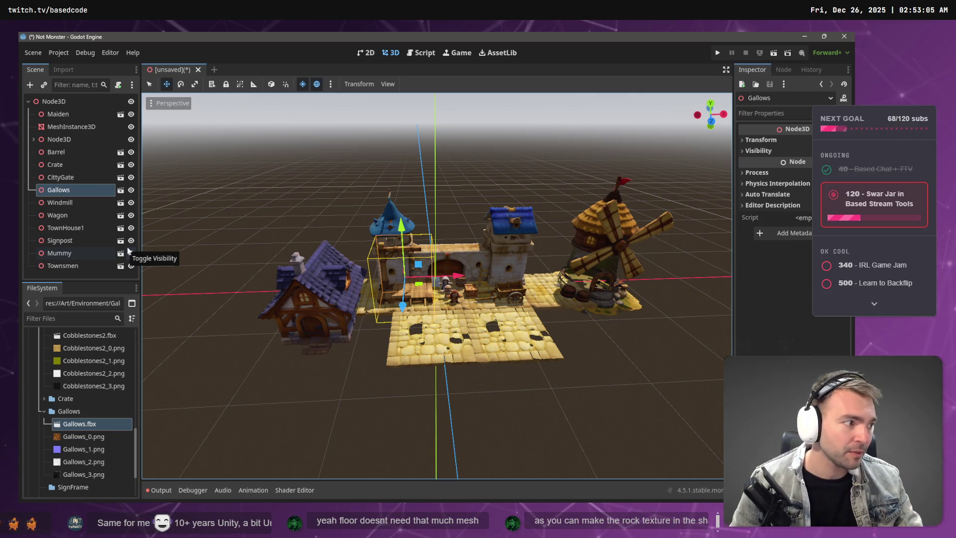
{"action": "scroll", "coordinate": [334, 199], "scroll_direction": "down", "scroll_amount": 2}
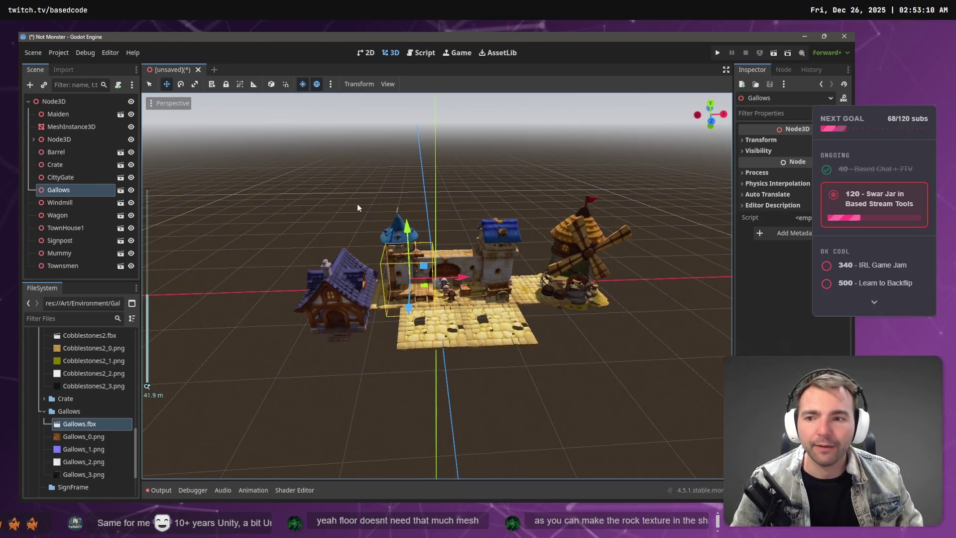
{"action": "left_click_drag", "start_coordinate": [357, 204], "coordinate": [97, 148]}
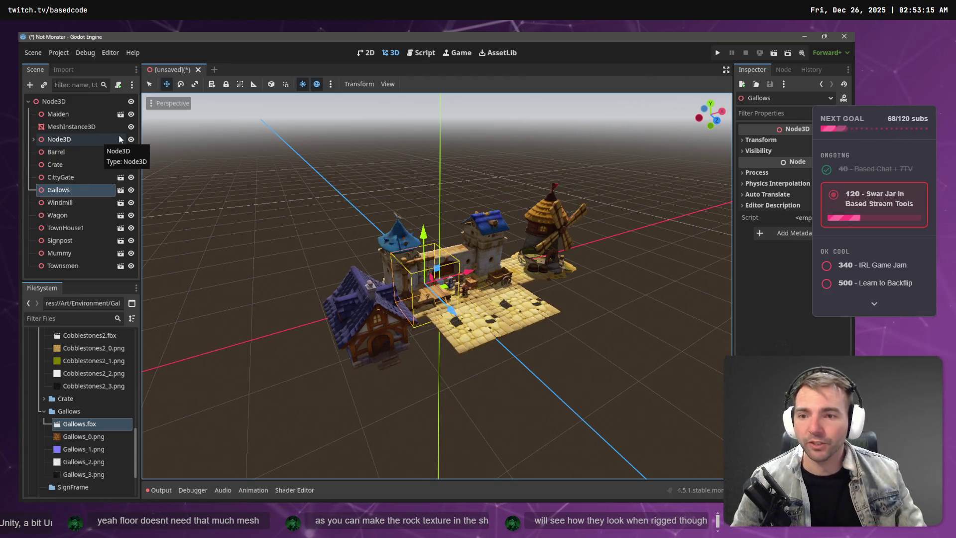
{"action": "mouse_move", "coordinate": [527, 333]}
{"action": "left_mouse_down"}
{"action": "mouse_move", "coordinate": [539, 342]}
{"action": "mouse_move", "coordinate": [526, 395]}
{"action": "mouse_move", "coordinate": [569, 399]}
{"action": "mouse_move", "coordinate": [539, 354]}
{"action": "left_mouse_up"}
{"action": "left_click", "coordinate": [473, 369]}
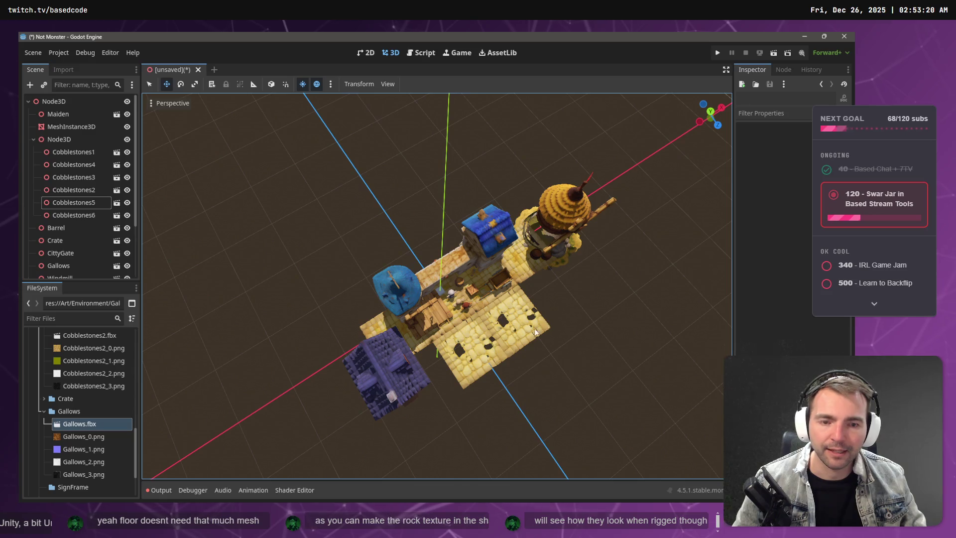
{"action": "mouse_move", "coordinate": [491, 342]}
{"action": "left_mouse_down"}
{"action": "mouse_move", "coordinate": [536, 245]}
{"action": "mouse_move", "coordinate": [526, 305]}
{"action": "left_mouse_up"}
Duplicate Cobblestones5, slide the copy beside the floor, and rotate it 180 degrees on Y
{"action": "left_click", "coordinate": [520, 334]}
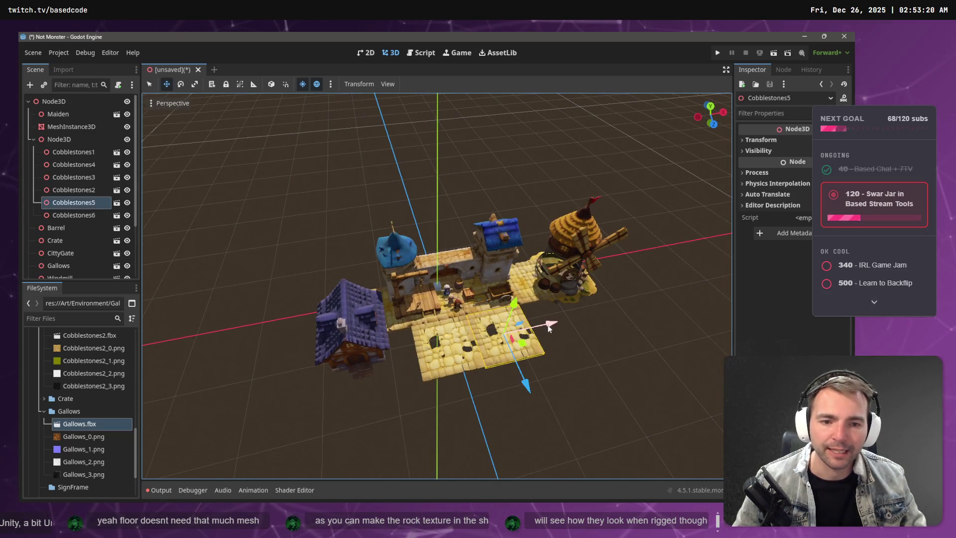
{"action": "key", "text": "g"}
{"action": "key", "text": "Escape"}
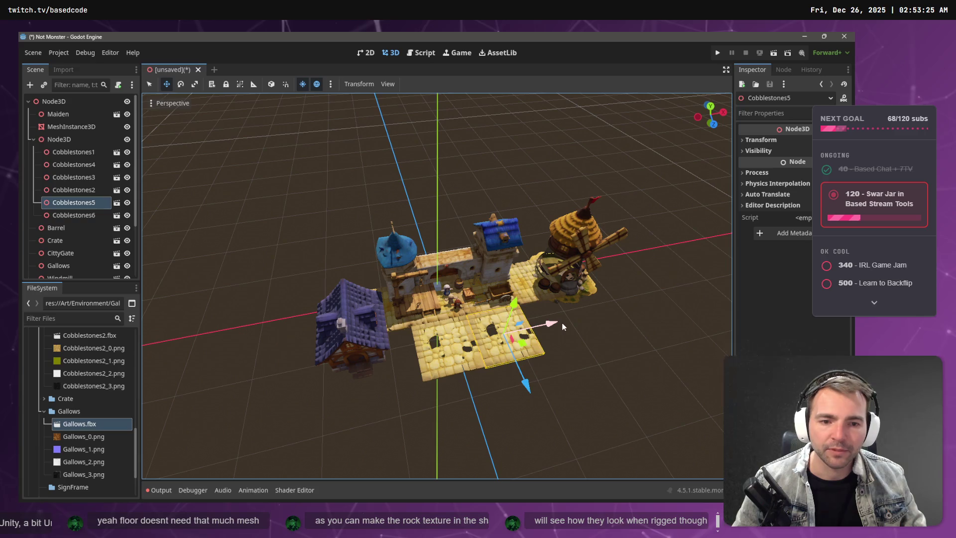
{"action": "key", "text": "ctrl+v"}
{"action": "mouse_move", "coordinate": [612, 450]}
{"action": "left_mouse_down"}
{"action": "mouse_move", "coordinate": [586, 316]}
{"action": "mouse_move", "coordinate": [597, 314]}
{"action": "left_mouse_up"}
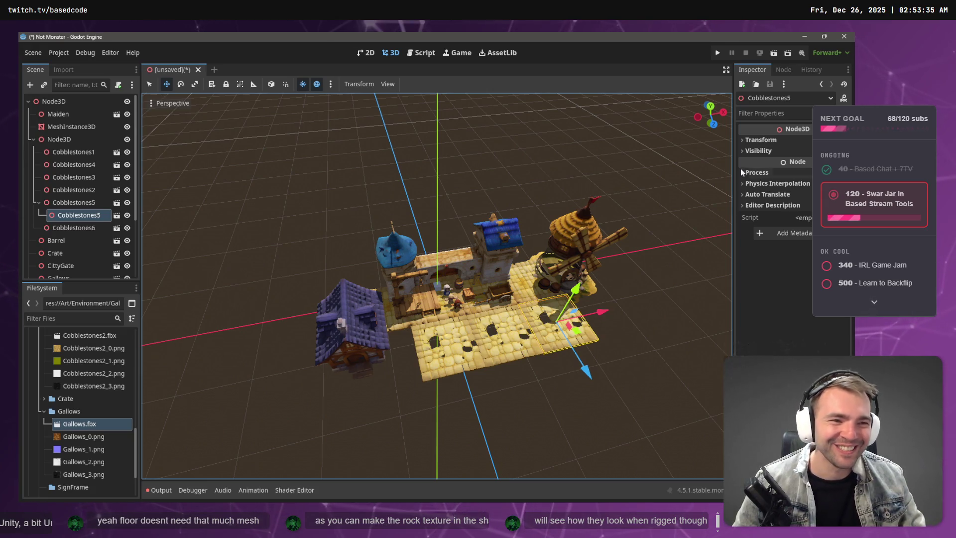
{"action": "left_click", "coordinate": [757, 140]}
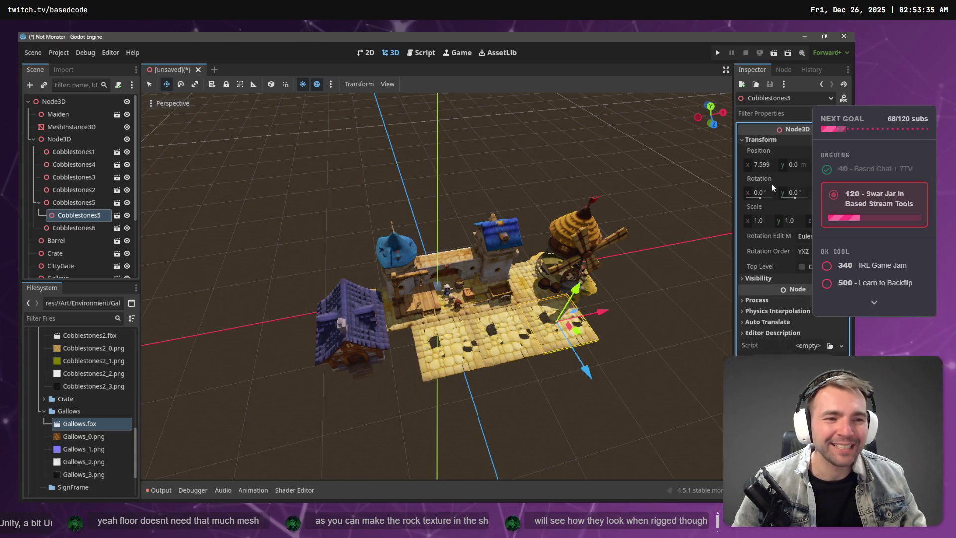
{"action": "left_click", "coordinate": [796, 192]}
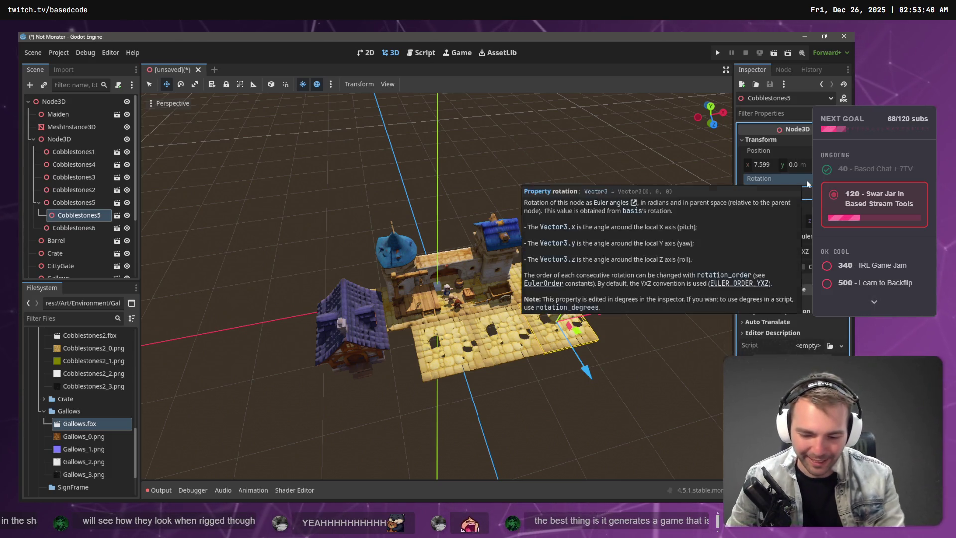
{"action": "type", "text": "180"}
{"action": "key", "text": "Return"}
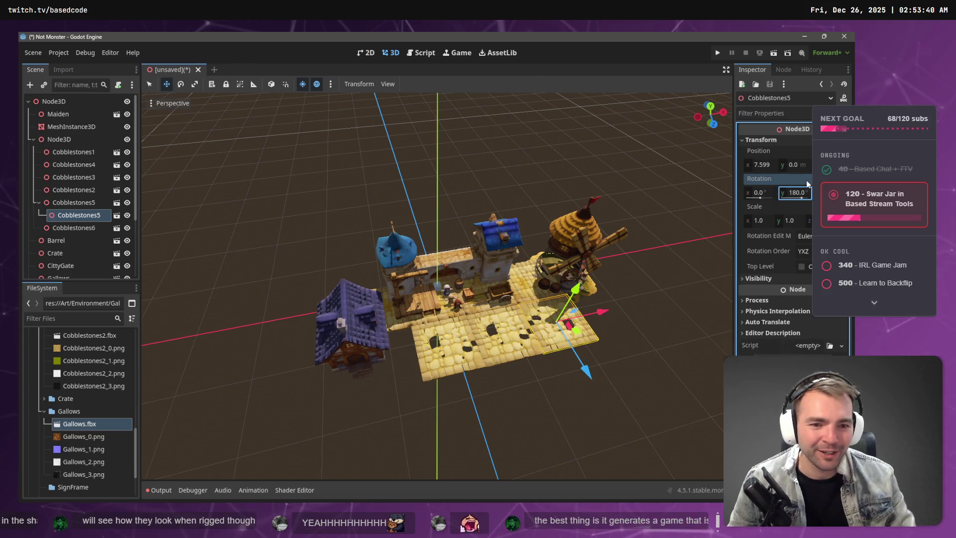
Move the copied tile under Node3D and check the Y rotation of Cobblestones5
{"action": "left_click", "coordinate": [493, 347]}
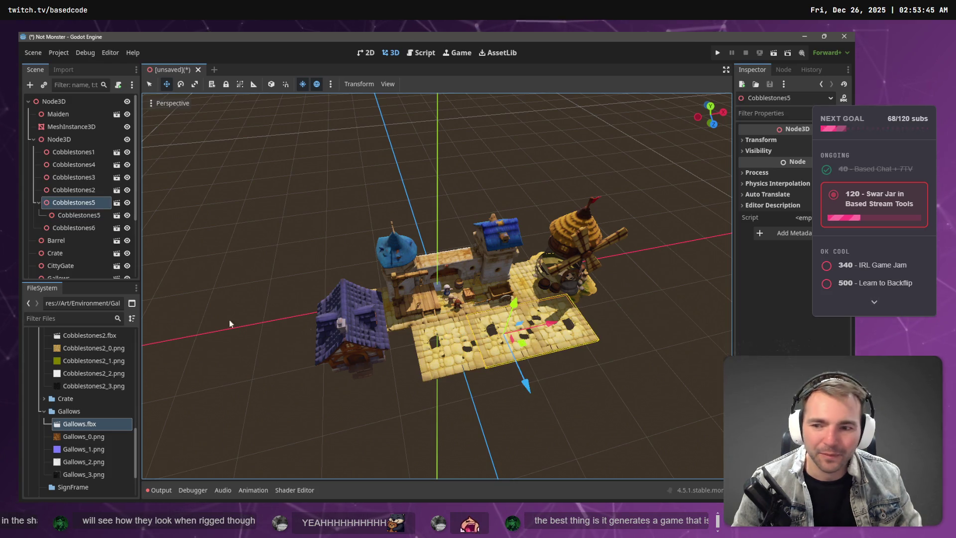
{"action": "left_click_drag", "start_coordinate": [77, 217], "coordinate": [65, 142]}
{"action": "left_click", "coordinate": [85, 202]}
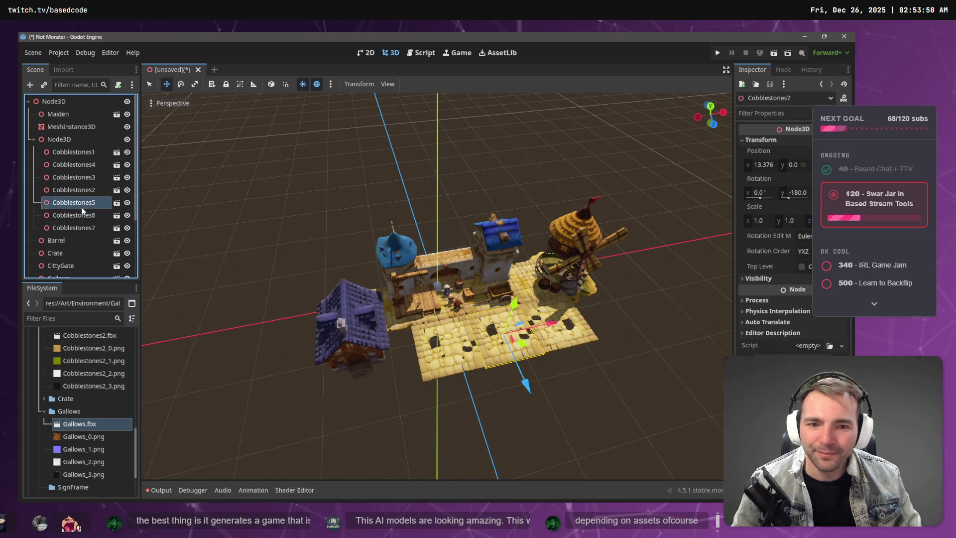
{"action": "left_click", "coordinate": [764, 141]}
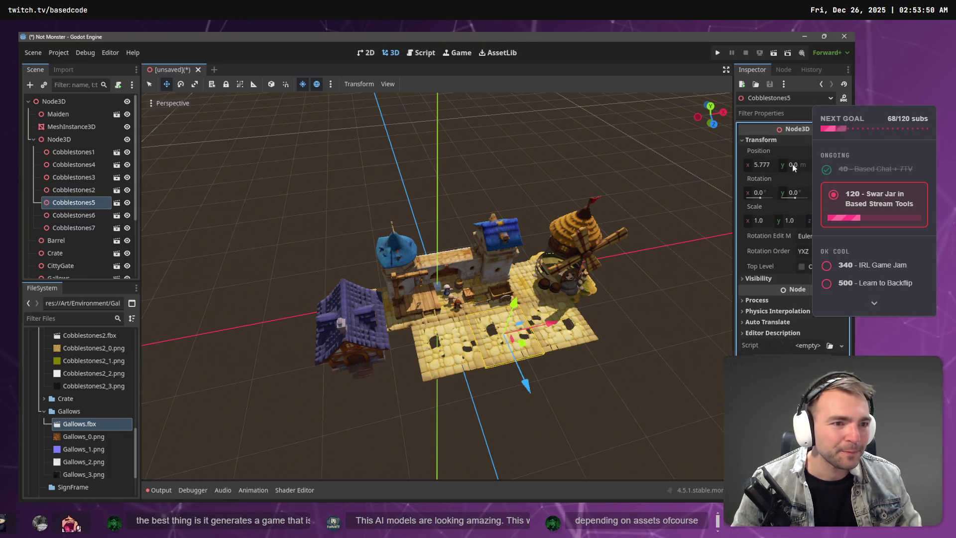
{"action": "left_click", "coordinate": [794, 192]}
{"action": "type", "text": "90"}
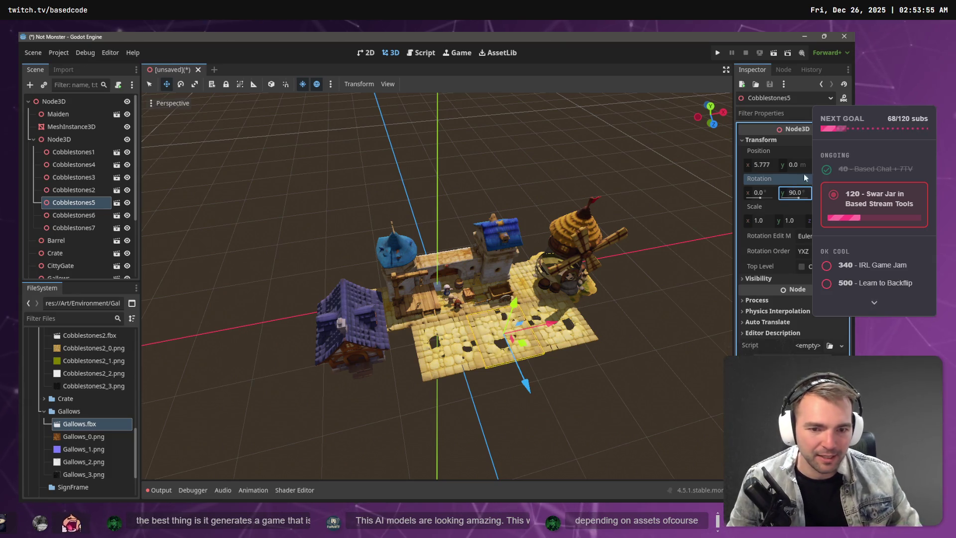
Duplicate Cobblestones6 and slide the new tile against the cobblestone plaza
{"action": "left_click", "coordinate": [472, 367]}
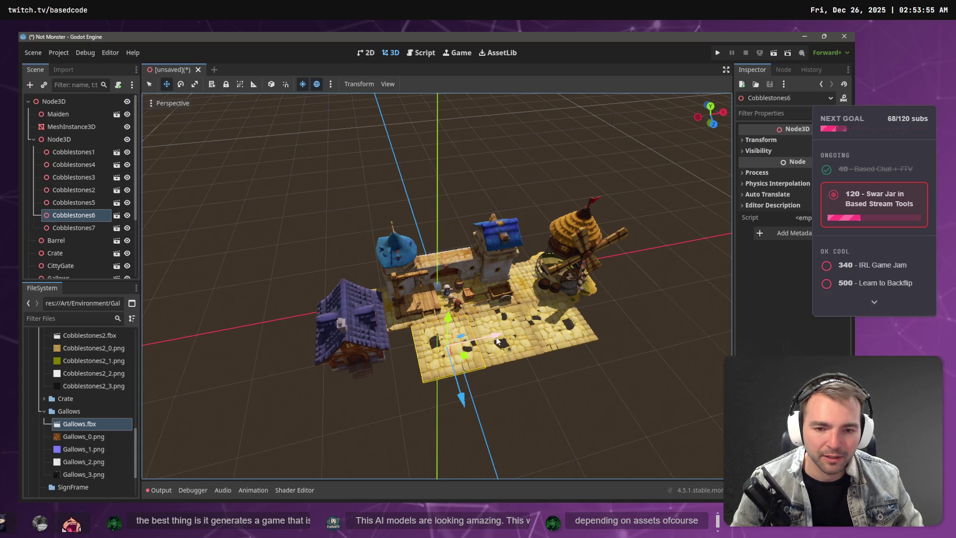
{"action": "key", "text": "ctrl+c"}
{"action": "key", "text": "ctrl+v"}
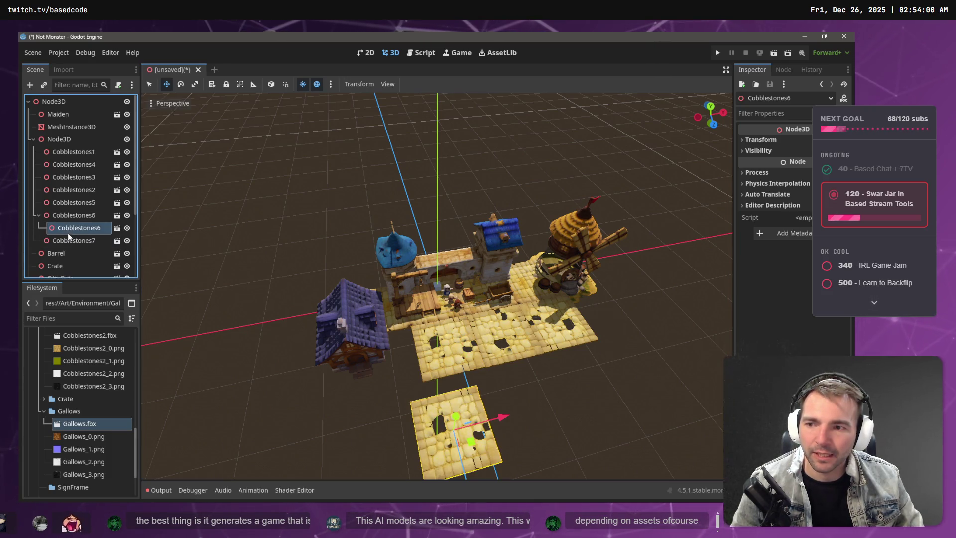
{"action": "left_click_drag", "start_coordinate": [71, 240], "coordinate": [68, 141]}
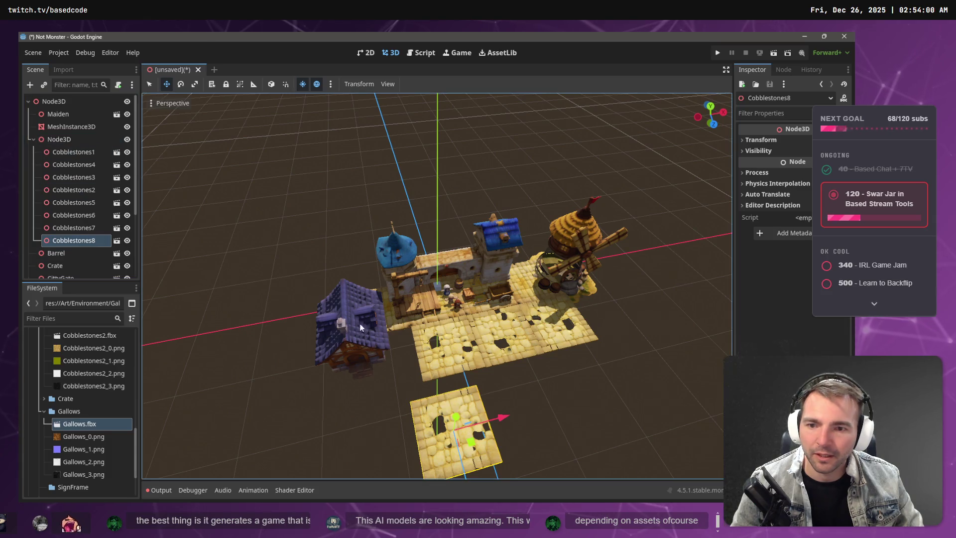
{"action": "mouse_move", "coordinate": [461, 451]}
{"action": "left_mouse_down"}
{"action": "mouse_move", "coordinate": [445, 379]}
{"action": "mouse_move", "coordinate": [378, 343]}
{"action": "mouse_move", "coordinate": [400, 391]}
{"action": "mouse_move", "coordinate": [454, 458]}
{"action": "mouse_move", "coordinate": [464, 452]}
{"action": "mouse_move", "coordinate": [423, 380]}
{"action": "left_mouse_up"}
{"action": "scroll", "coordinate": [455, 458], "scroll_direction": "down", "scroll_amount": 3}
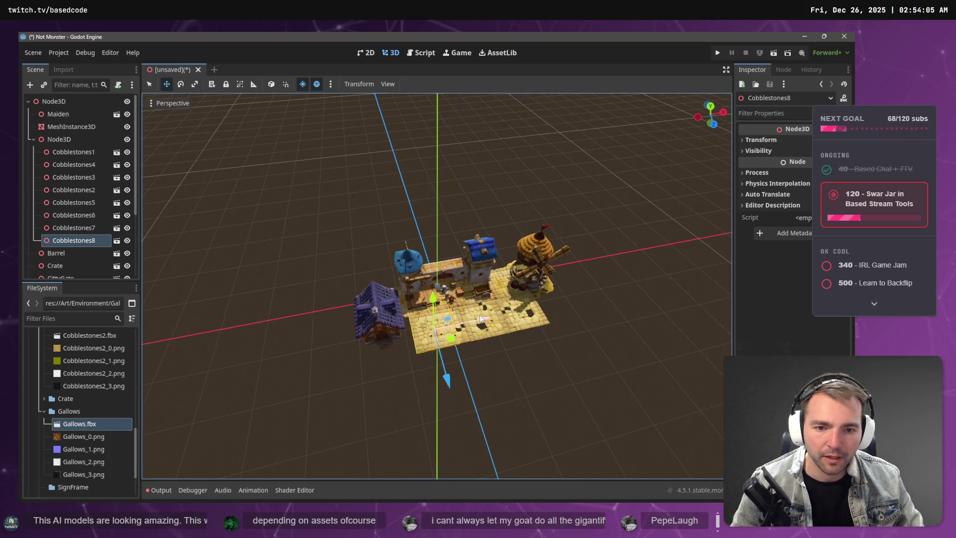
{"action": "left_click_drag", "start_coordinate": [478, 321], "coordinate": [455, 333]}
{"action": "scroll", "coordinate": [455, 333], "scroll_direction": "up", "scroll_amount": 5}
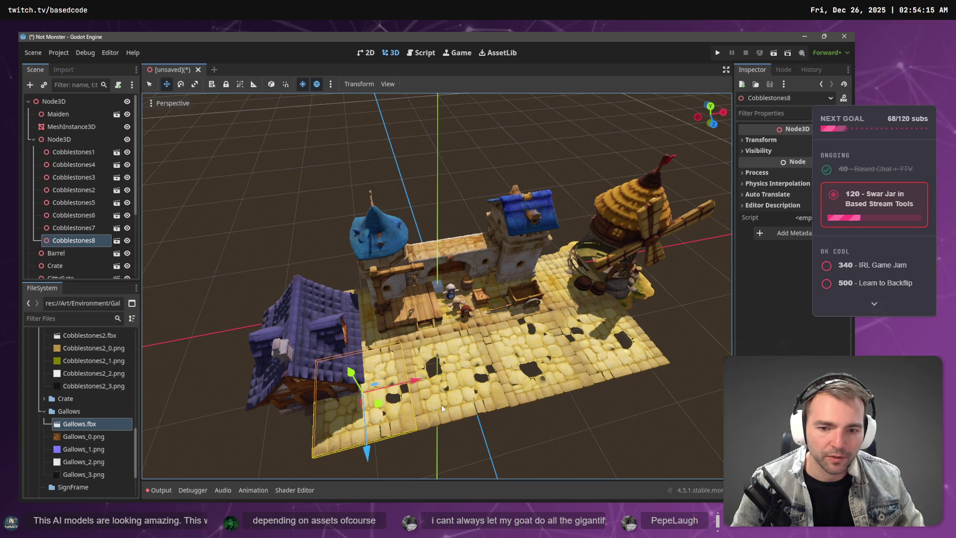
{"action": "left_click", "coordinate": [547, 296]}
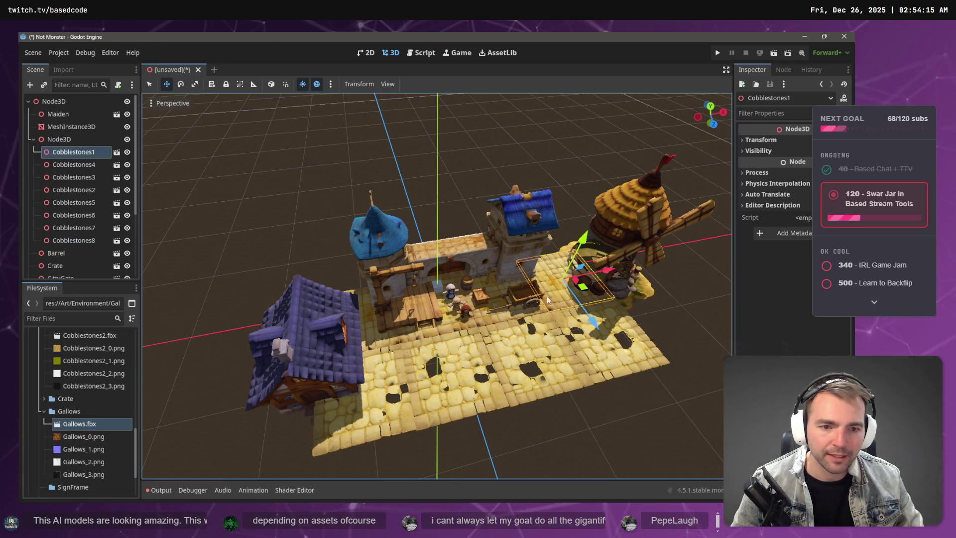
{"action": "left_click", "coordinate": [493, 318]}
{"action": "left_click", "coordinate": [457, 328]}
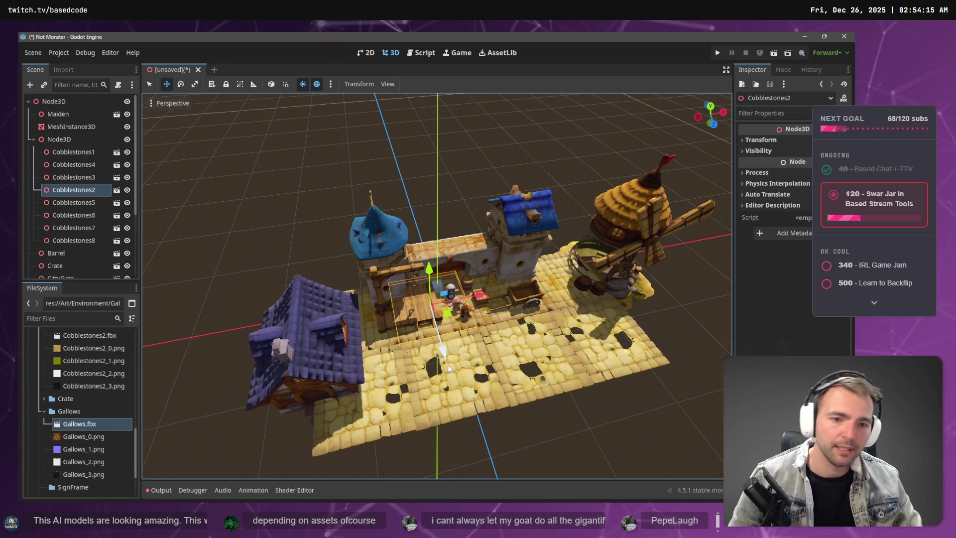
{"action": "left_click", "coordinate": [453, 399]}
{"action": "left_click", "coordinate": [585, 371]}
{"action": "left_click", "coordinate": [649, 424]}
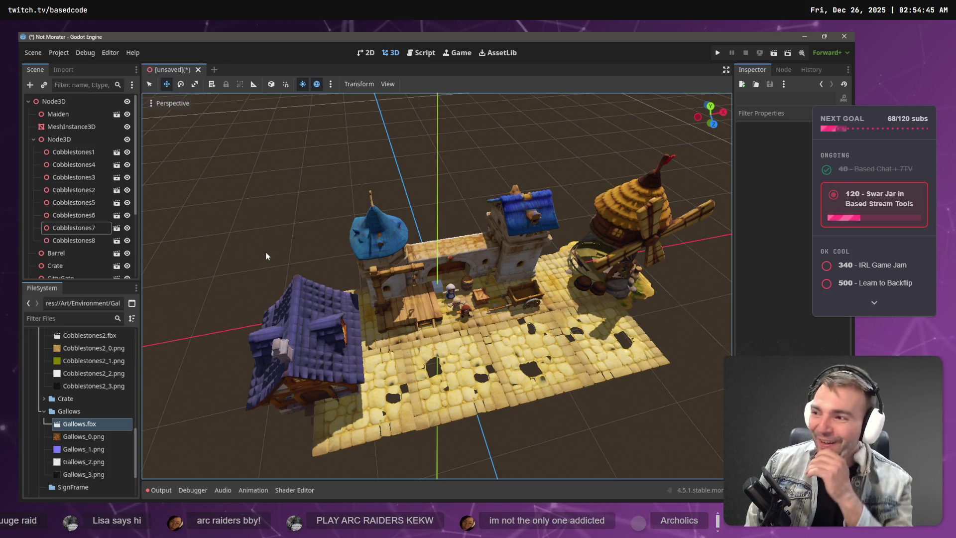
{"action": "mouse_move", "coordinate": [494, 326]}
{"action": "left_mouse_down"}
{"action": "mouse_move", "coordinate": [477, 299]}
{"action": "mouse_move", "coordinate": [509, 319]}
{"action": "mouse_move", "coordinate": [484, 306]}
{"action": "left_mouse_up"}
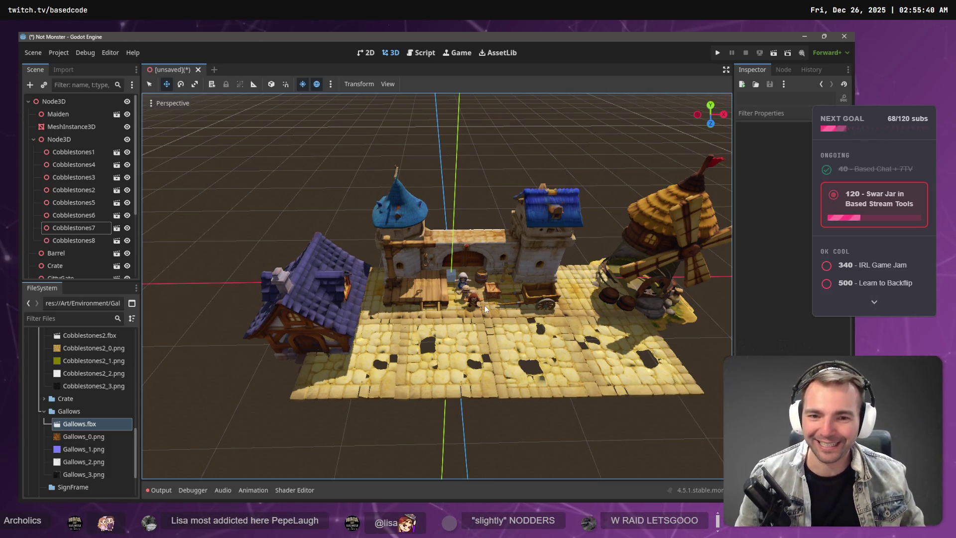
Orbit toward the windmill side and inspect the Cobblestones2, Signpost and Mummy nodes
{"action": "mouse_move", "coordinate": [485, 306]}
{"action": "left_mouse_down"}
{"action": "mouse_move", "coordinate": [528, 330]}
{"action": "mouse_move", "coordinate": [498, 317]}
{"action": "mouse_move", "coordinate": [483, 296]}
{"action": "mouse_move", "coordinate": [515, 317]}
{"action": "mouse_move", "coordinate": [491, 300]}
{"action": "mouse_move", "coordinate": [522, 296]}
{"action": "mouse_move", "coordinate": [452, 296]}
{"action": "left_mouse_up"}
{"action": "scroll", "coordinate": [491, 300], "scroll_direction": "down", "scroll_amount": 3}
{"action": "scroll", "coordinate": [491, 299], "scroll_direction": "up", "scroll_amount": 5}
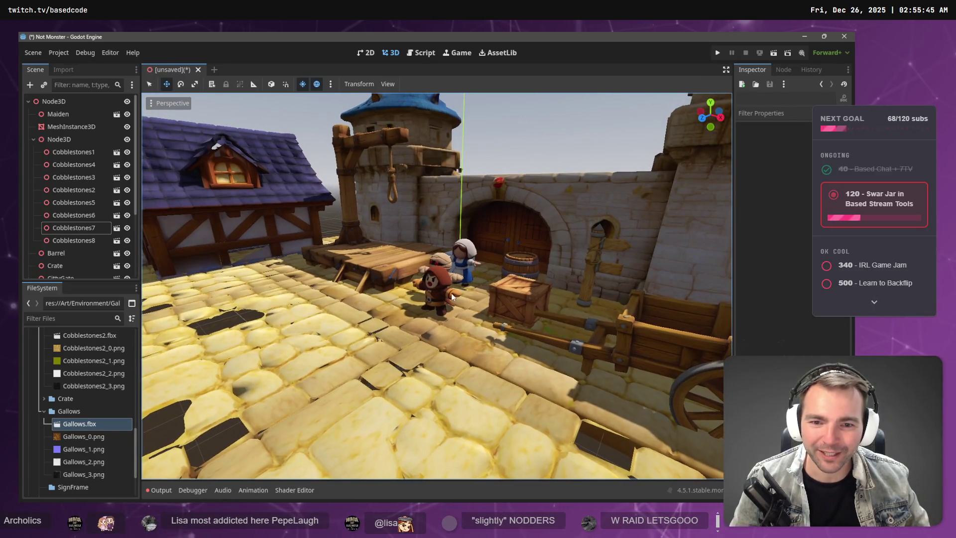
{"action": "left_click", "coordinate": [427, 291]}
{"action": "key", "text": "Escape"}
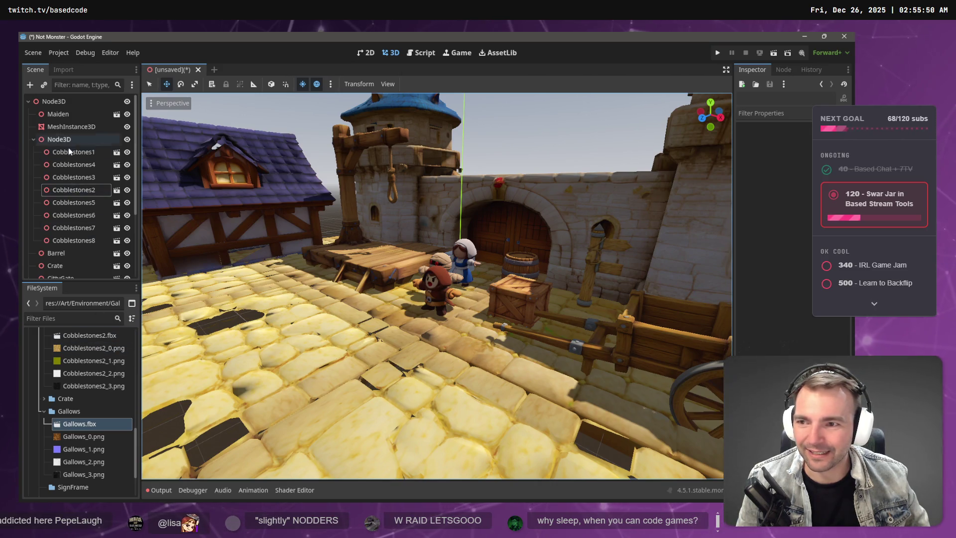
{"action": "scroll", "coordinate": [74, 234], "scroll_direction": "down", "scroll_amount": 3}
{"action": "left_click", "coordinate": [75, 247]}
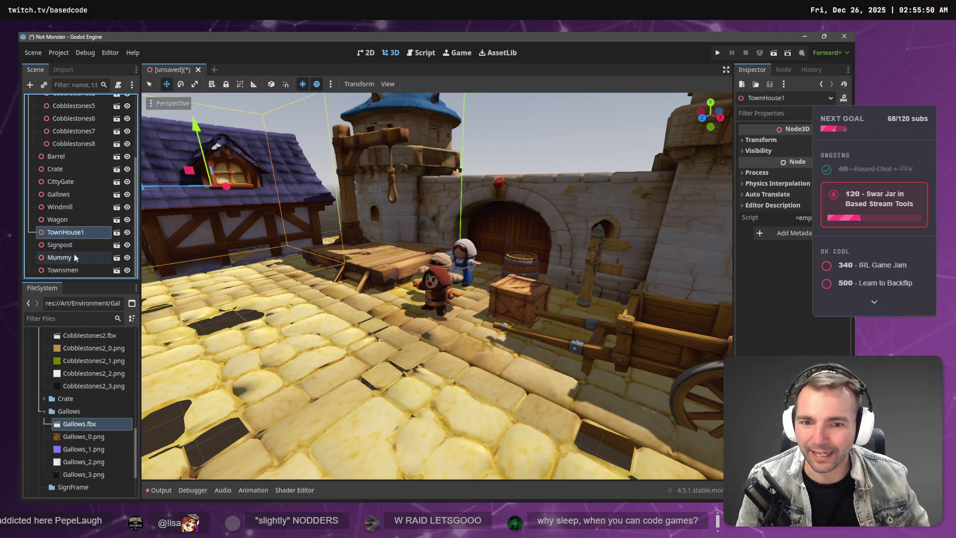
{"action": "left_click", "coordinate": [74, 256]}
Select Townsmen.fbx through Townsmen_3.png in the FileSystem dock
{"action": "scroll", "coordinate": [80, 404], "scroll_direction": "up", "scroll_amount": 5}
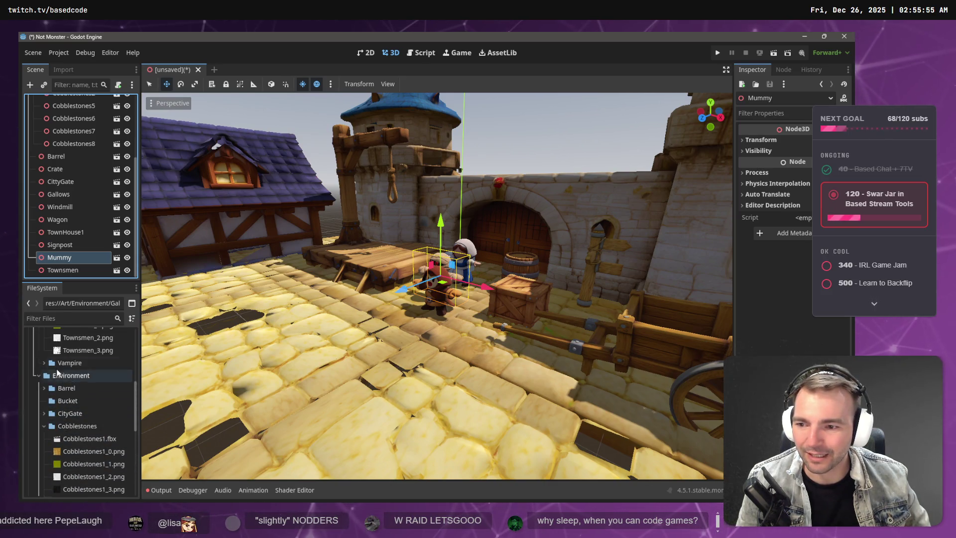
{"action": "scroll", "coordinate": [75, 428], "scroll_direction": "up", "scroll_amount": 4}
{"action": "left_click", "coordinate": [79, 426]}
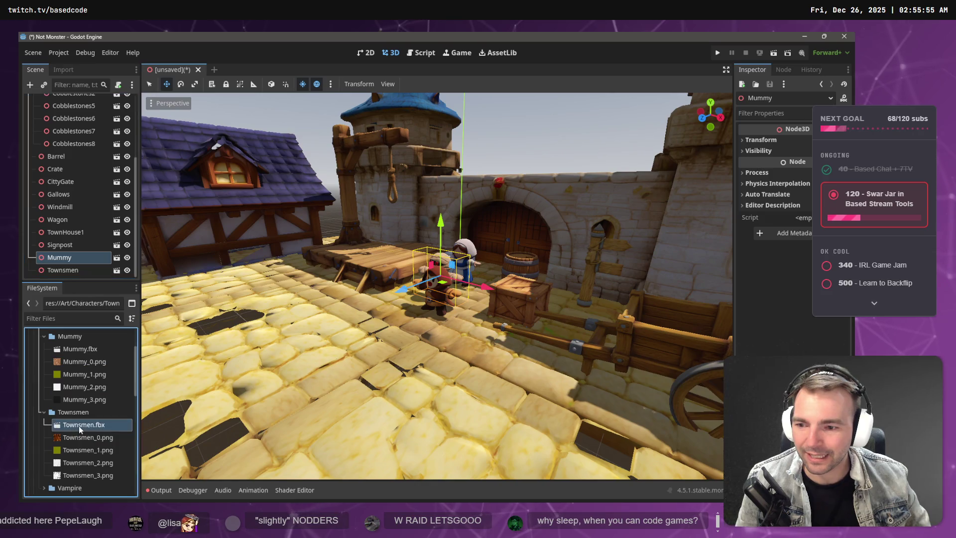
{"action": "left_click", "coordinate": [94, 474], "text": "shift"}
Delete the selected Townsmen files, confirm Remove, and collapse the Mummy folder
{"action": "key", "text": "Delete"}
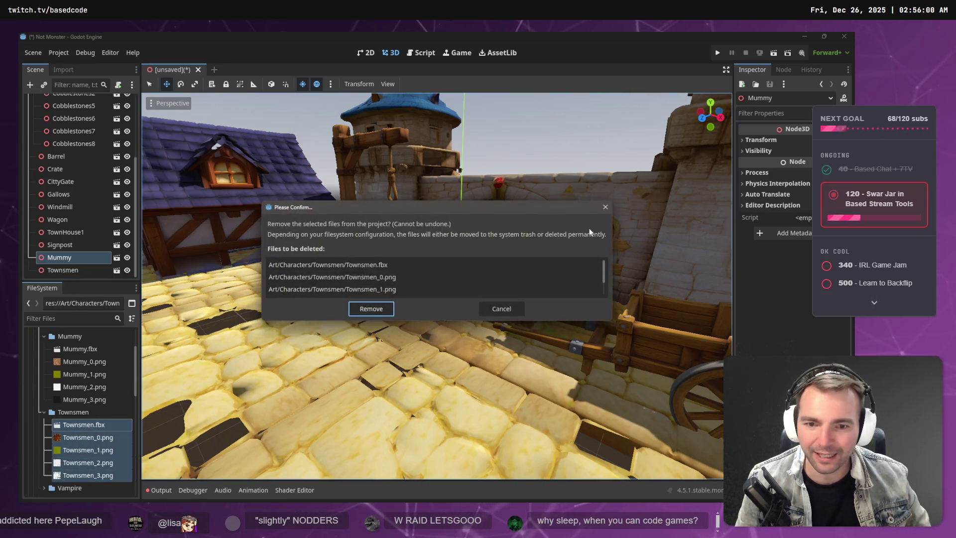
{"action": "left_click", "coordinate": [367, 311]}
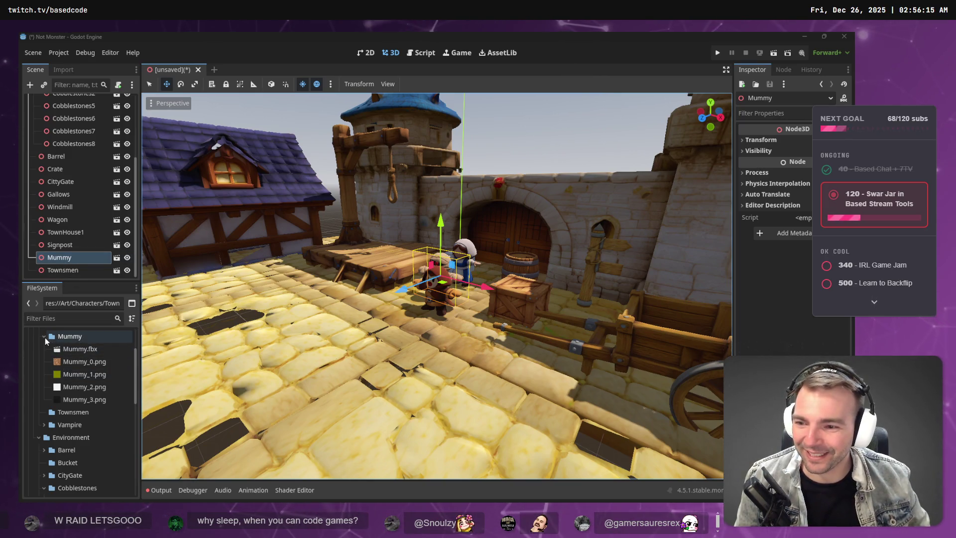
{"action": "left_click", "coordinate": [44, 338]}
{"action": "scroll", "coordinate": [43, 344], "scroll_direction": "up", "scroll_amount": 2}
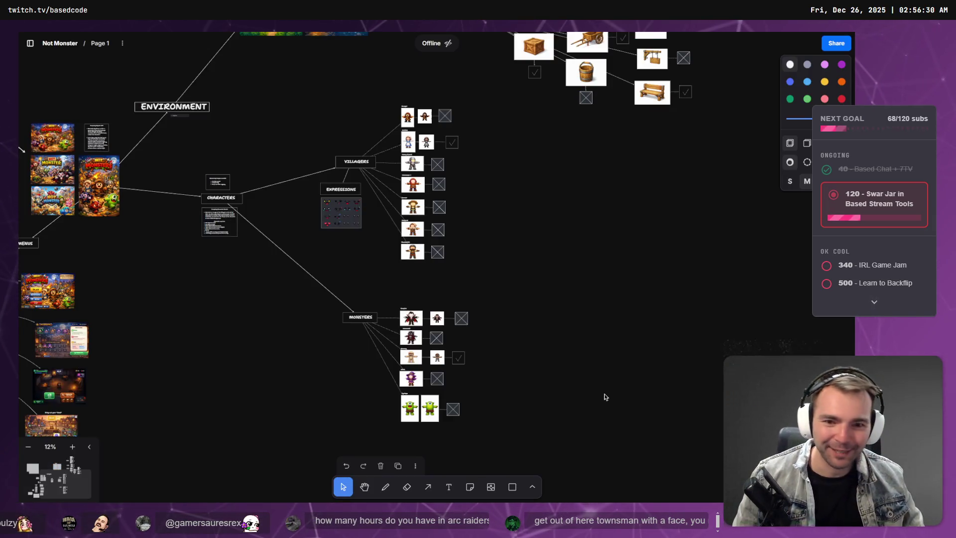
Select the lower emoji image on the expressions sheet and move it onto the Farmer picture
{"action": "scroll", "coordinate": [328, 277], "scroll_direction": "up", "scroll_amount": 10}
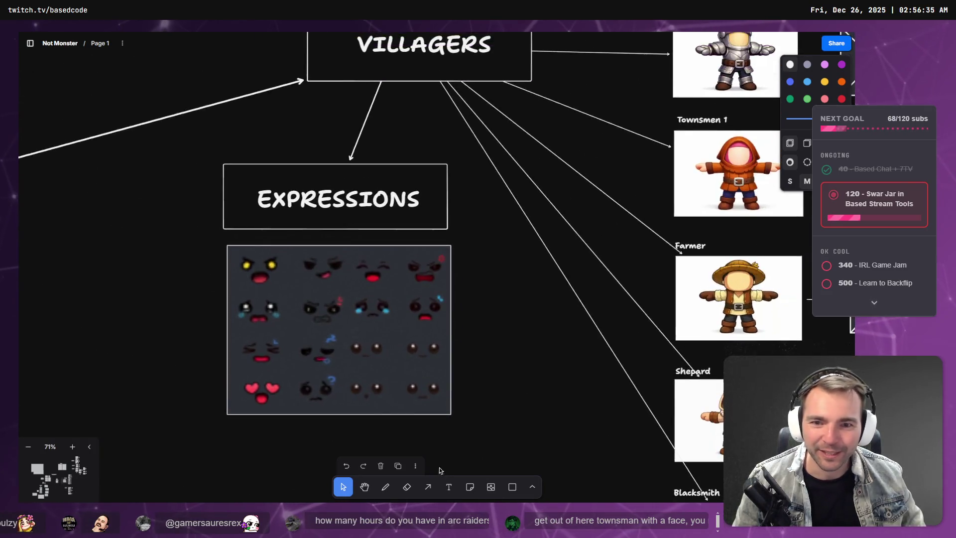
{"action": "left_click", "coordinate": [365, 270]}
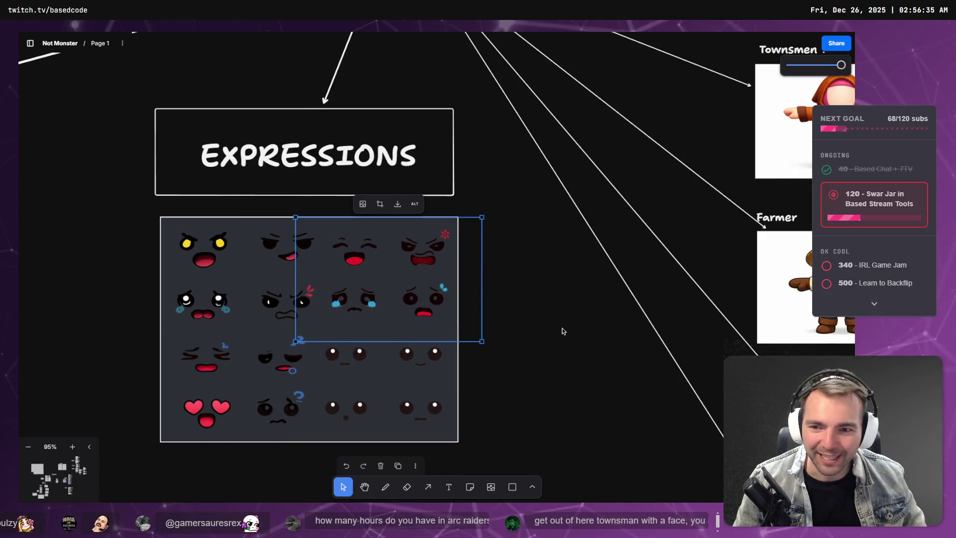
{"action": "left_click", "coordinate": [457, 394]}
{"action": "scroll", "coordinate": [533, 383], "scroll_direction": "right", "scroll_amount": 5}
{"action": "scroll", "coordinate": [533, 384], "scroll_direction": "down", "scroll_amount": 2}
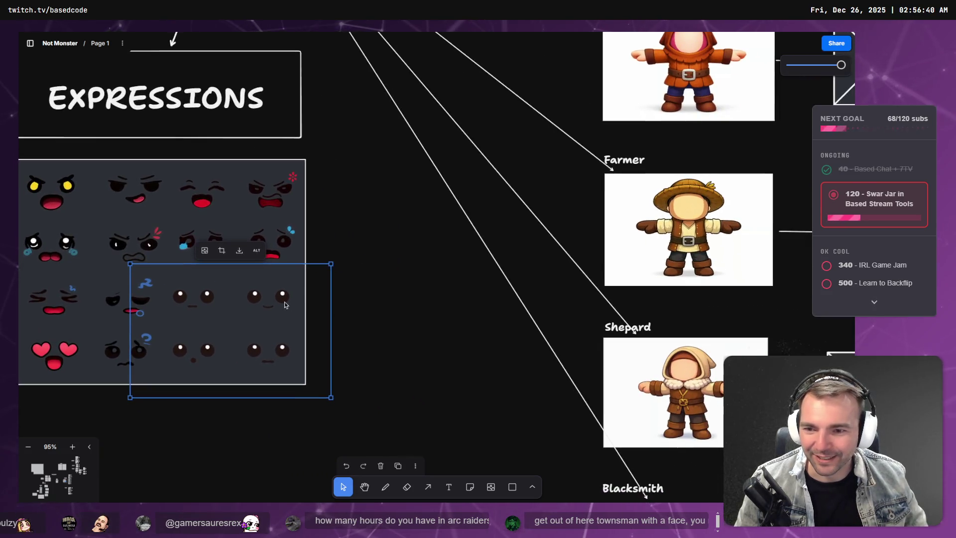
{"action": "mouse_move", "coordinate": [272, 304]}
{"action": "left_mouse_down"}
{"action": "mouse_move", "coordinate": [597, 266]}
{"action": "mouse_move", "coordinate": [652, 221]}
{"action": "left_mouse_up"}
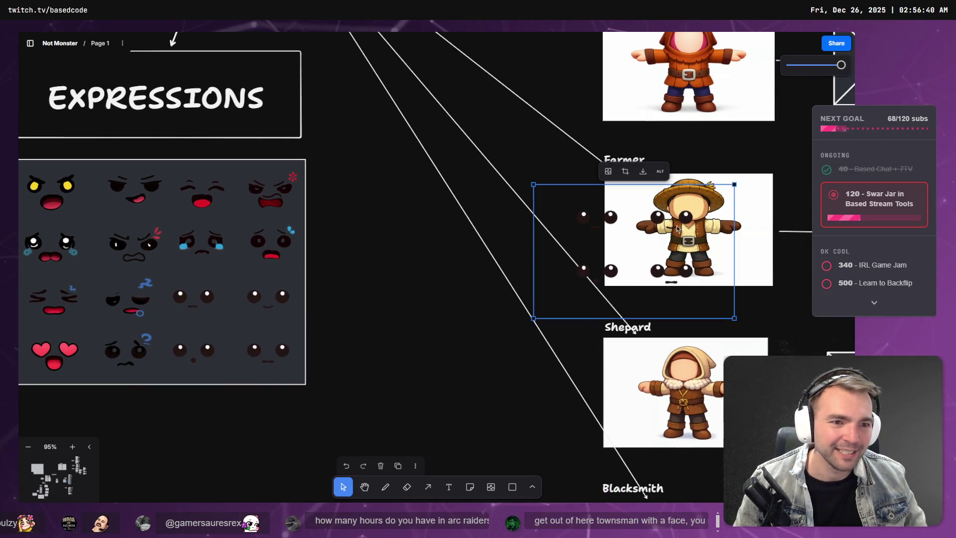
Crop the emoji image down to just the eyes and place them on the farmer's face
{"action": "left_click", "coordinate": [625, 172]}
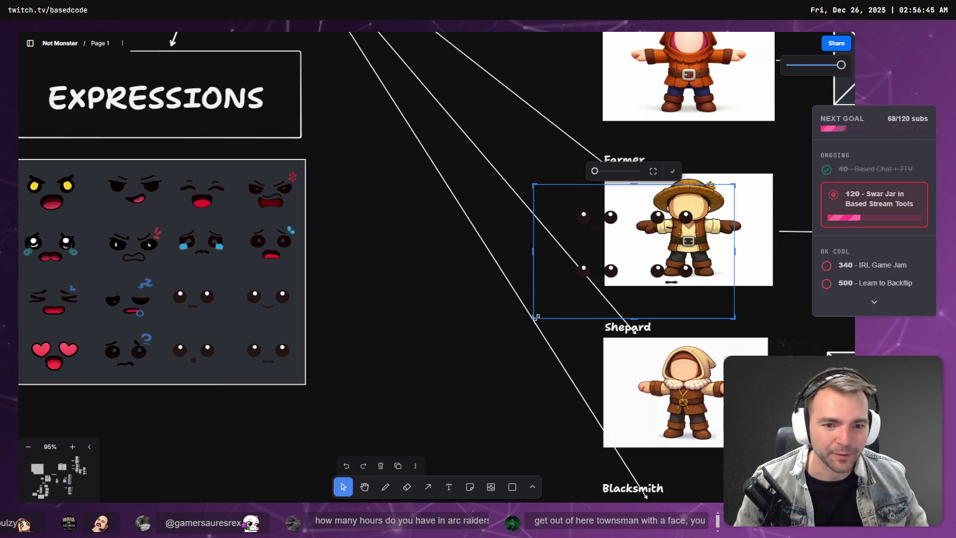
{"action": "left_click_drag", "start_coordinate": [536, 317], "coordinate": [639, 245]}
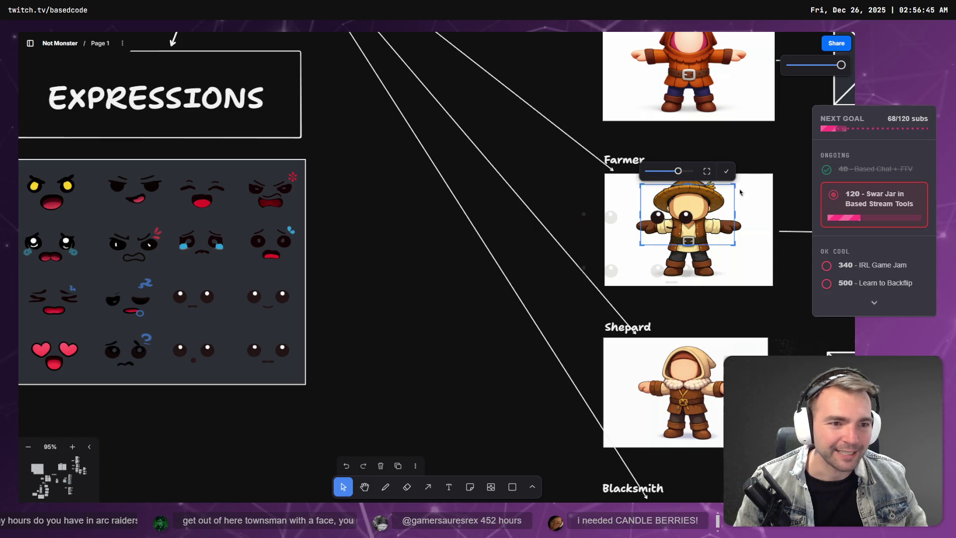
{"action": "left_click", "coordinate": [725, 171]}
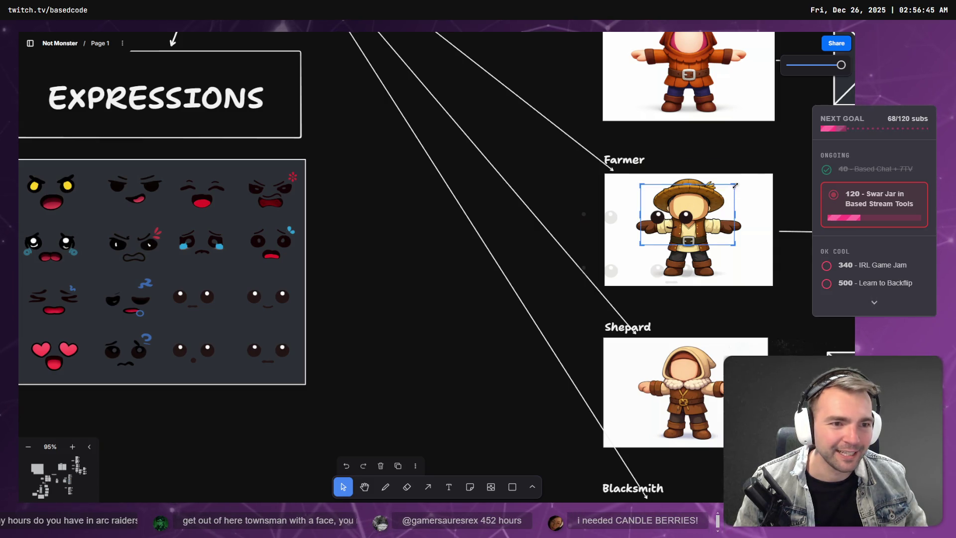
{"action": "double_click", "coordinate": [680, 219]}
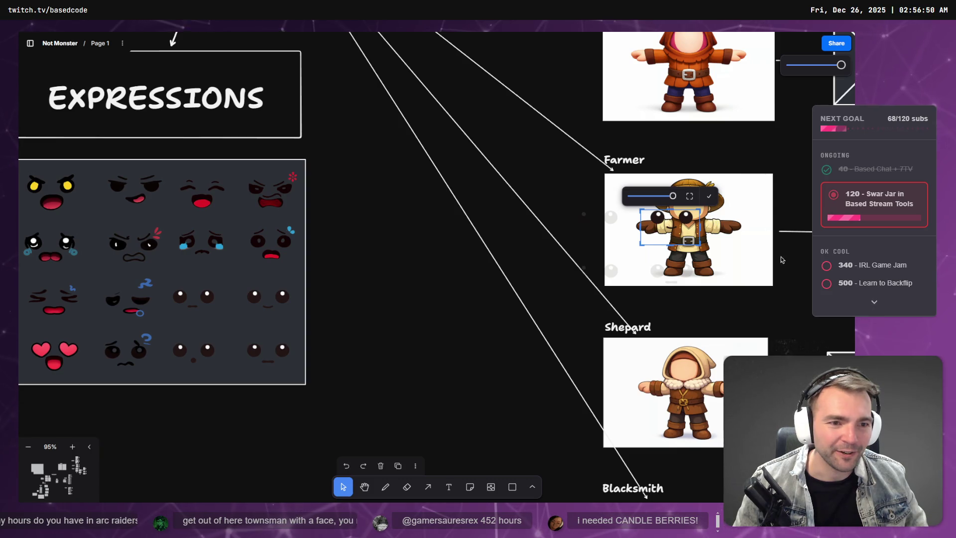
{"action": "mouse_move", "coordinate": [672, 226]}
{"action": "left_mouse_down"}
{"action": "mouse_move", "coordinate": [690, 211]}
{"action": "mouse_move", "coordinate": [704, 217]}
{"action": "mouse_move", "coordinate": [697, 212]}
{"action": "left_mouse_up"}
{"action": "key", "text": "Escape"}
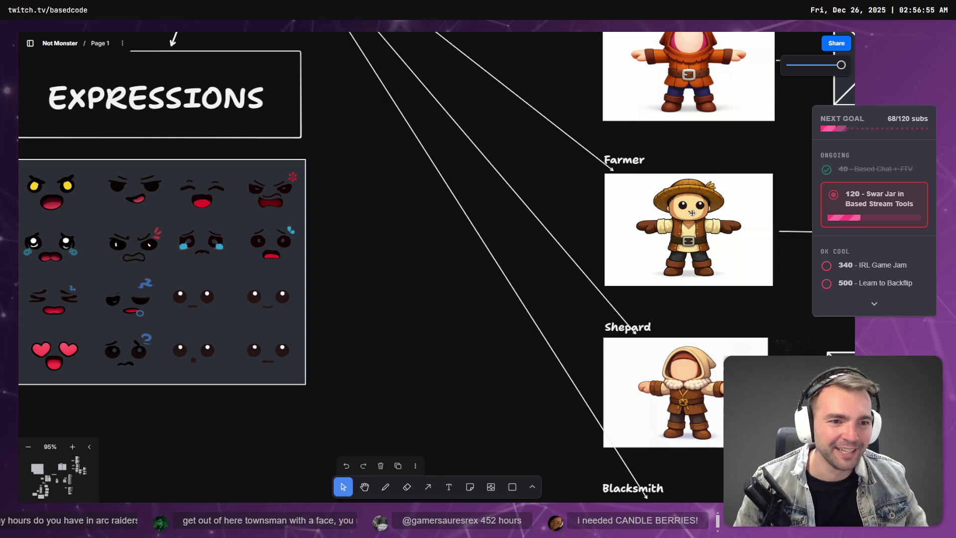
Re-crop the eyes overlay to sit lower on the Farmer's face
{"action": "scroll", "coordinate": [689, 214], "scroll_direction": "up", "scroll_amount": 5}
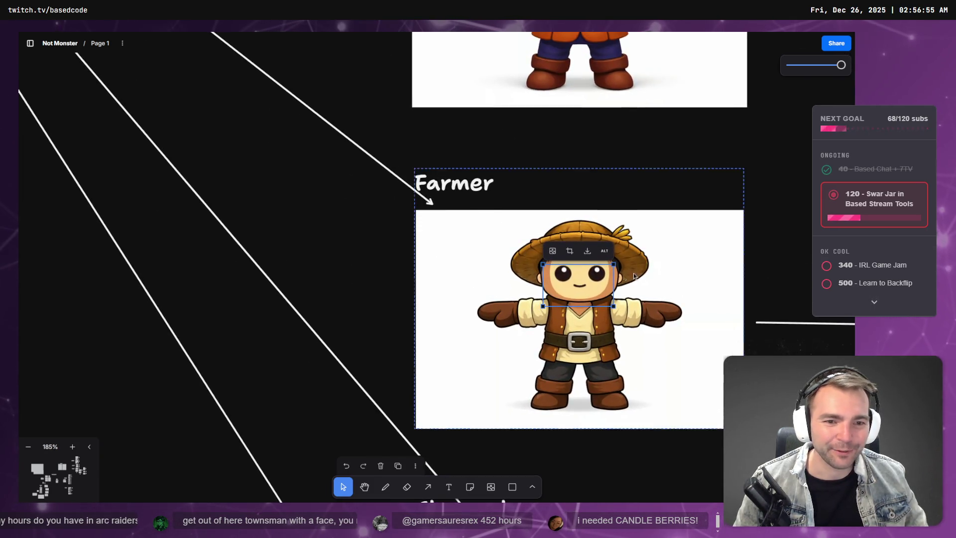
{"action": "left_click", "coordinate": [577, 278]}
{"action": "left_click_drag", "start_coordinate": [577, 274], "coordinate": [666, 289]}
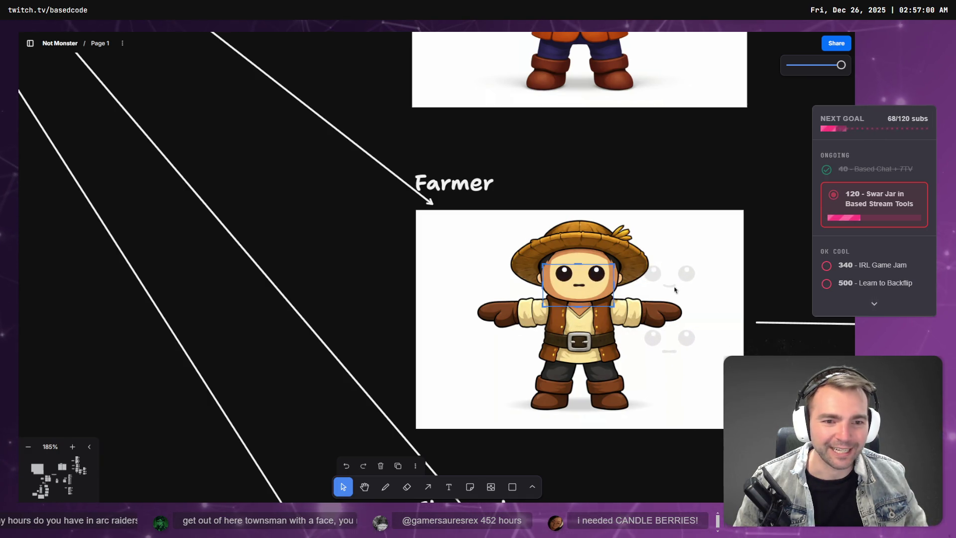
{"action": "key", "text": "Escape"}
{"action": "double_click", "coordinate": [606, 298]}
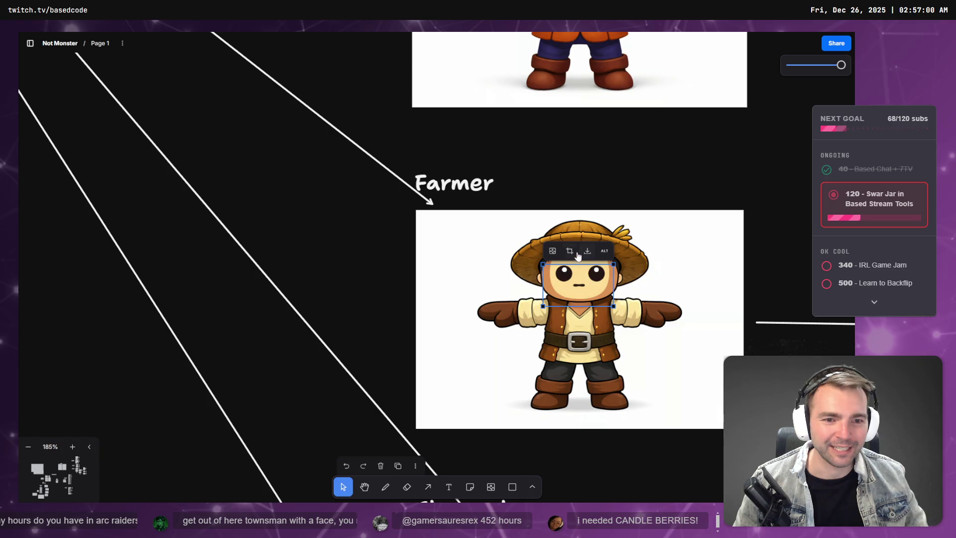
{"action": "left_click_drag", "start_coordinate": [606, 298], "coordinate": [598, 246]}
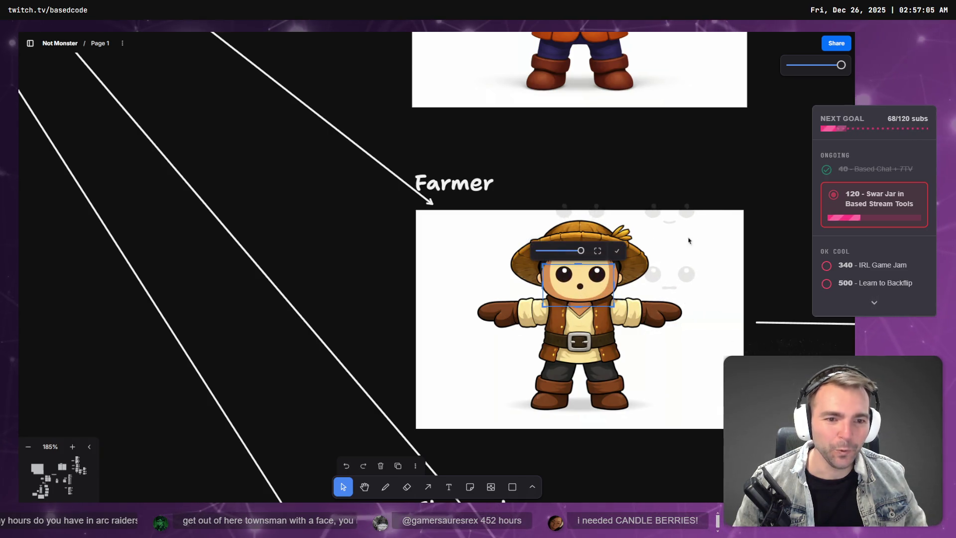
{"action": "left_click", "coordinate": [776, 250]}
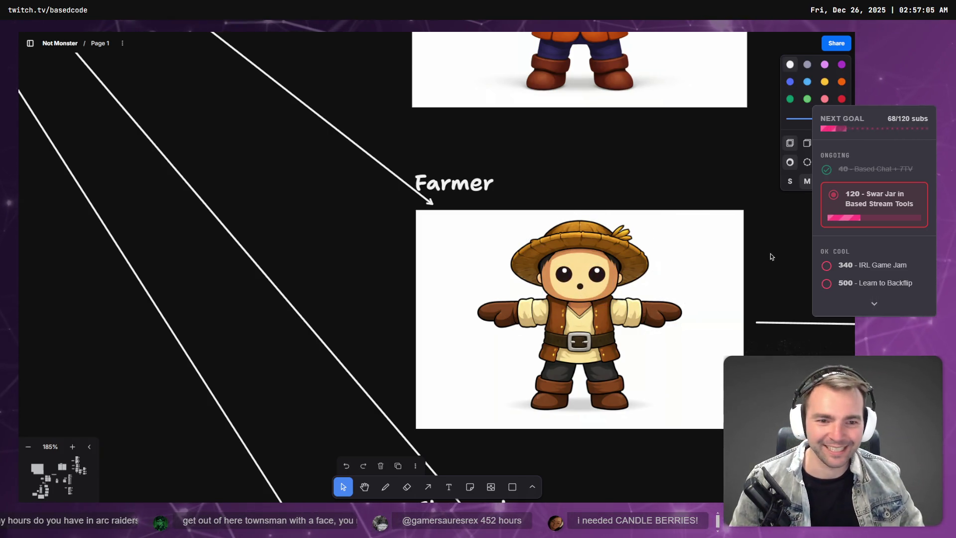
{"action": "left_click", "coordinate": [609, 293]}
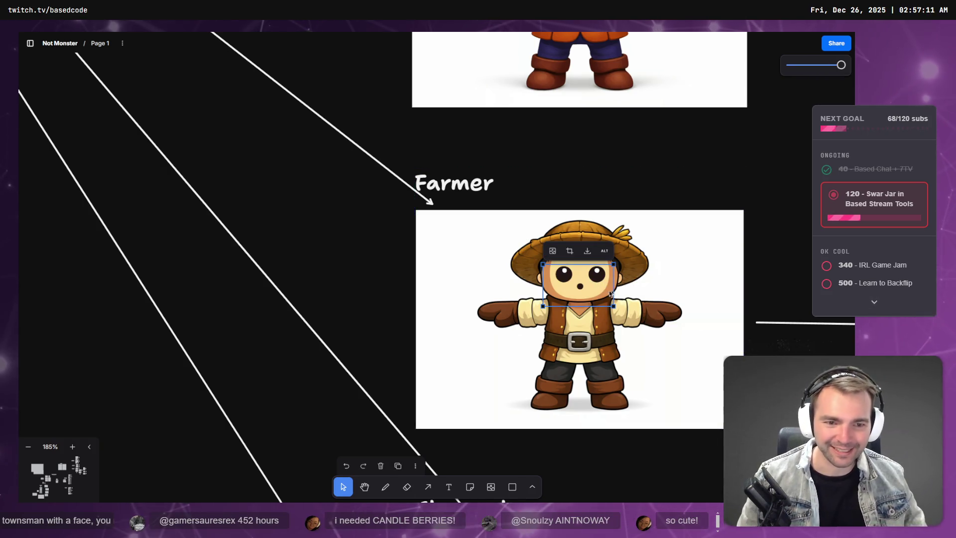
{"action": "scroll", "coordinate": [678, 269], "scroll_direction": "down", "scroll_amount": 5}
Move the face image onto the Townsmen 1 character
{"action": "scroll", "coordinate": [652, 442], "scroll_direction": "up", "scroll_amount": 5}
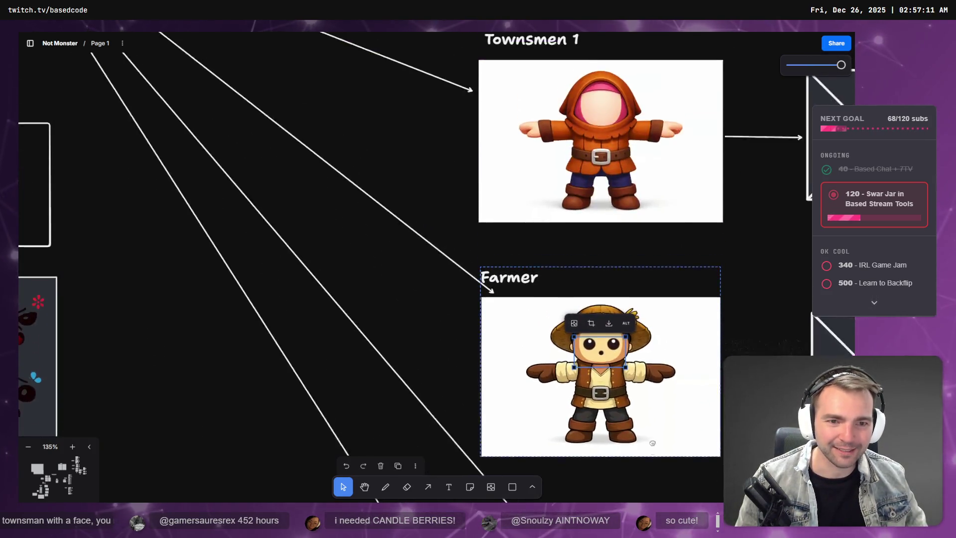
{"action": "scroll", "coordinate": [652, 443], "scroll_direction": "up", "scroll_amount": 2}
{"action": "left_click_drag", "start_coordinate": [589, 403], "coordinate": [588, 168]}
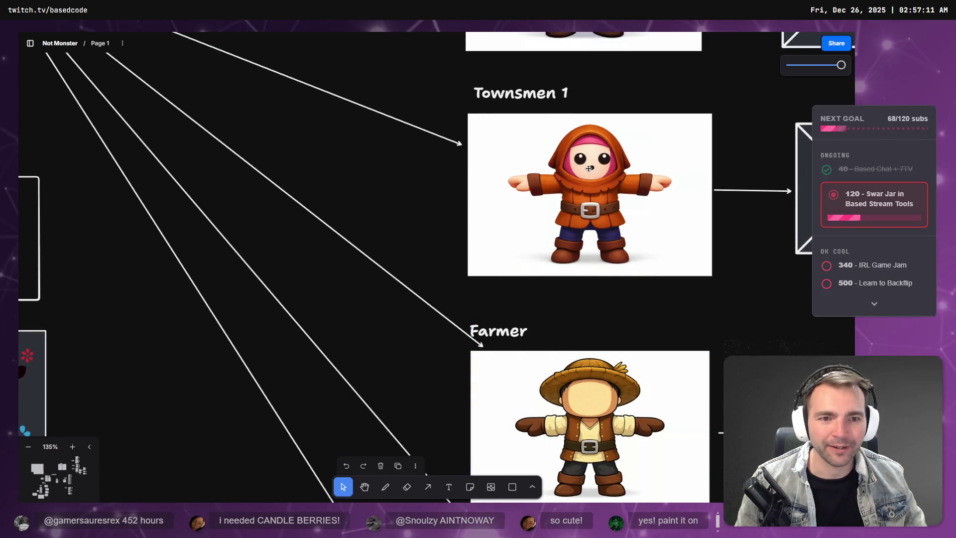
{"action": "scroll", "coordinate": [729, 169], "scroll_direction": "up", "scroll_amount": 3}
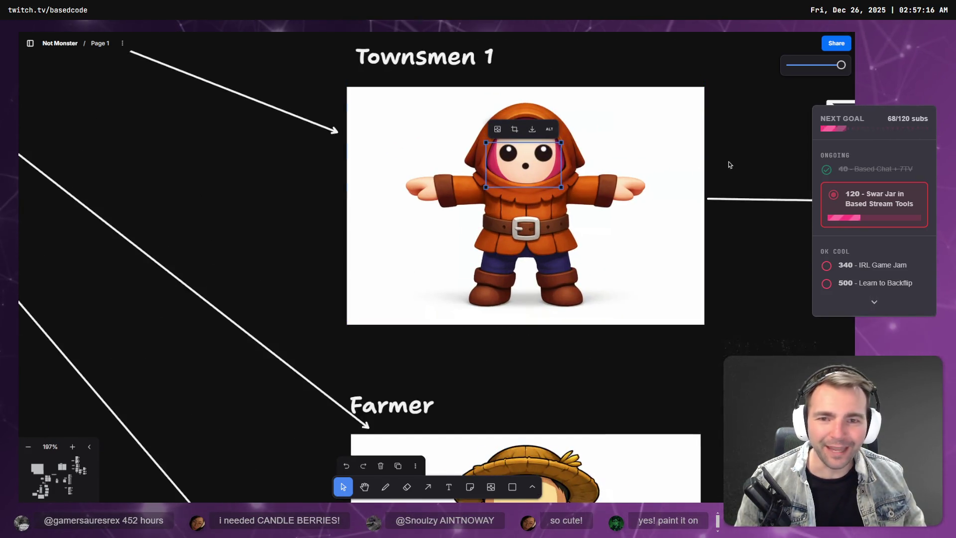
{"action": "scroll", "coordinate": [727, 165], "scroll_direction": "up", "scroll_amount": 1}
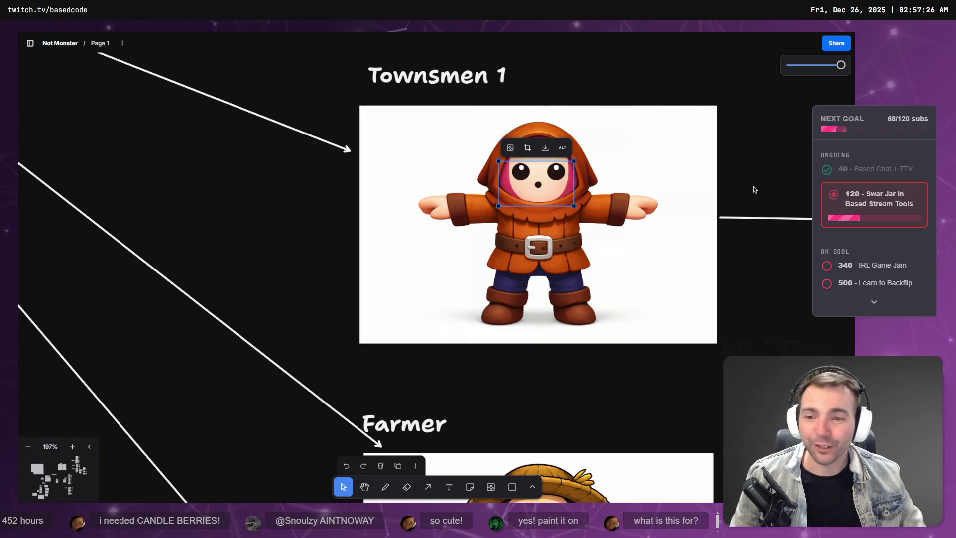
{"action": "left_click", "coordinate": [159, 186]}
{"action": "key", "text": "ctrl+t"}
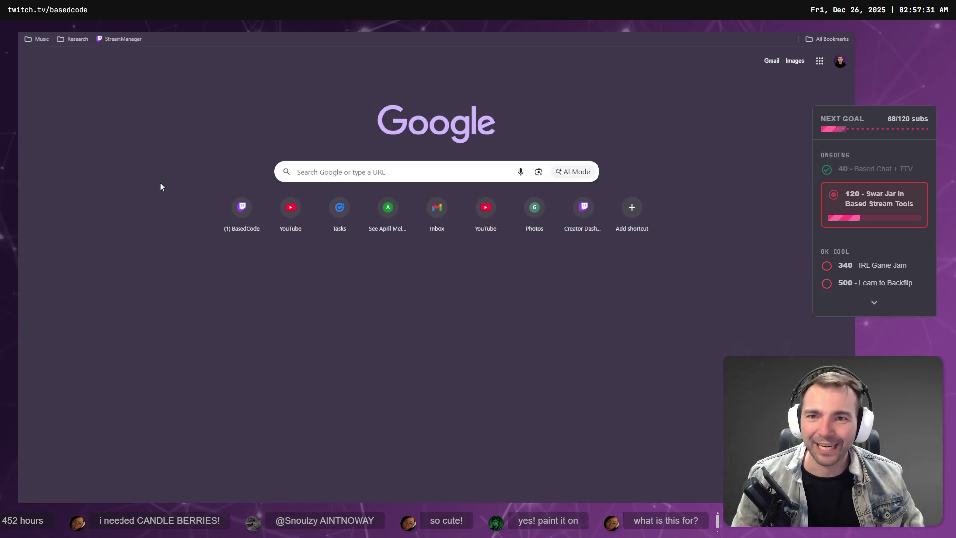
{"action": "key", "text": "ctrl+w"}
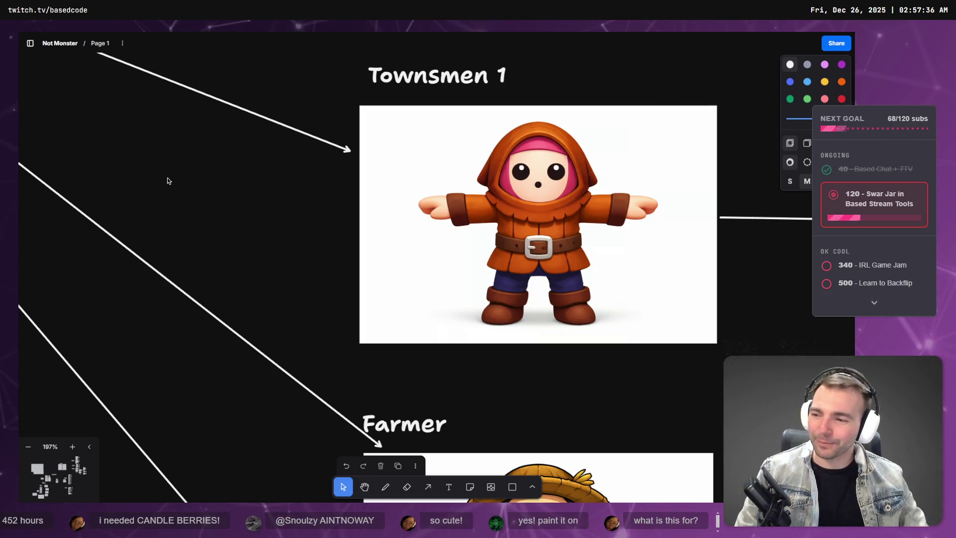
Delete the face from Townsmen 1 and switch back to Godot
{"action": "left_click", "coordinate": [539, 194]}
{"action": "key", "text": "Delete"}
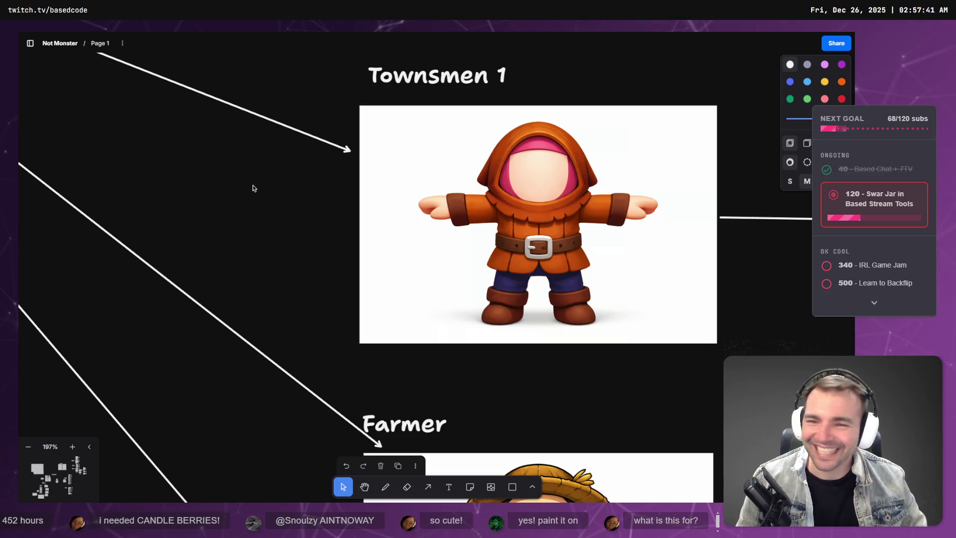
{"action": "key", "text": "alt+Tab"}
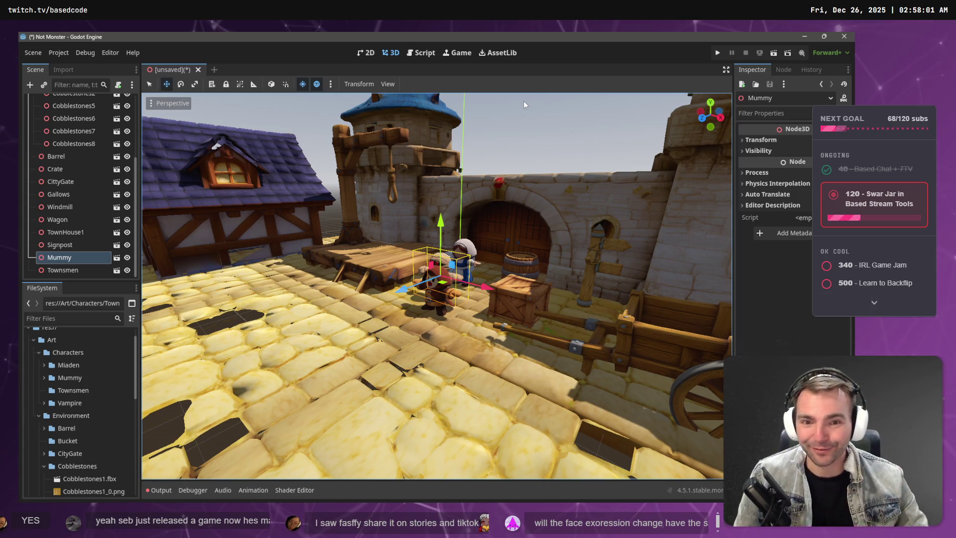
{"action": "scroll", "coordinate": [499, 198], "scroll_direction": "down", "scroll_amount": 10}
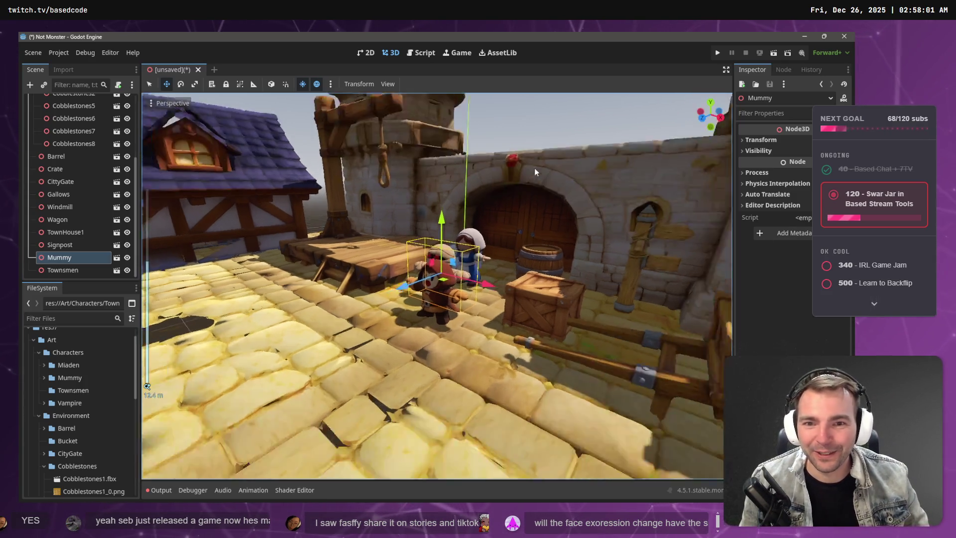
{"action": "scroll", "coordinate": [499, 196], "scroll_direction": "up", "scroll_amount": 5}
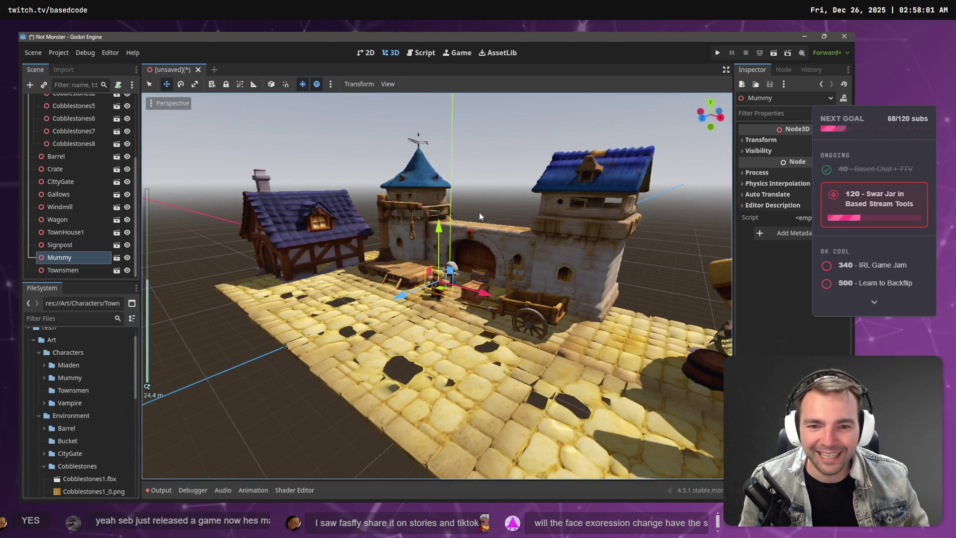
{"action": "mouse_move", "coordinate": [480, 216]}
{"action": "left_mouse_down"}
{"action": "mouse_move", "coordinate": [623, 241]}
{"action": "mouse_move", "coordinate": [467, 208]}
{"action": "mouse_move", "coordinate": [498, 224]}
{"action": "left_mouse_up"}
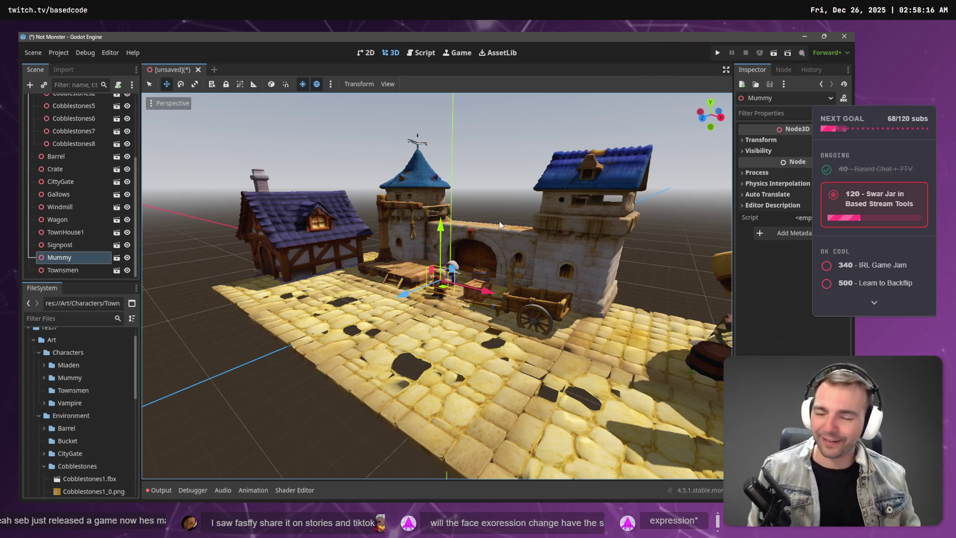
{"action": "left_click", "coordinate": [503, 190]}
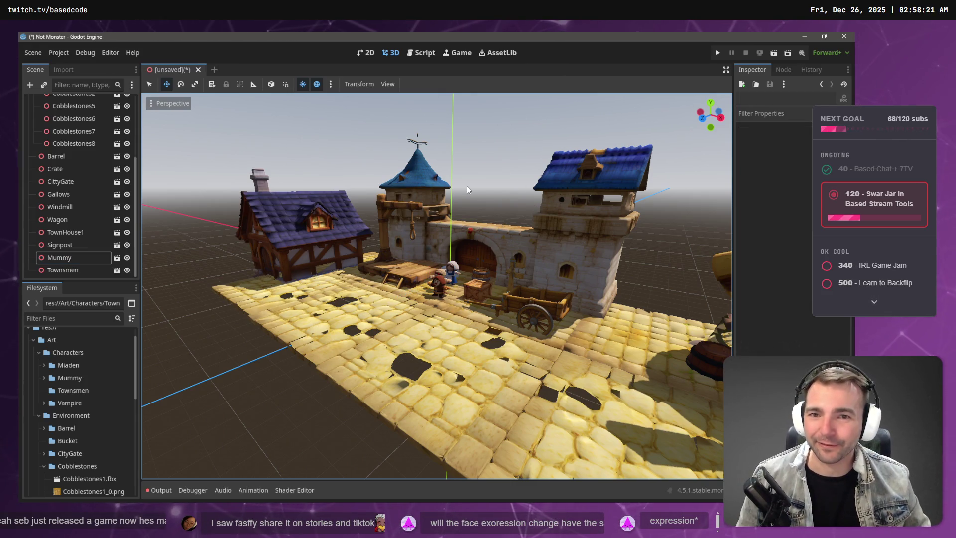
{"action": "mouse_move", "coordinate": [435, 200]}
{"action": "left_mouse_down"}
{"action": "mouse_move", "coordinate": [515, 228]}
{"action": "mouse_move", "coordinate": [500, 227]}
{"action": "mouse_move", "coordinate": [505, 203]}
{"action": "left_mouse_up"}
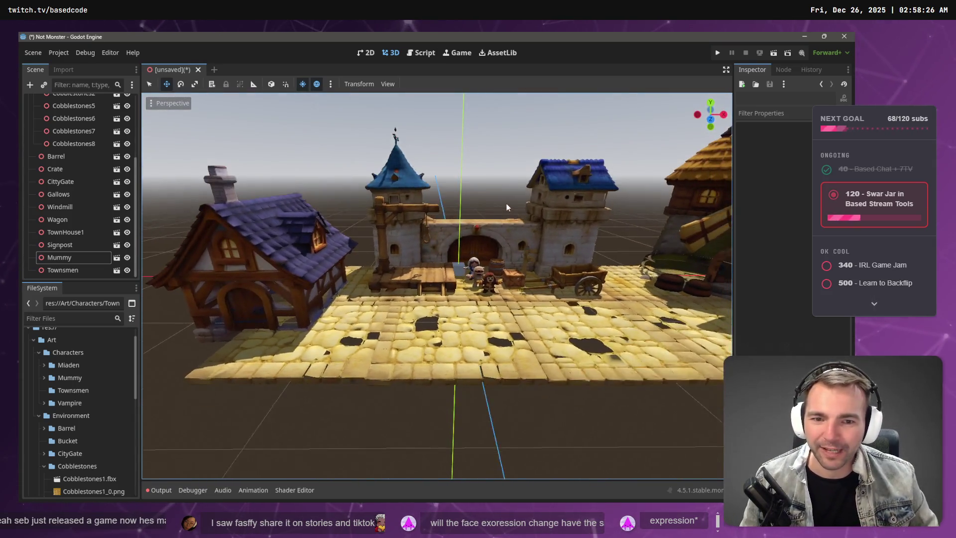
{"action": "scroll", "coordinate": [544, 262], "scroll_direction": "up", "scroll_amount": 2}
{"action": "scroll", "coordinate": [543, 261], "scroll_direction": "up", "scroll_amount": 4}
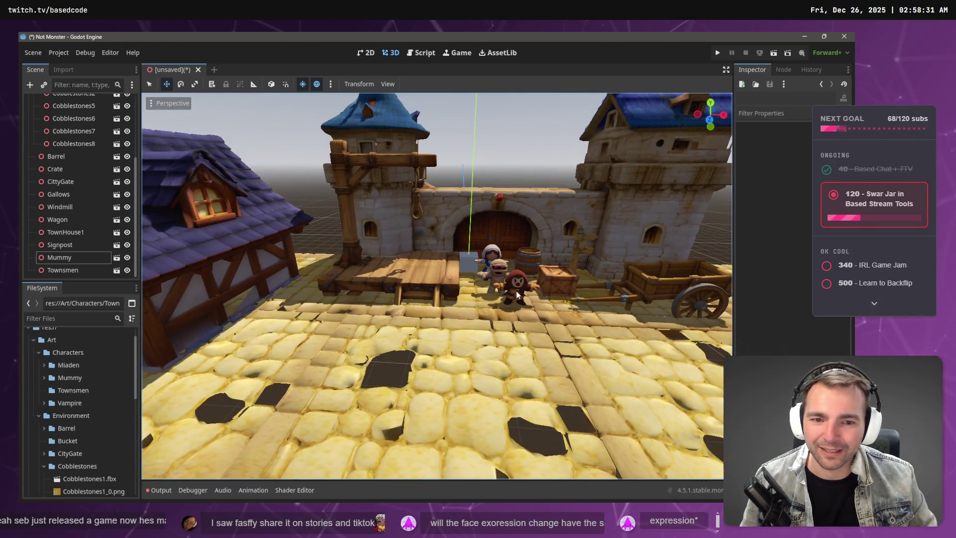
Orbit the view to bring the cart and characters in, toggling the Cobblestones2 selection
{"action": "left_click", "coordinate": [517, 295]}
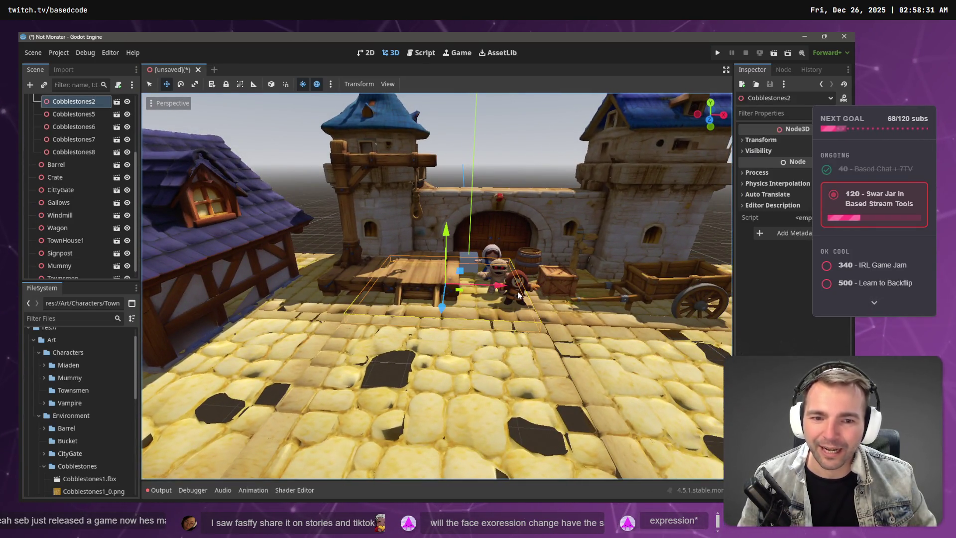
{"action": "left_click", "coordinate": [528, 294]}
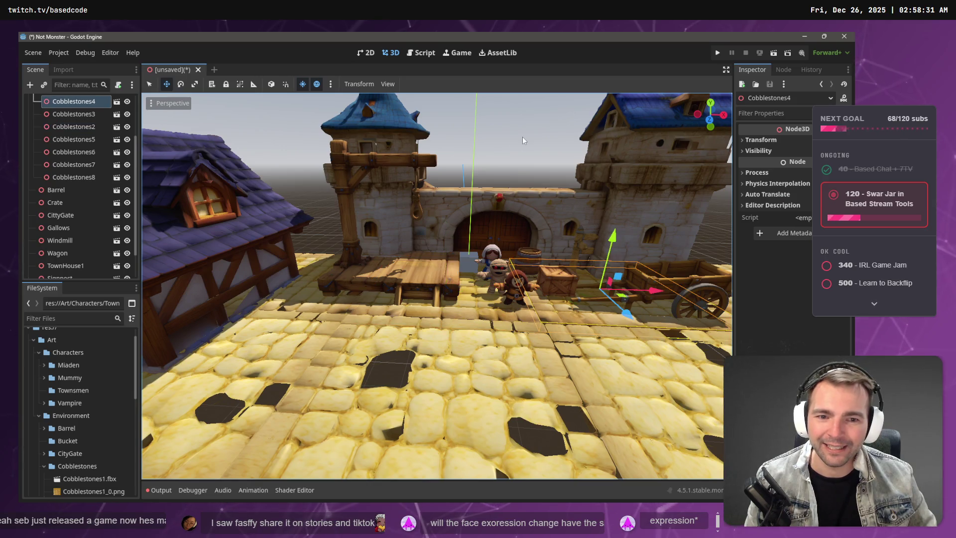
{"action": "left_click", "coordinate": [518, 265]}
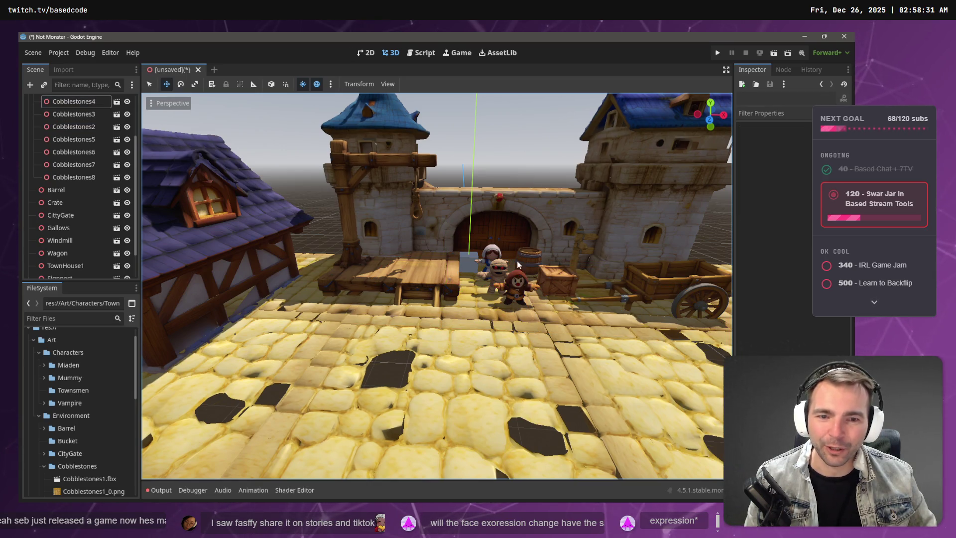
{"action": "left_click", "coordinate": [517, 289]}
{"action": "scroll", "coordinate": [518, 289], "scroll_direction": "up", "scroll_amount": 2}
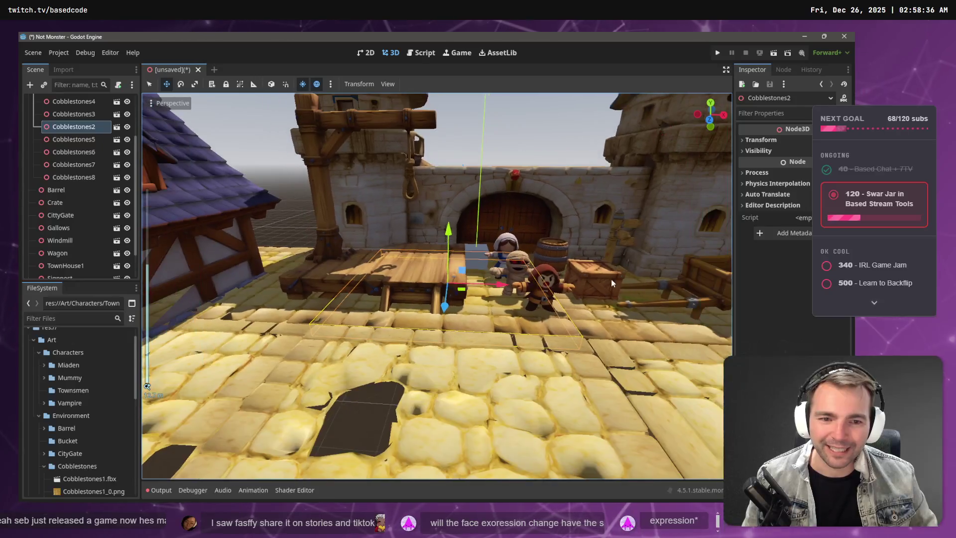
{"action": "left_click_drag", "start_coordinate": [611, 282], "coordinate": [399, 297]}
{"action": "left_click", "coordinate": [407, 317]}
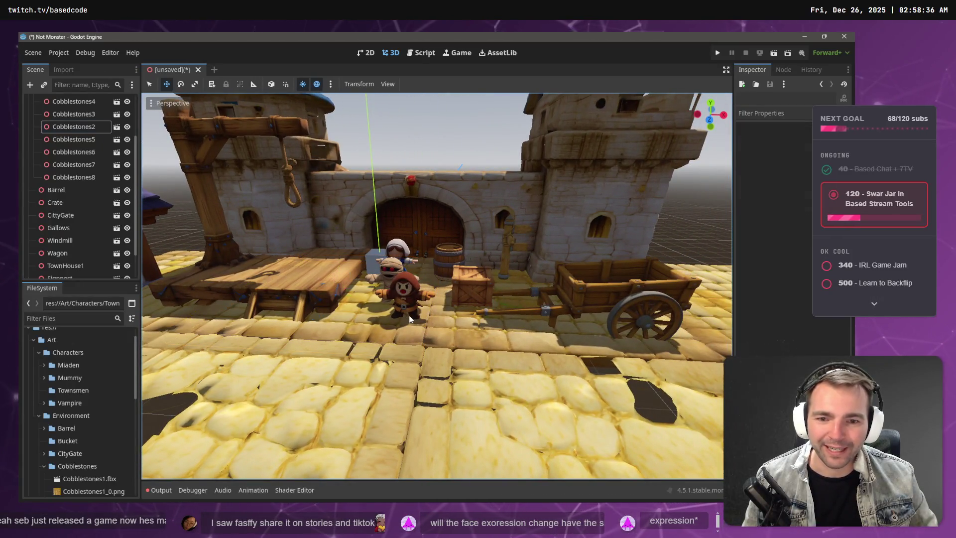
{"action": "left_click", "coordinate": [408, 316]}
{"action": "scroll", "coordinate": [407, 299], "scroll_direction": "up", "scroll_amount": 4}
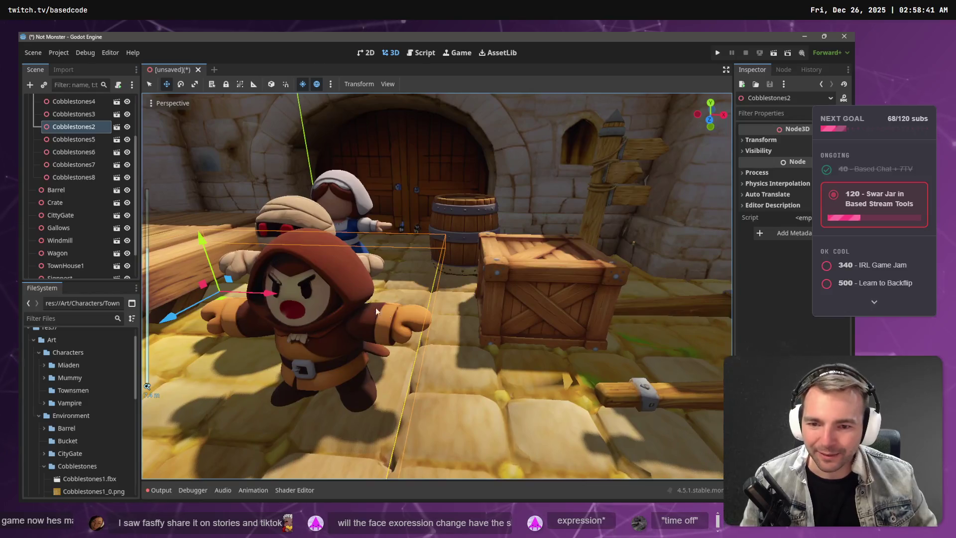
{"action": "scroll", "coordinate": [52, 223], "scroll_direction": "down", "scroll_amount": 2}
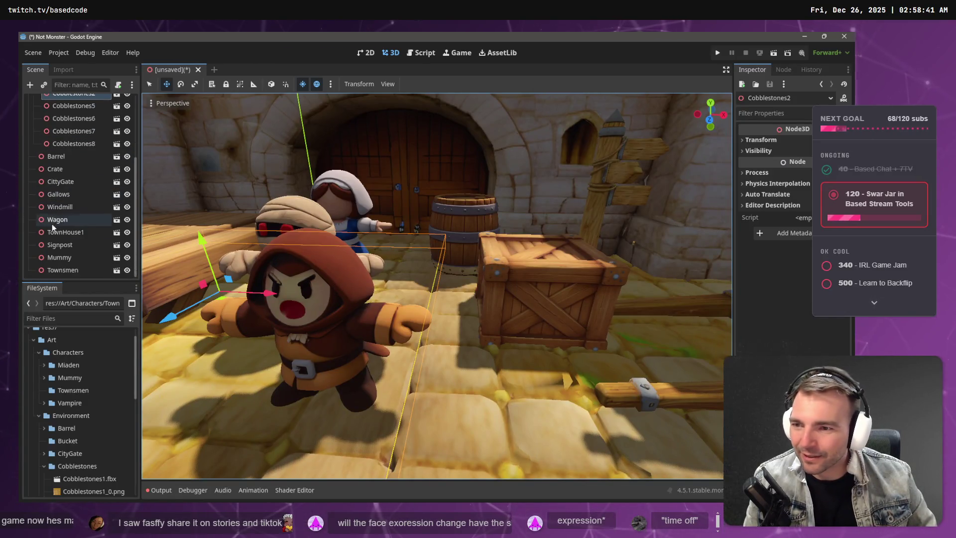
Delete the Townsmen node and confirm, centring the view on the mummy
{"action": "left_click", "coordinate": [69, 268]}
{"action": "key", "text": "Delete"}
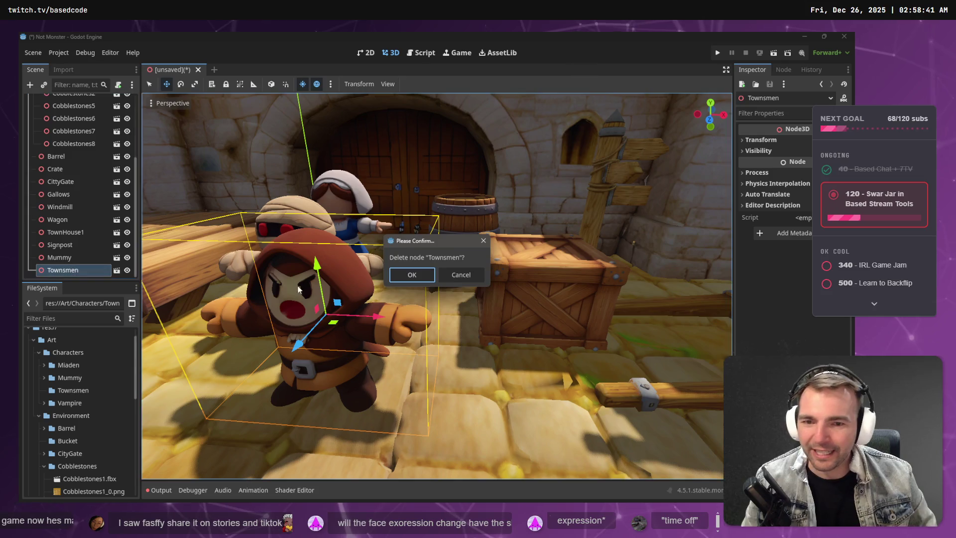
{"action": "left_click", "coordinate": [415, 277]}
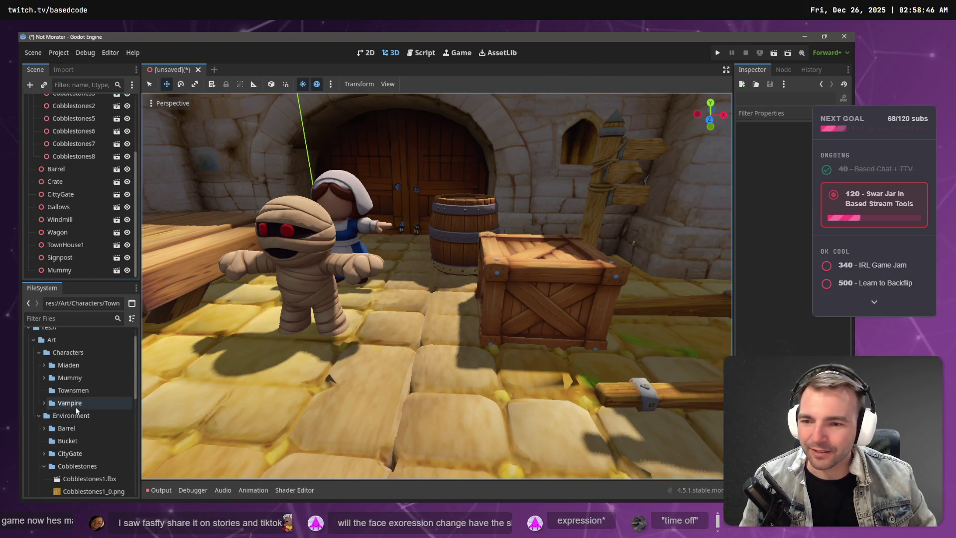
{"action": "left_click_drag", "start_coordinate": [360, 305], "coordinate": [383, 318]}
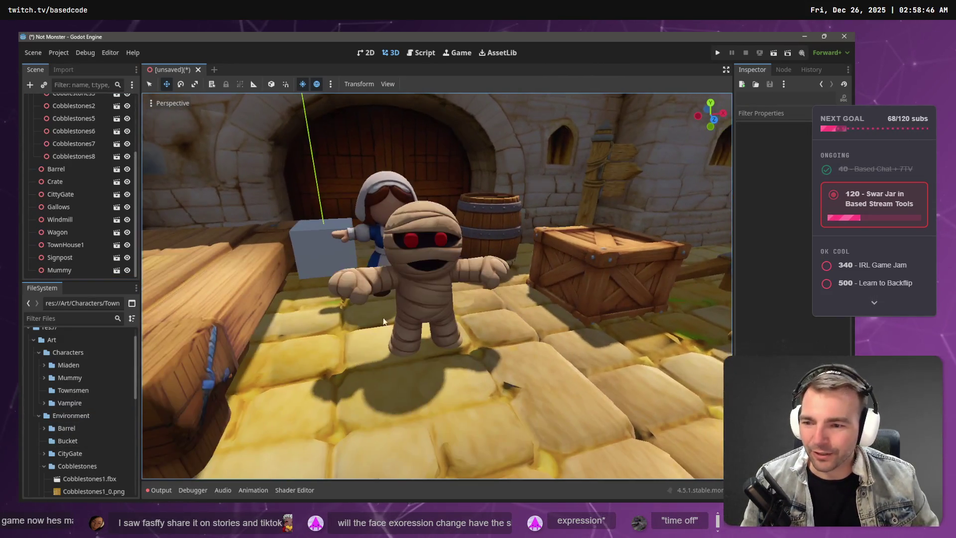
Add the Vapire model from the Vampire folder beside the mummy, adjusting it along X
{"action": "left_click", "coordinate": [44, 403]}
{"action": "mouse_move", "coordinate": [75, 415]}
{"action": "left_mouse_down"}
{"action": "mouse_move", "coordinate": [335, 394]}
{"action": "mouse_move", "coordinate": [493, 349]}
{"action": "mouse_move", "coordinate": [499, 356]}
{"action": "mouse_move", "coordinate": [522, 260]}
{"action": "left_mouse_up"}
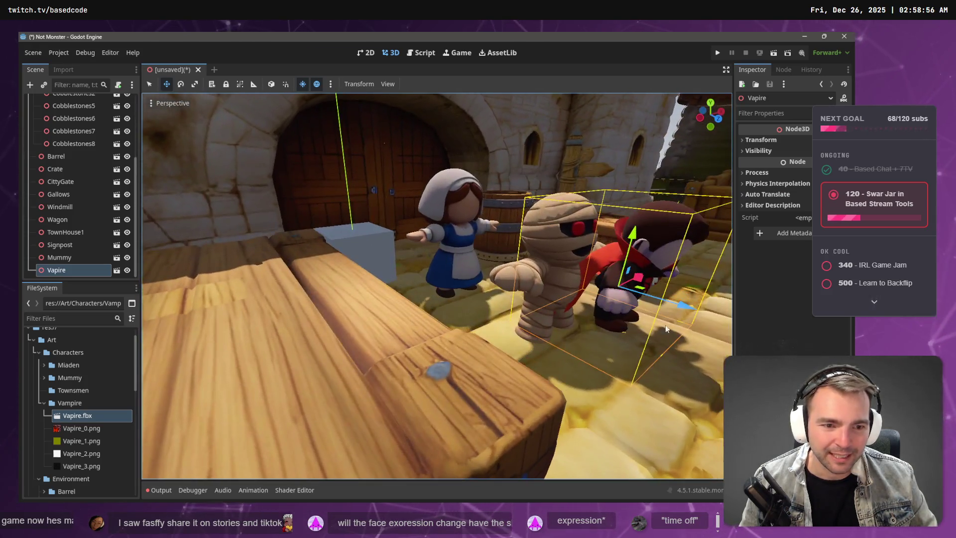
{"action": "mouse_move", "coordinate": [665, 324]}
{"action": "left_mouse_down"}
{"action": "mouse_move", "coordinate": [690, 303]}
{"action": "mouse_move", "coordinate": [802, 339]}
{"action": "mouse_move", "coordinate": [711, 330]}
{"action": "left_mouse_up"}
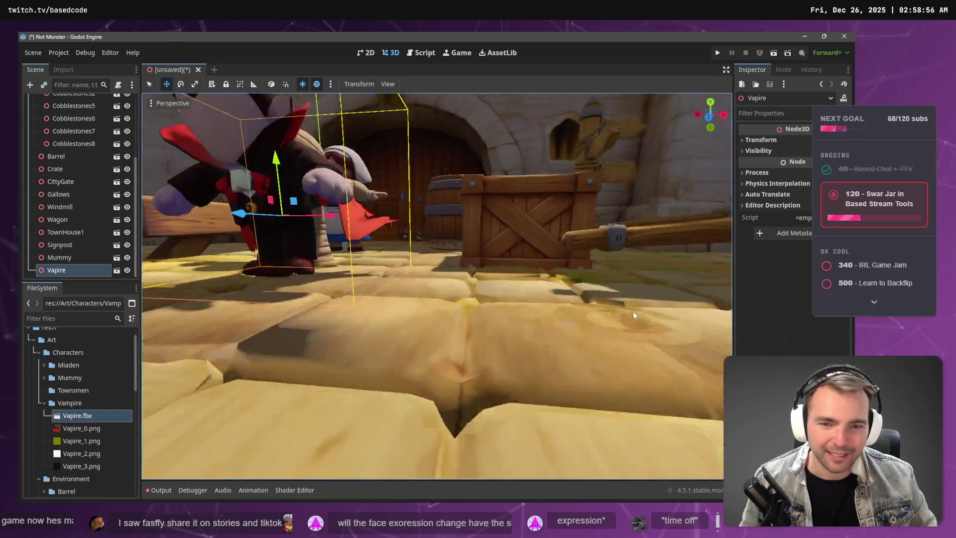
{"action": "key", "text": "f"}
{"action": "mouse_move", "coordinate": [493, 290]}
{"action": "left_mouse_down"}
{"action": "mouse_move", "coordinate": [546, 321]}
{"action": "mouse_move", "coordinate": [538, 306]}
{"action": "left_mouse_up"}
{"action": "scroll", "coordinate": [499, 292], "scroll_direction": "down", "scroll_amount": 5}
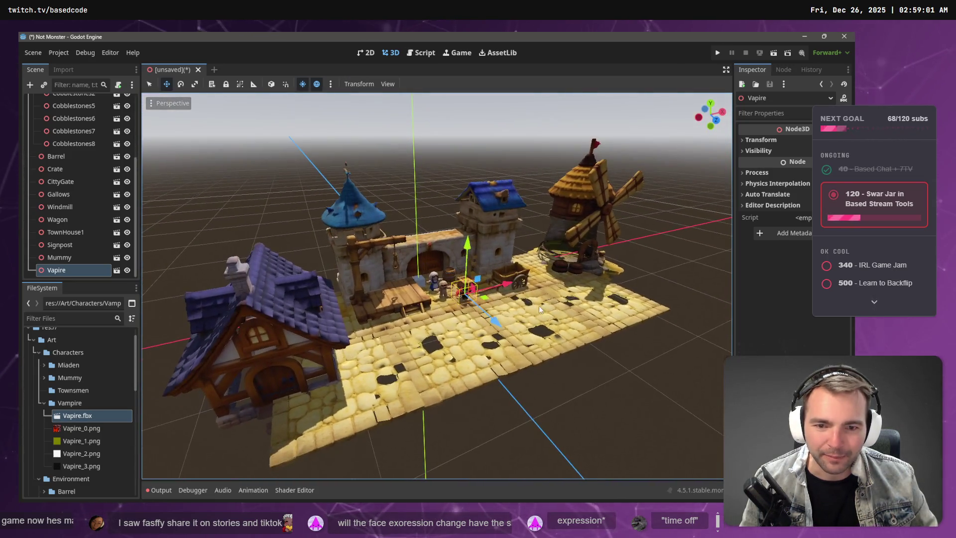
Move the Gallows forward along Z, then switch away from Godot
{"action": "left_click", "coordinate": [372, 300]}
{"action": "left_click_drag", "start_coordinate": [405, 309], "coordinate": [416, 321]}
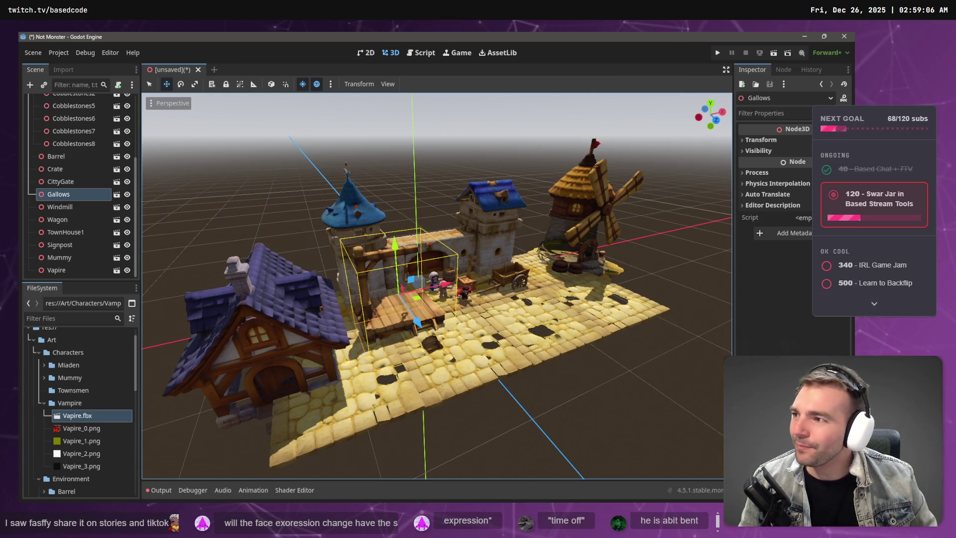
{"action": "key", "text": "alt+Tab"}
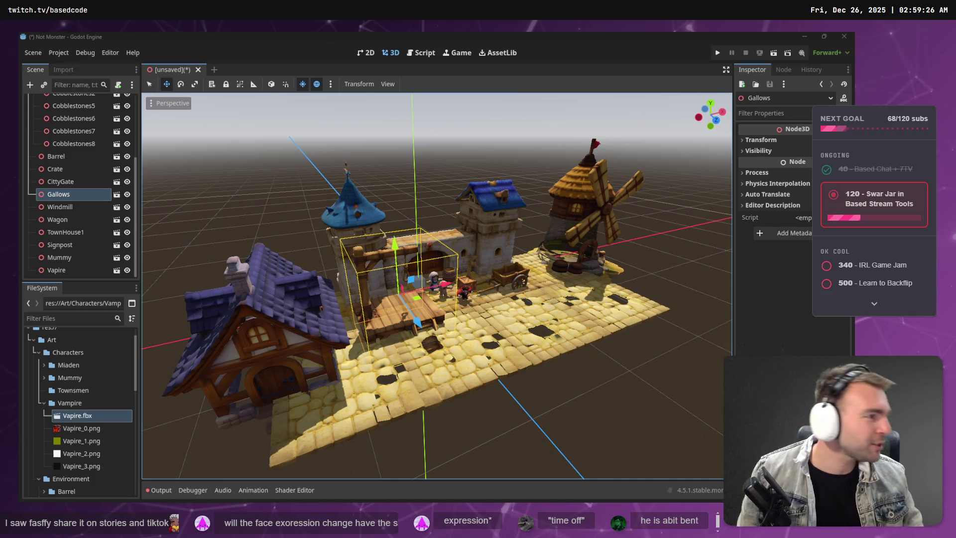
Return to the tldraw board and select the pitch bullet-list notes under the Not Monsters logo
{"action": "key", "text": "alt+Tab"}
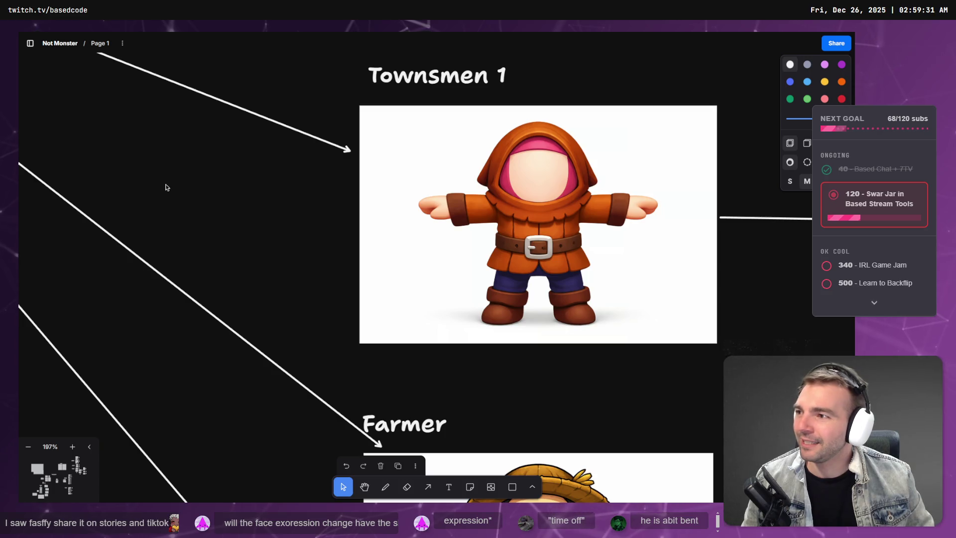
{"action": "scroll", "coordinate": [509, 259], "scroll_direction": "down", "scroll_amount": 10}
{"action": "scroll", "coordinate": [442, 308], "scroll_direction": "up", "scroll_amount": 3}
{"action": "scroll", "coordinate": [443, 309], "scroll_direction": "down", "scroll_amount": 5}
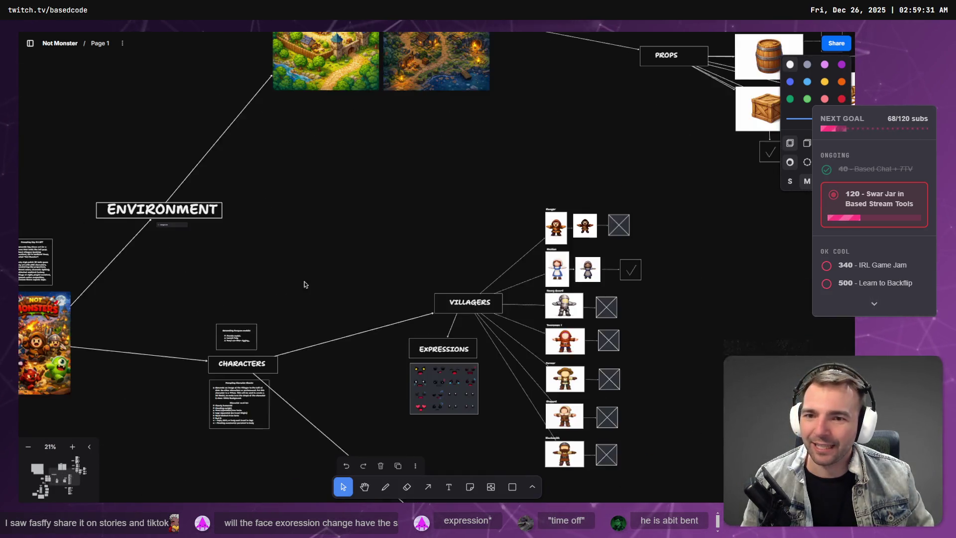
{"action": "scroll", "coordinate": [583, 264], "scroll_direction": "up", "scroll_amount": 5}
{"action": "scroll", "coordinate": [582, 263], "scroll_direction": "right", "scroll_amount": 5}
{"action": "scroll", "coordinate": [583, 264], "scroll_direction": "down", "scroll_amount": 3}
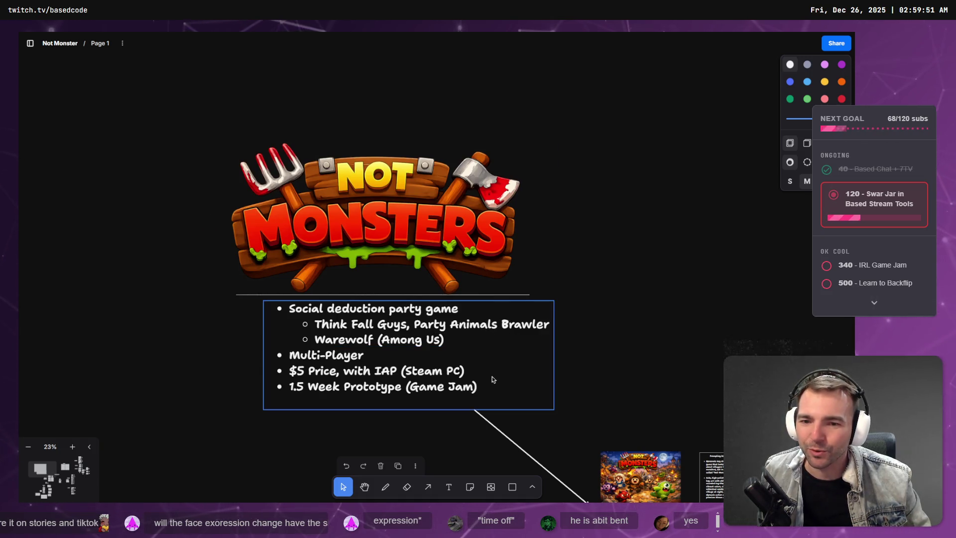
{"action": "left_click", "coordinate": [333, 354]}
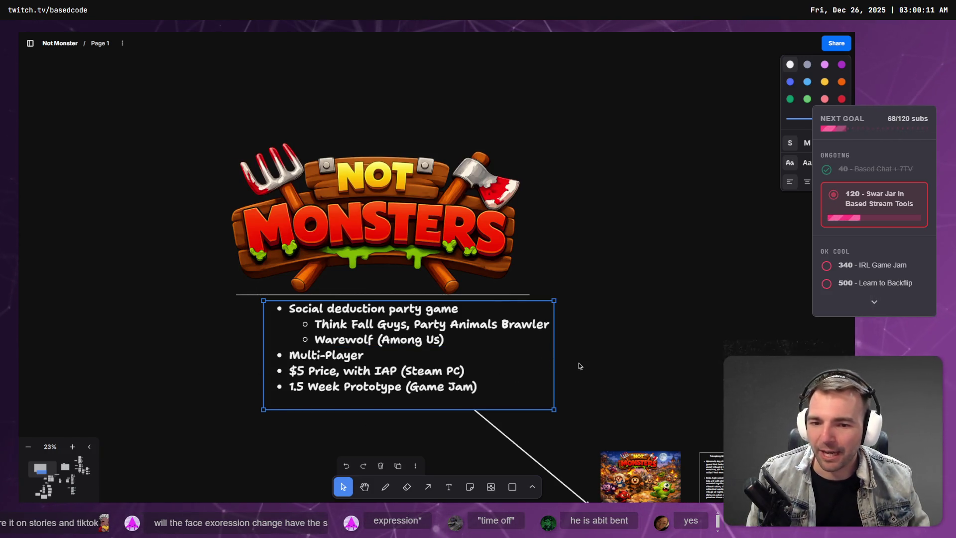
Select the Not Monsters key-art image and scroll down to the Game Loop flowchart
{"action": "scroll", "coordinate": [581, 363], "scroll_direction": "down", "scroll_amount": 5}
{"action": "scroll", "coordinate": [452, 256], "scroll_direction": "up", "scroll_amount": 10}
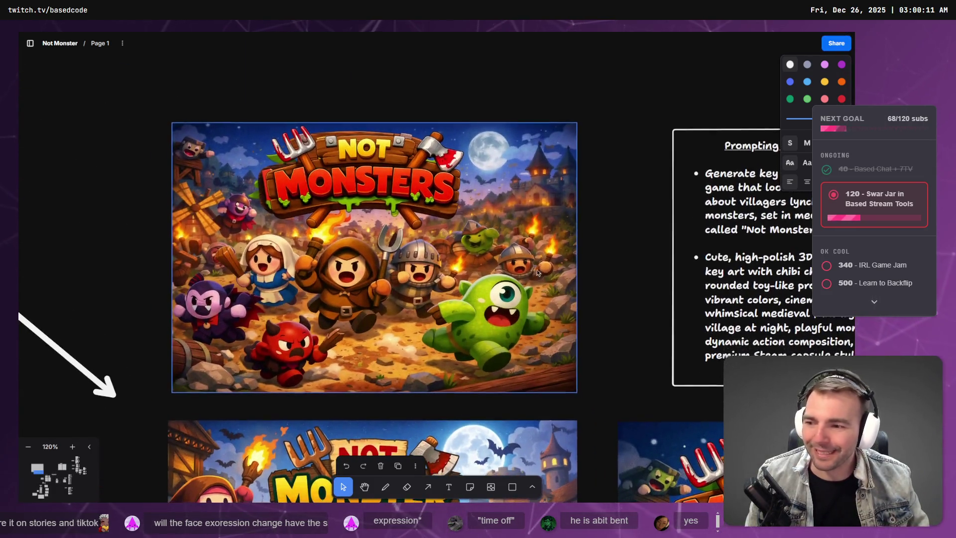
{"action": "left_click", "coordinate": [537, 271]}
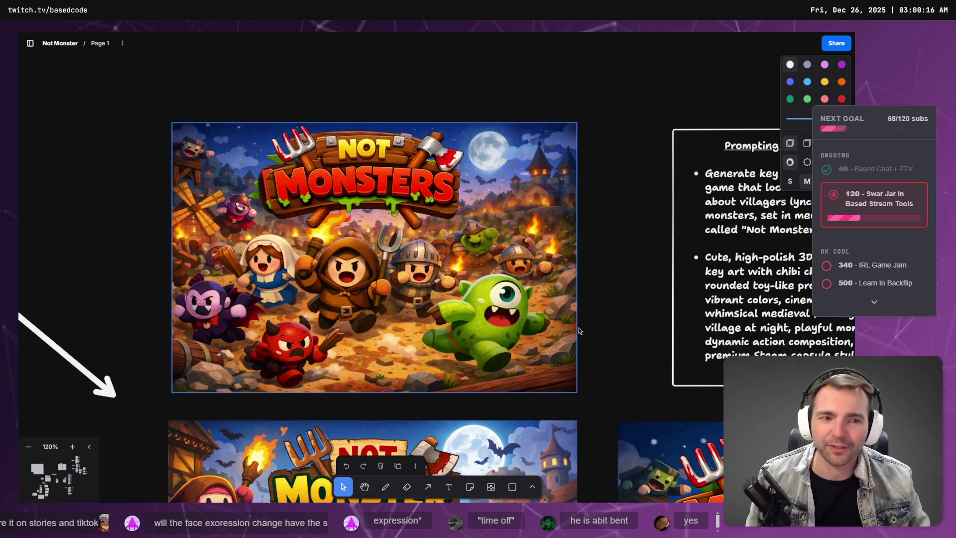
{"action": "scroll", "coordinate": [189, 255], "scroll_direction": "down", "scroll_amount": 5}
{"action": "scroll", "coordinate": [555, 148], "scroll_direction": "down", "scroll_amount": 5}
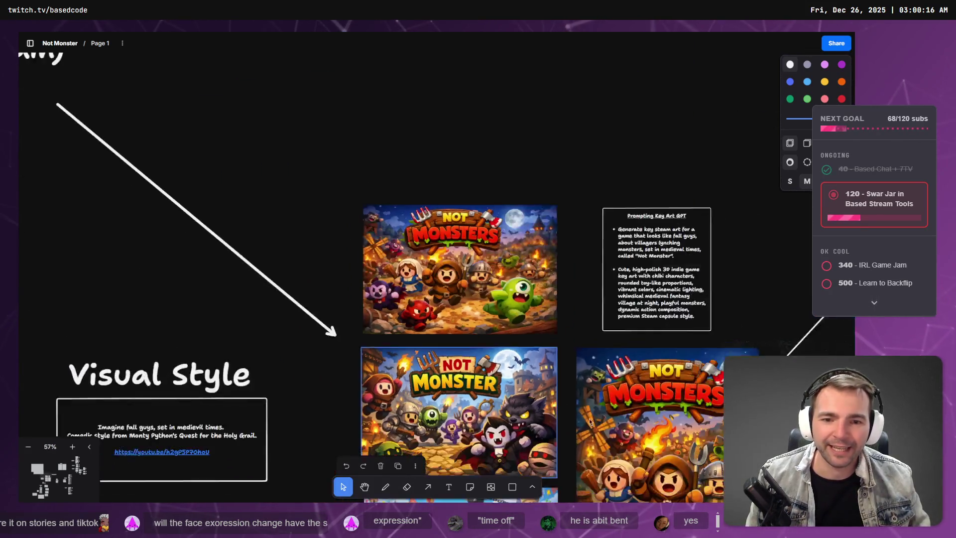
{"action": "scroll", "coordinate": [555, 147], "scroll_direction": "down", "scroll_amount": 10}
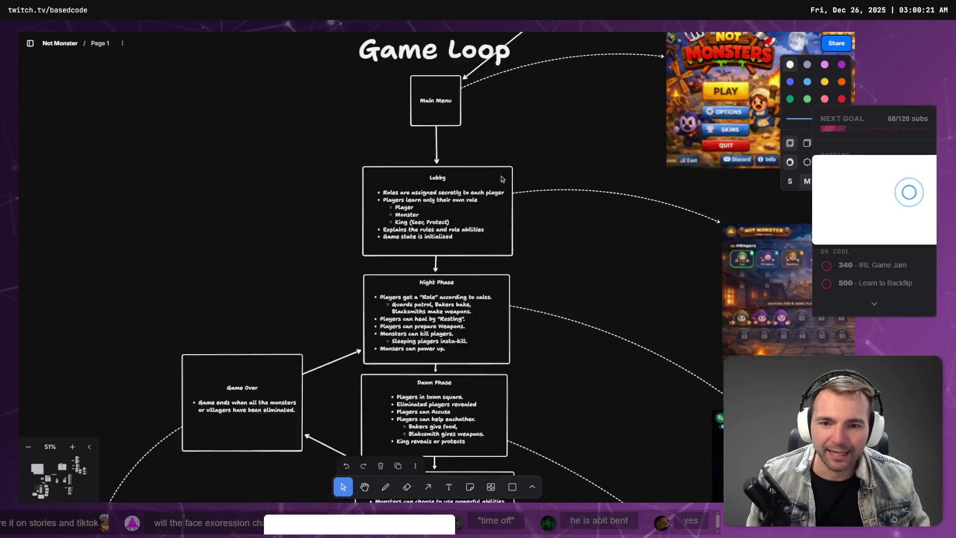
{"action": "scroll", "coordinate": [490, 302], "scroll_direction": "up", "scroll_amount": 5}
{"action": "scroll", "coordinate": [490, 301], "scroll_direction": "up", "scroll_amount": 2}
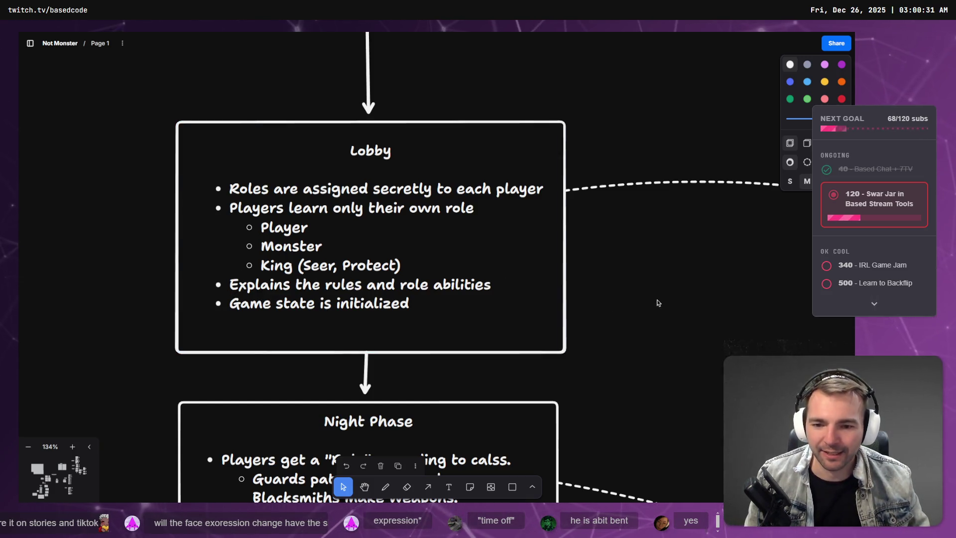
Pan over the main-menu and lobby mockups, then settle on the Night Phase notes
{"action": "mouse_move", "coordinate": [657, 301]}
{"action": "left_mouse_down"}
{"action": "mouse_move", "coordinate": [417, 294]}
{"action": "mouse_move", "coordinate": [292, 423]}
{"action": "left_mouse_up"}
{"action": "scroll", "coordinate": [292, 422], "scroll_direction": "up", "scroll_amount": 5}
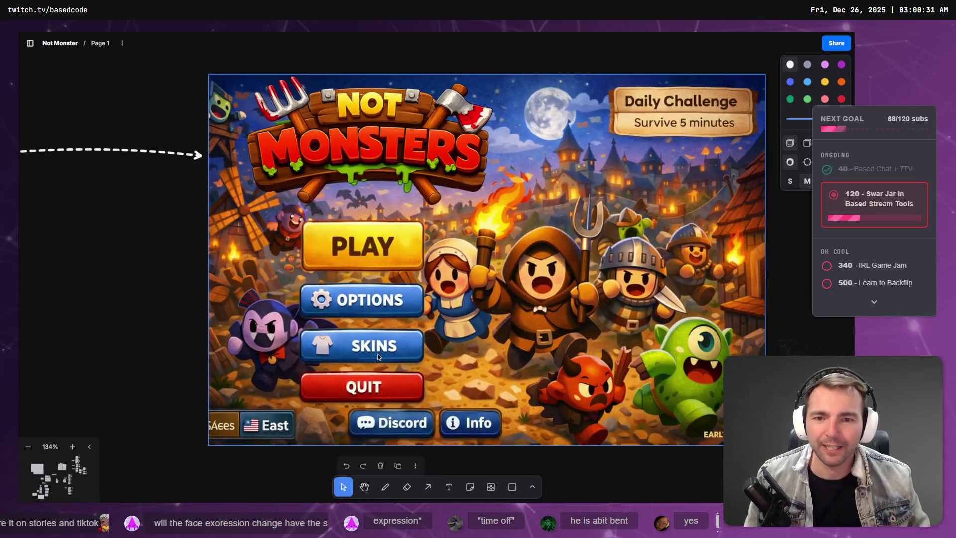
{"action": "scroll", "coordinate": [705, 400], "scroll_direction": "down", "scroll_amount": 4}
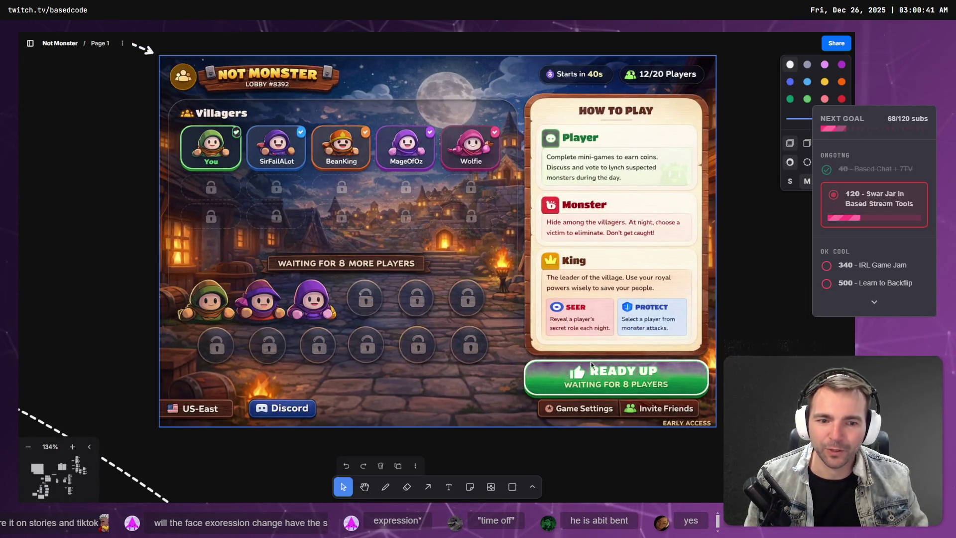
{"action": "scroll", "coordinate": [693, 111], "scroll_direction": "left", "scroll_amount": 10}
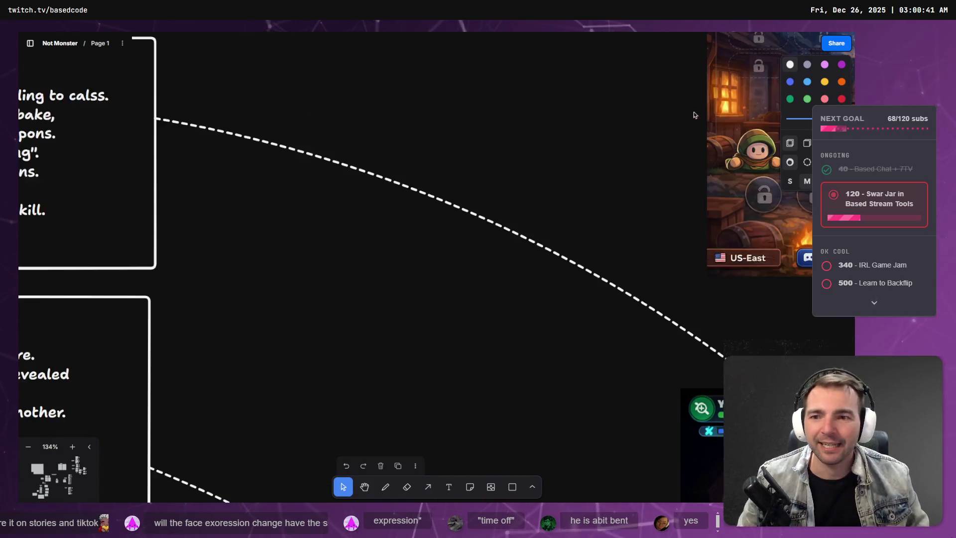
{"action": "scroll", "coordinate": [799, 256], "scroll_direction": "down", "scroll_amount": 2}
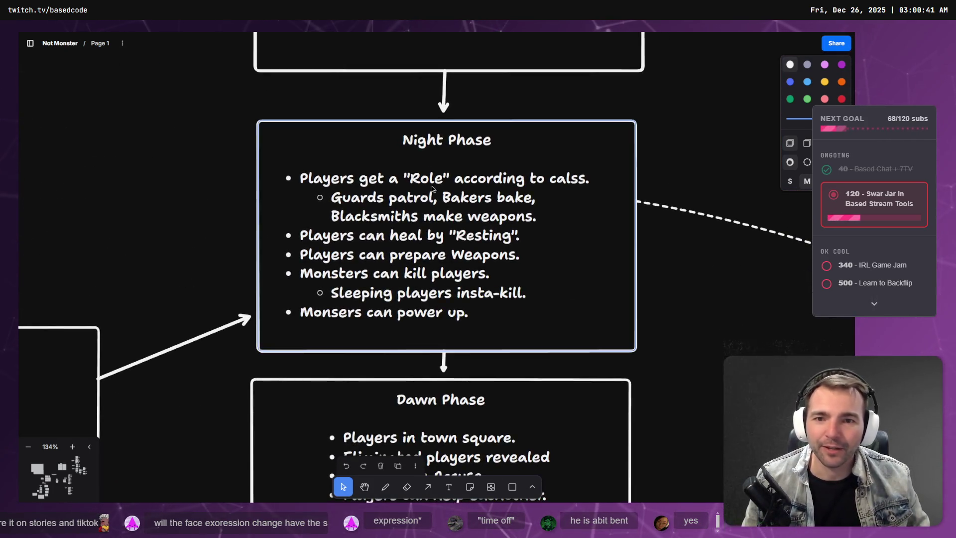
{"action": "scroll", "coordinate": [712, 313], "scroll_direction": "right", "scroll_amount": 2}
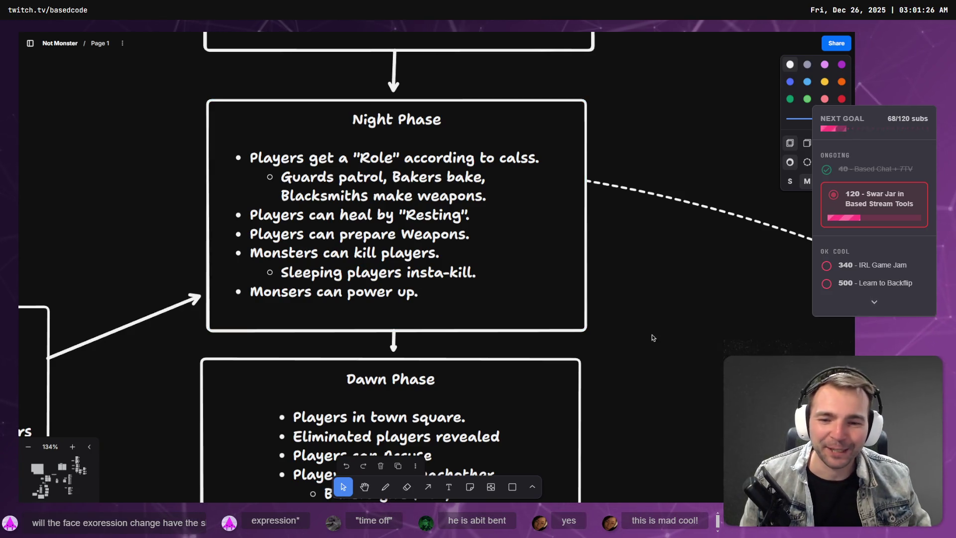
Scroll across the night-phase mockup to the Environment village map images
{"action": "scroll", "coordinate": [652, 337], "scroll_direction": "right", "scroll_amount": 10}
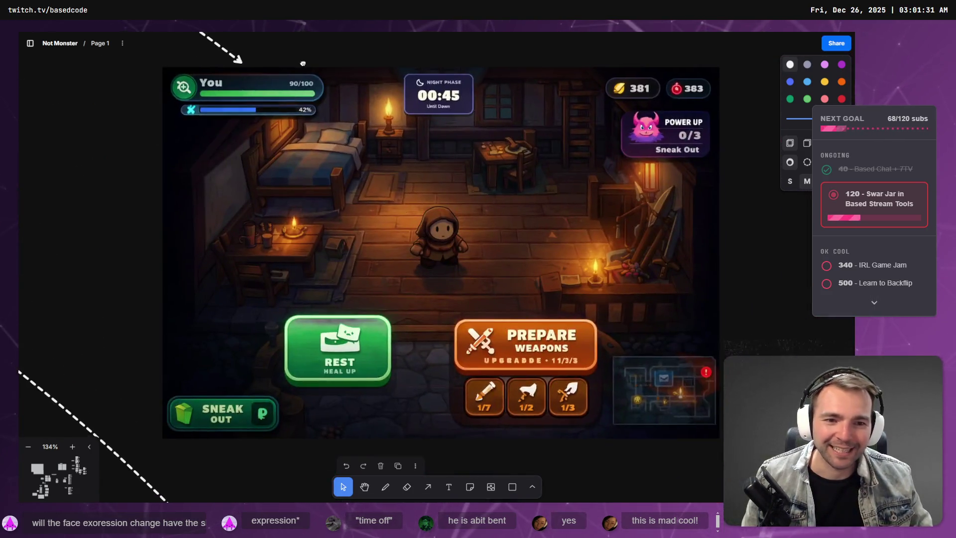
{"action": "scroll", "coordinate": [303, 63], "scroll_direction": "up", "scroll_amount": 1}
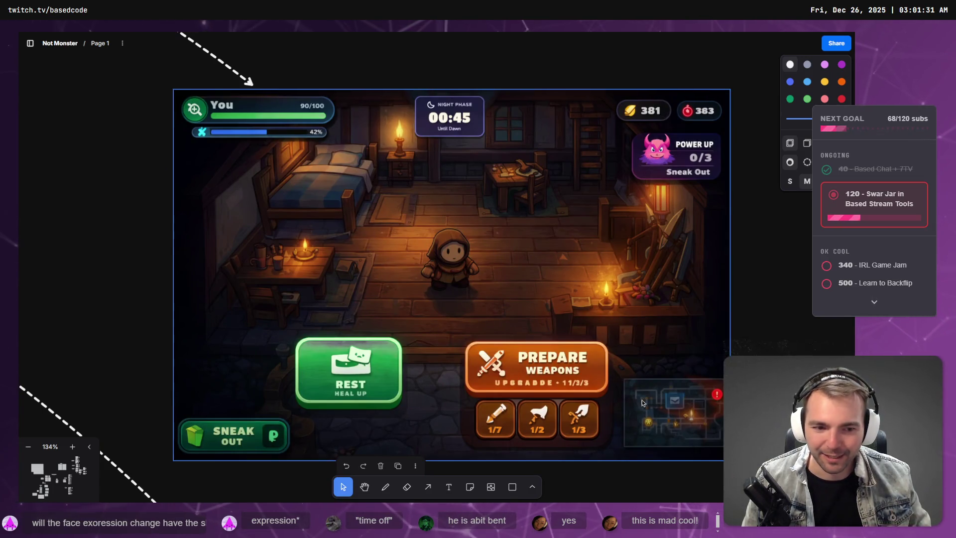
{"action": "scroll", "coordinate": [592, 196], "scroll_direction": "down", "scroll_amount": 10}
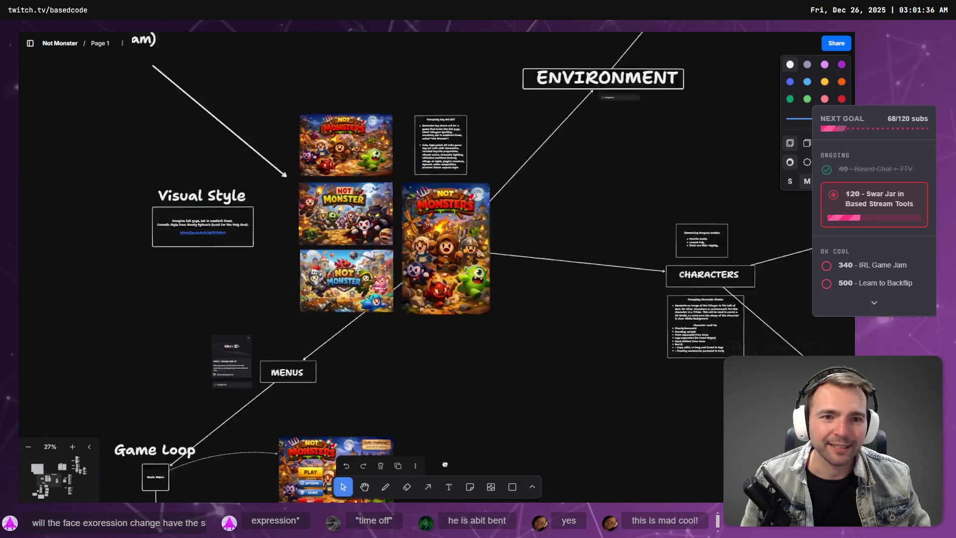
{"action": "scroll", "coordinate": [591, 196], "scroll_direction": "up", "scroll_amount": 5}
{"action": "scroll", "coordinate": [289, 242], "scroll_direction": "up", "scroll_amount": 6}
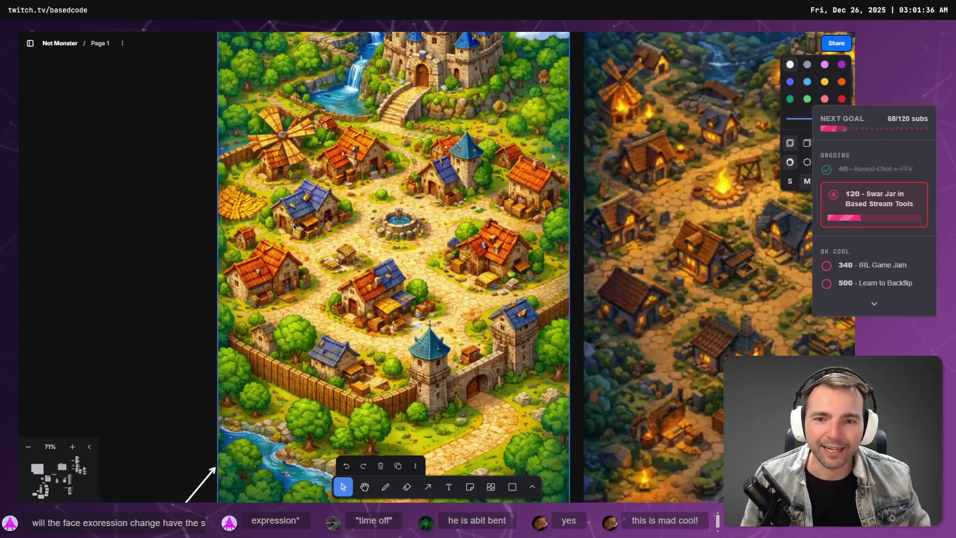
{"action": "scroll", "coordinate": [333, 189], "scroll_direction": "up", "scroll_amount": 1}
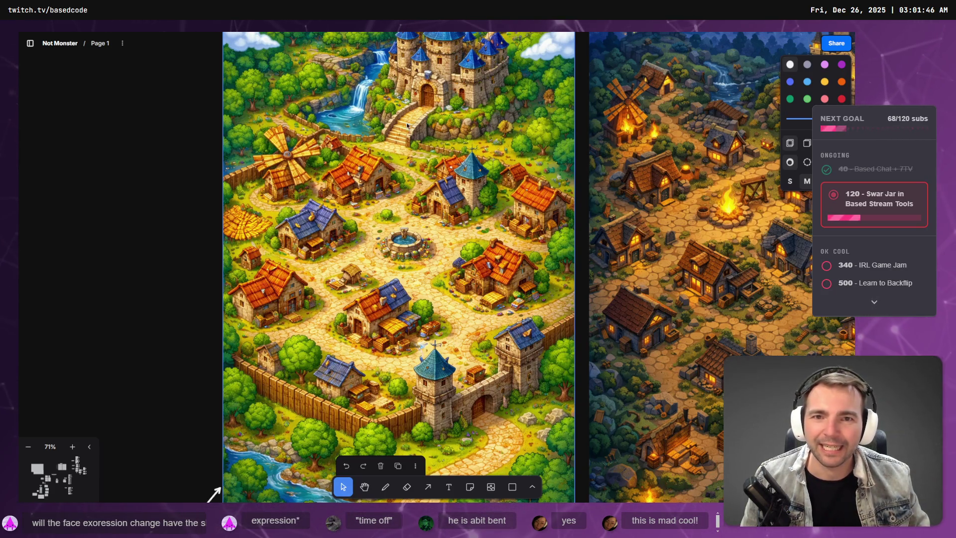
Bring the day-phase 'Bring out your Dead' gallows square mockup into view
{"action": "scroll", "coordinate": [452, 119], "scroll_direction": "down", "scroll_amount": 1}
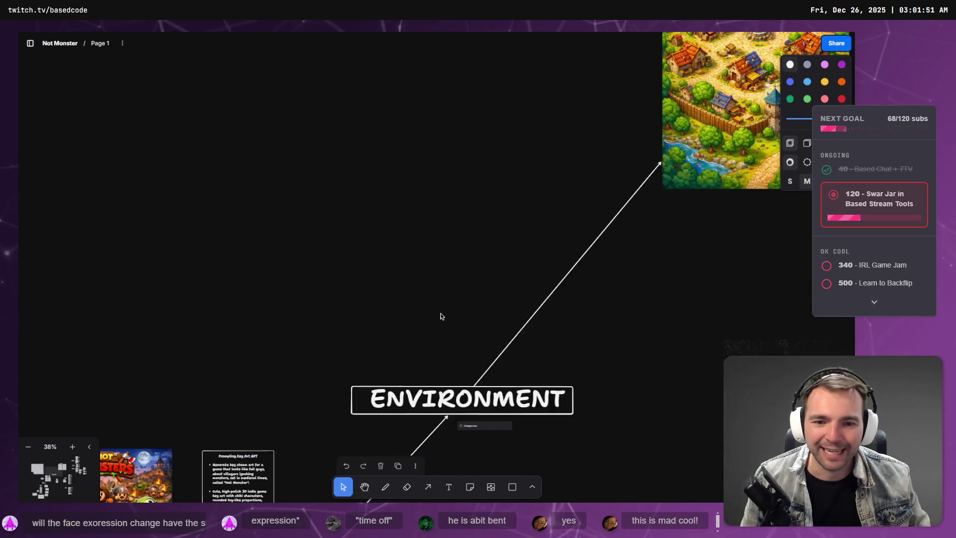
{"action": "scroll", "coordinate": [454, 275], "scroll_direction": "down", "scroll_amount": 10}
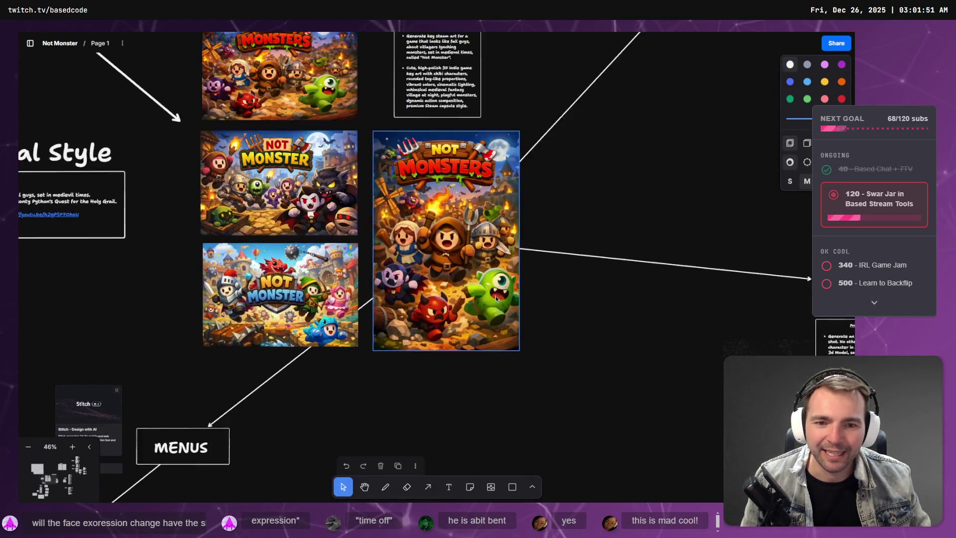
{"action": "scroll", "coordinate": [551, 294], "scroll_direction": "down", "scroll_amount": 5}
{"action": "scroll", "coordinate": [567, 224], "scroll_direction": "up", "scroll_amount": 5}
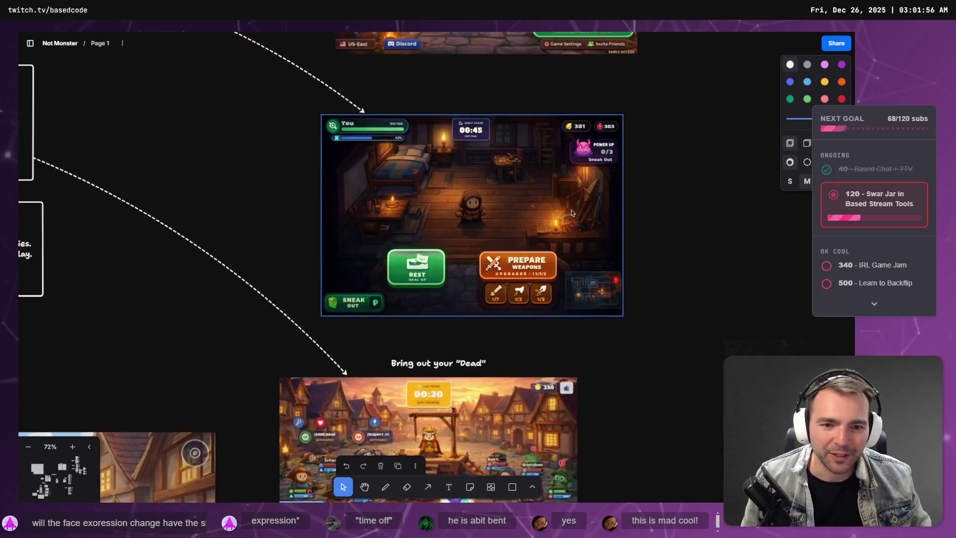
{"action": "scroll", "coordinate": [494, 248], "scroll_direction": "up", "scroll_amount": 5}
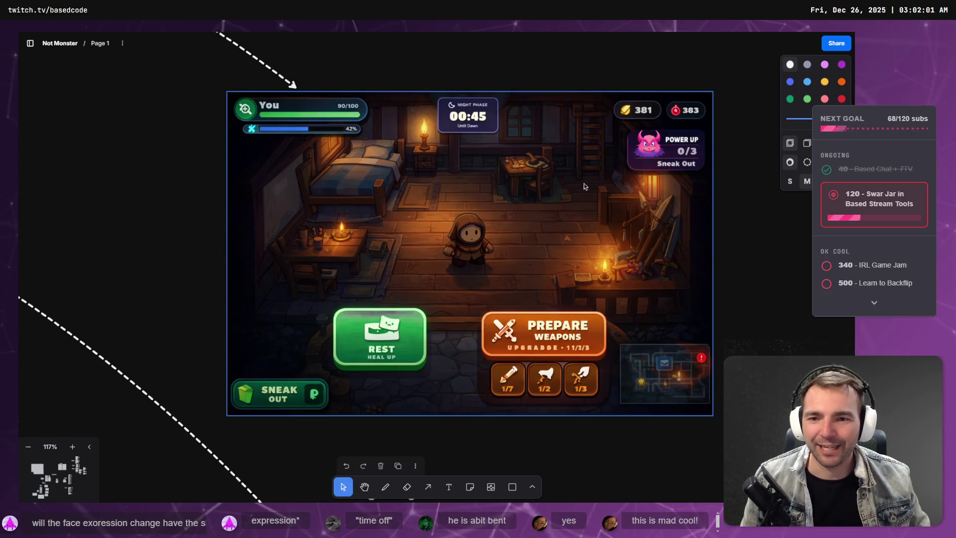
{"action": "scroll", "coordinate": [315, 345], "scroll_direction": "down", "scroll_amount": 5}
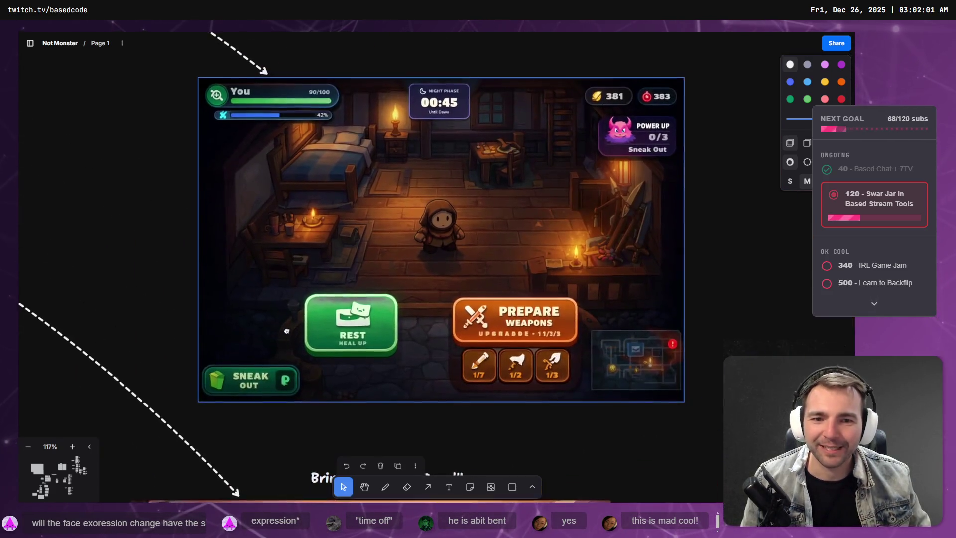
{"action": "scroll", "coordinate": [342, 191], "scroll_direction": "down", "scroll_amount": 3}
{"action": "scroll", "coordinate": [342, 191], "scroll_direction": "right", "scroll_amount": 5}
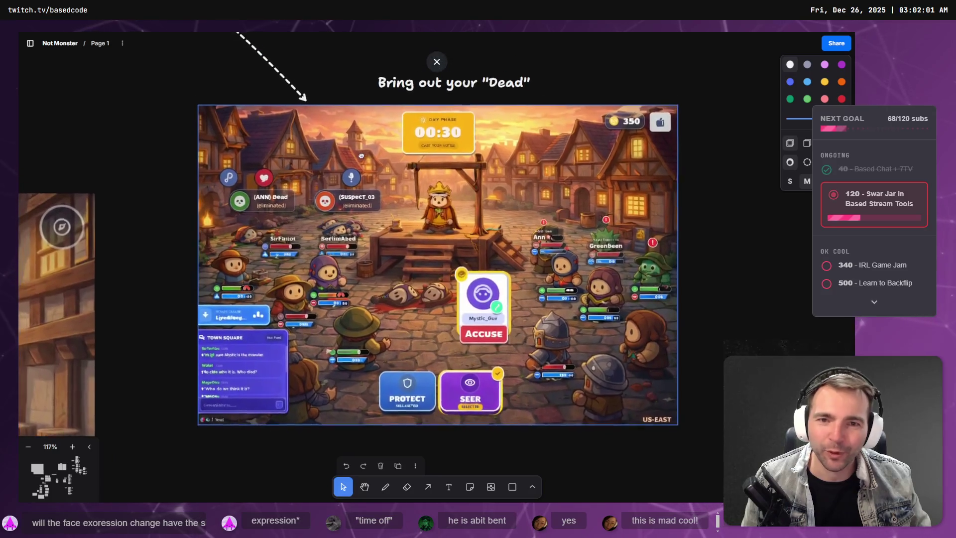
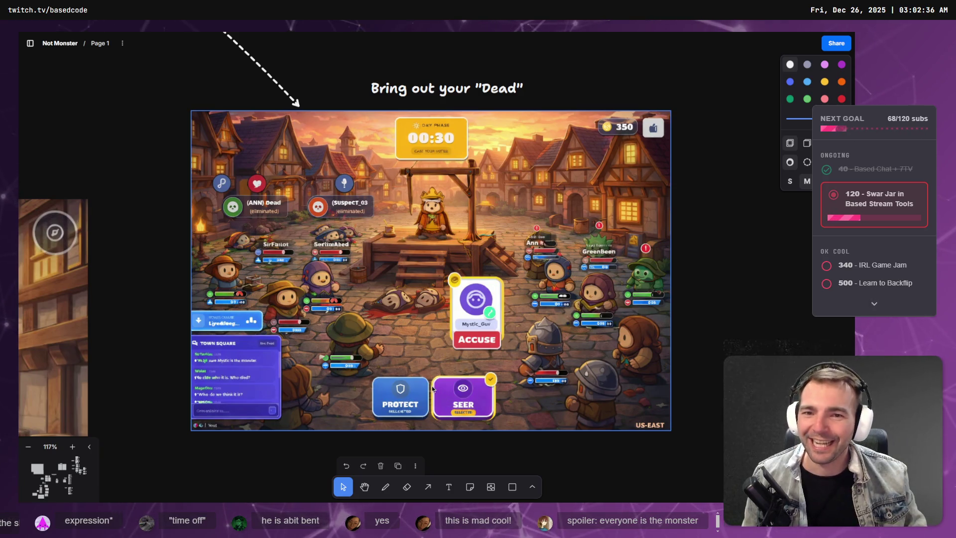
Zoom out to the whole Not Monster board, then fit the Not Monsters key art to view
{"action": "scroll", "coordinate": [431, 385], "scroll_direction": "down", "scroll_amount": 5}
{"action": "scroll", "coordinate": [522, 319], "scroll_direction": "left", "scroll_amount": 10}
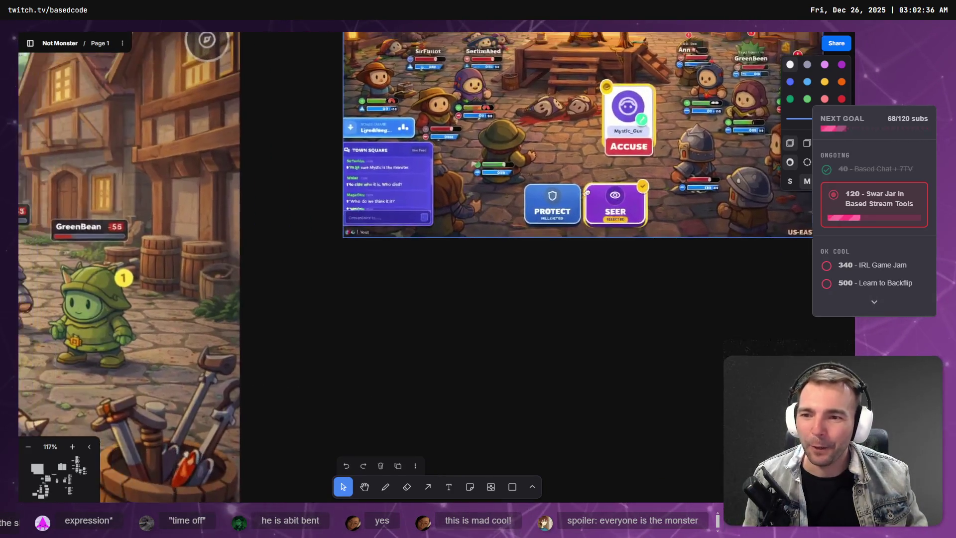
{"action": "scroll", "coordinate": [613, 257], "scroll_direction": "down", "scroll_amount": 3}
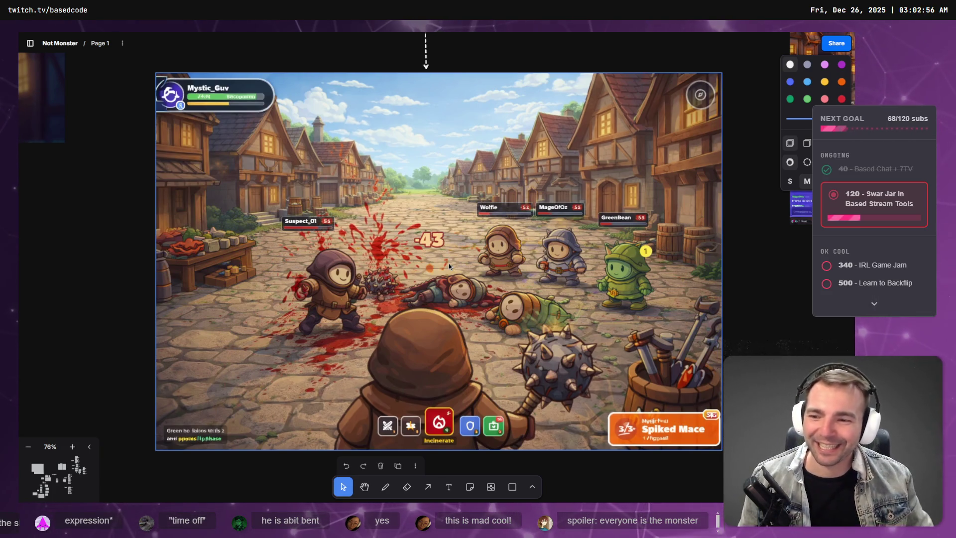
{"action": "key", "text": "shift+1"}
{"action": "key", "text": "shift+2"}
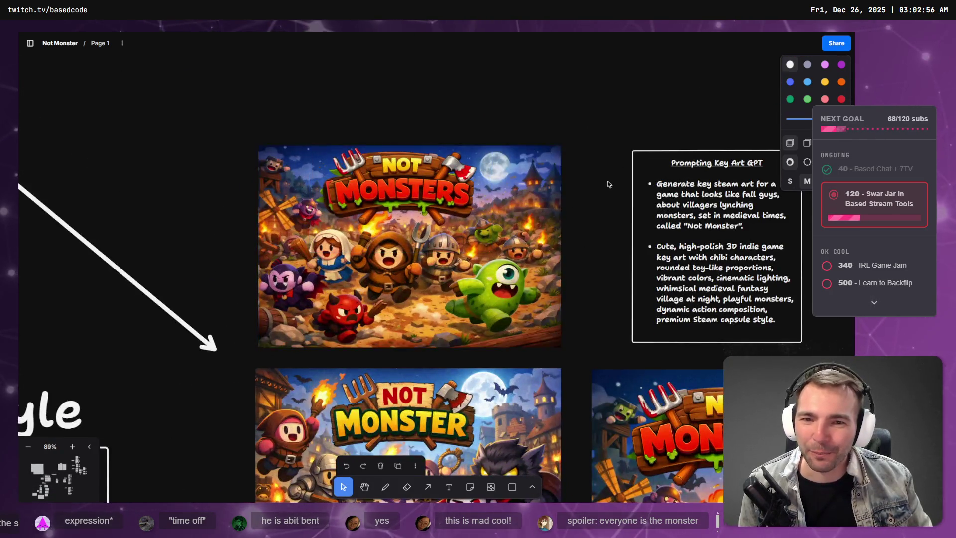
{"action": "key", "text": "shift+2"}
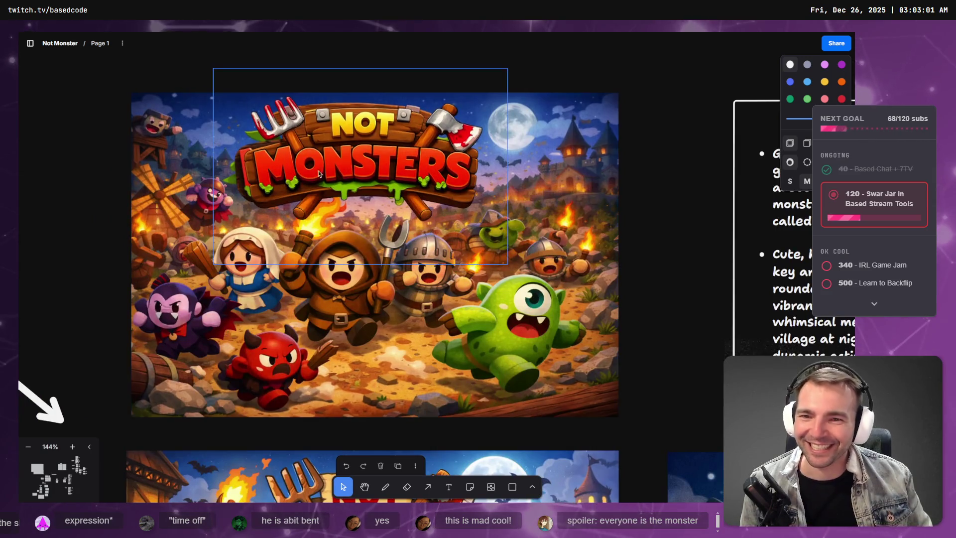
Zoom to fit the village battle screenshot
{"action": "scroll", "coordinate": [385, 362], "scroll_direction": "down", "scroll_amount": 5}
{"action": "scroll", "coordinate": [519, 62], "scroll_direction": "down", "scroll_amount": 10}
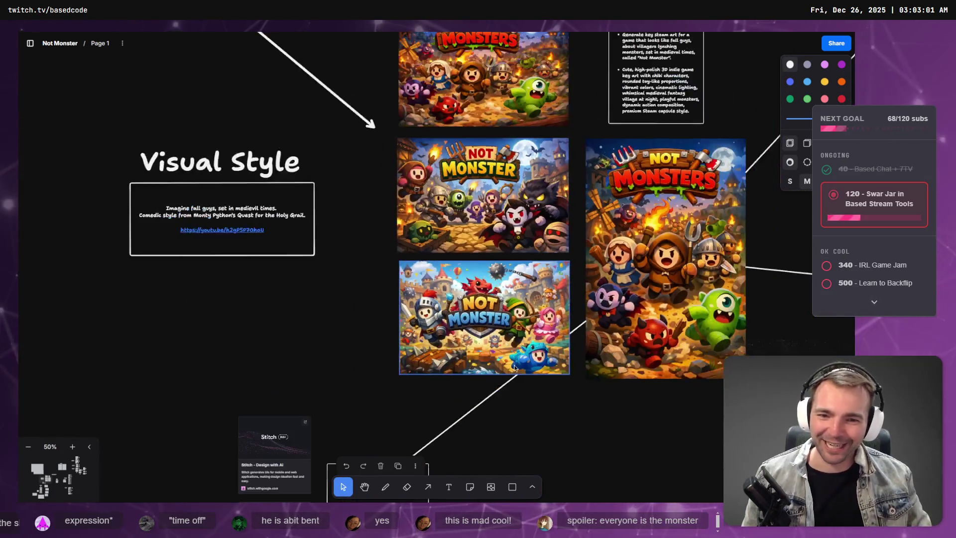
{"action": "scroll", "coordinate": [460, 214], "scroll_direction": "left", "scroll_amount": 3}
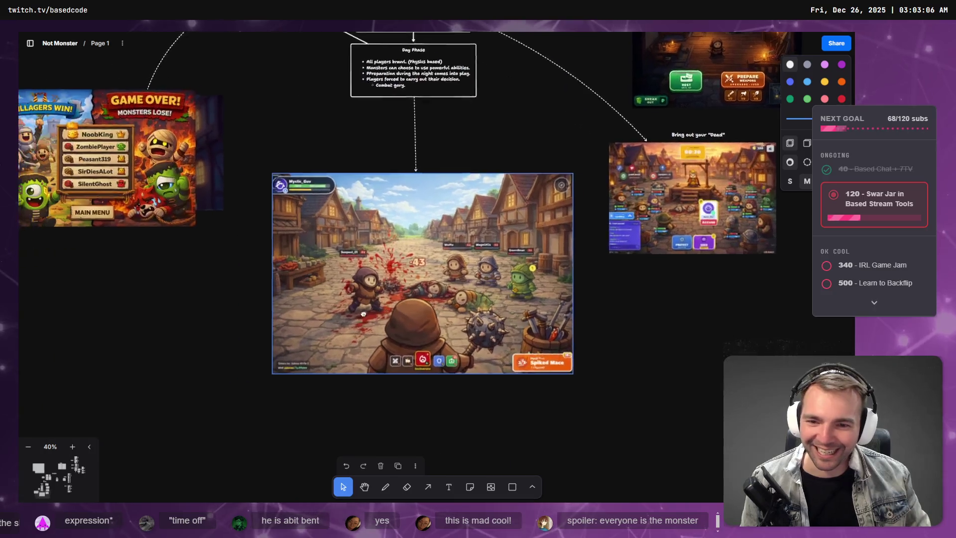
{"action": "left_click", "coordinate": [460, 214]}
{"action": "key", "text": "shift+2"}
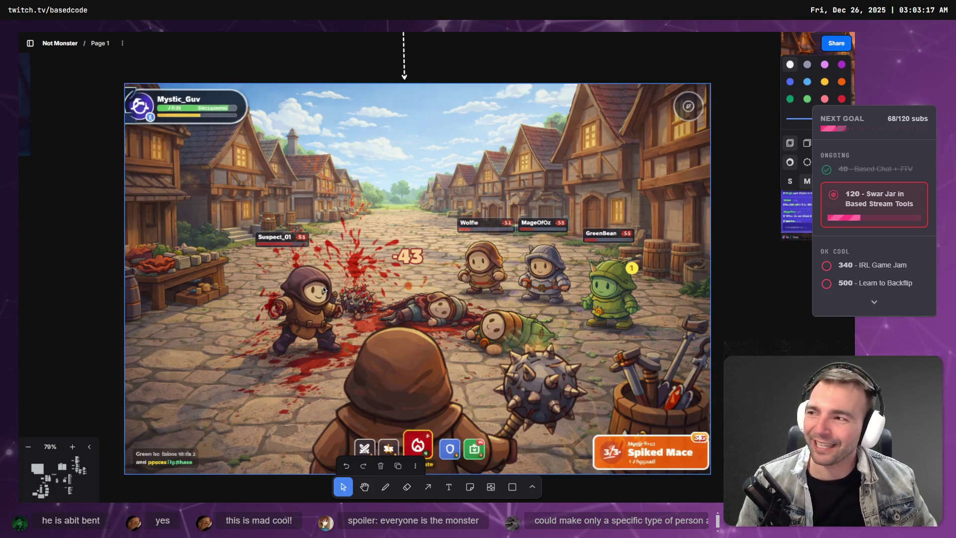
Step the view across to the Game Over screenshot
{"action": "scroll", "coordinate": [569, 171], "scroll_direction": "down", "scroll_amount": 5}
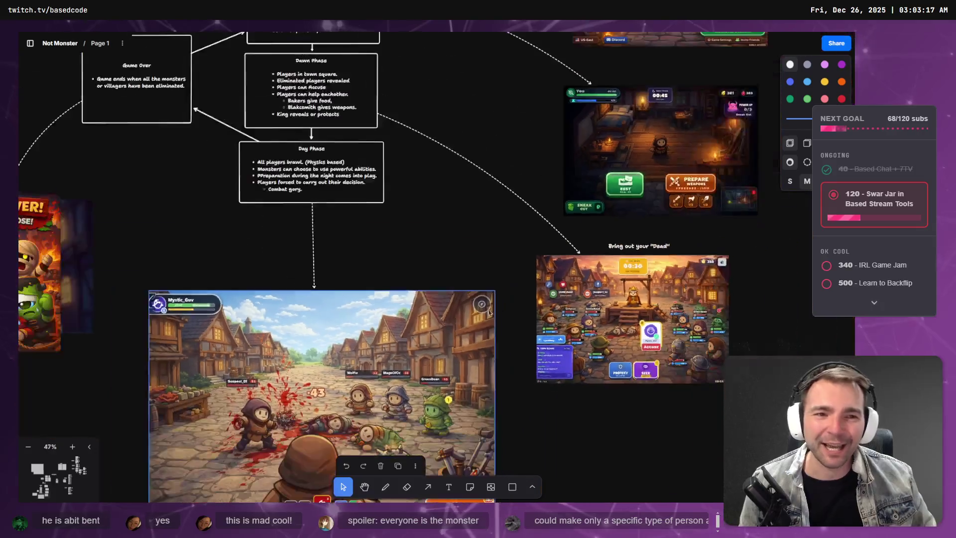
{"action": "scroll", "coordinate": [353, 208], "scroll_direction": "up", "scroll_amount": 5}
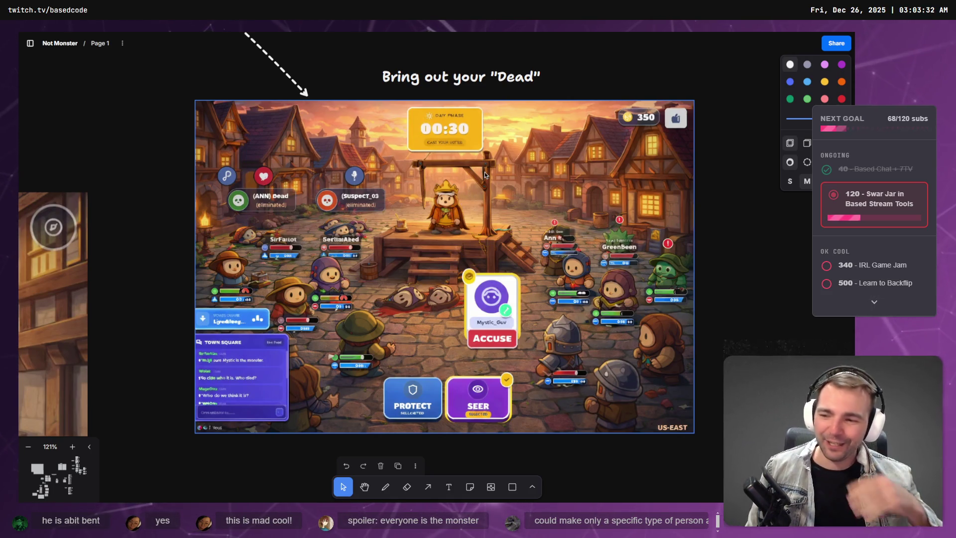
{"action": "key", "text": "Right"}
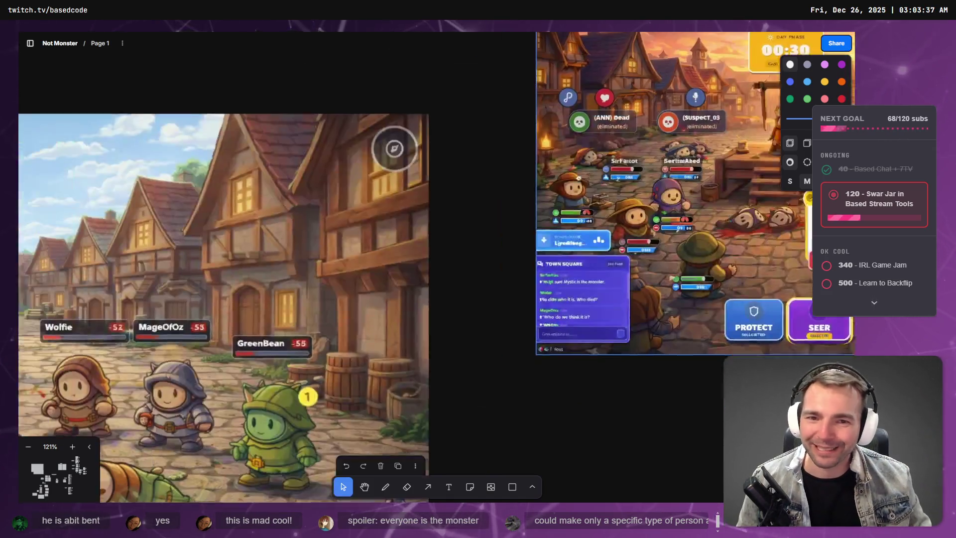
{"action": "key", "text": "Right"}
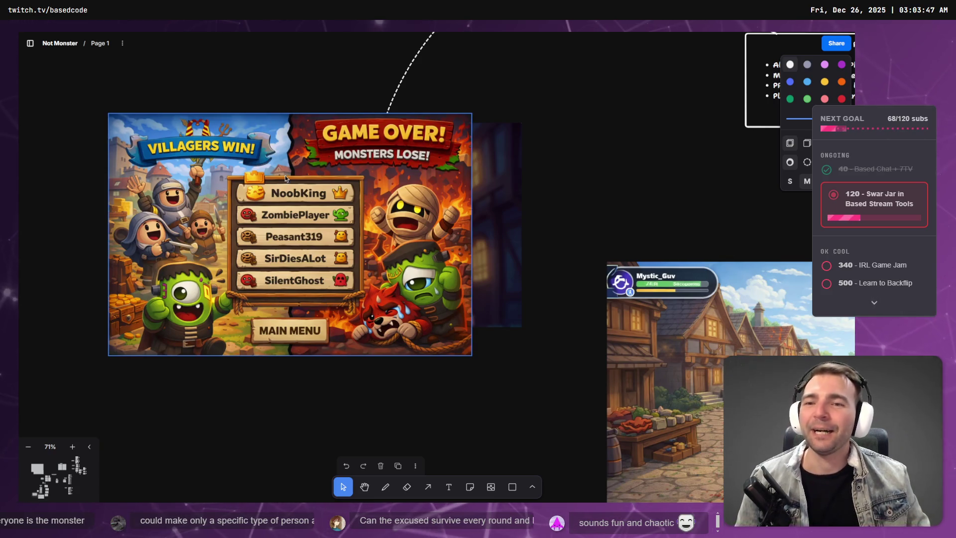
Pan past the phase flowchart and zoom to frame the Environment and Characters nodes
{"action": "scroll", "coordinate": [200, 172], "scroll_direction": "up", "scroll_amount": 7}
{"action": "scroll", "coordinate": [199, 172], "scroll_direction": "right", "scroll_amount": 5}
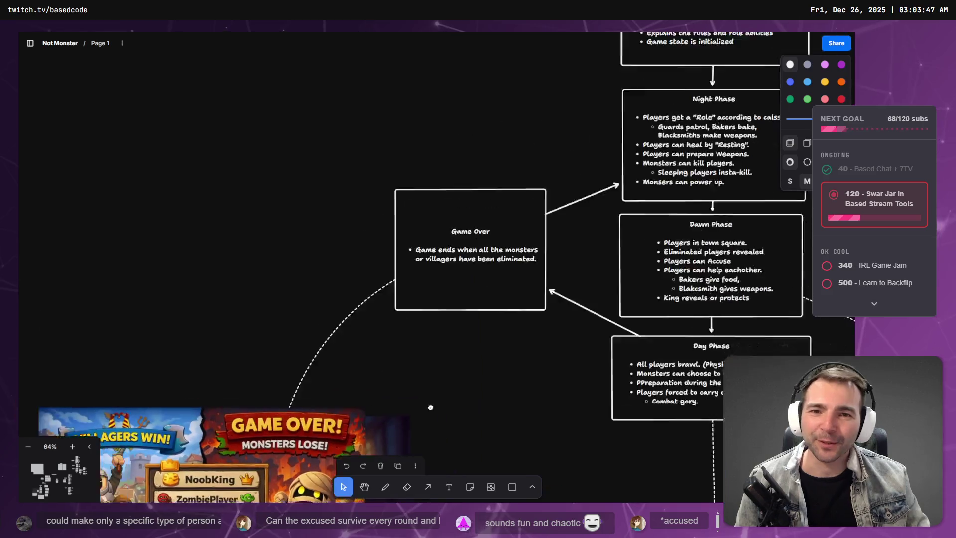
{"action": "scroll", "coordinate": [292, 234], "scroll_direction": "right", "scroll_amount": 5}
{"action": "scroll", "coordinate": [292, 234], "scroll_direction": "up", "scroll_amount": 1}
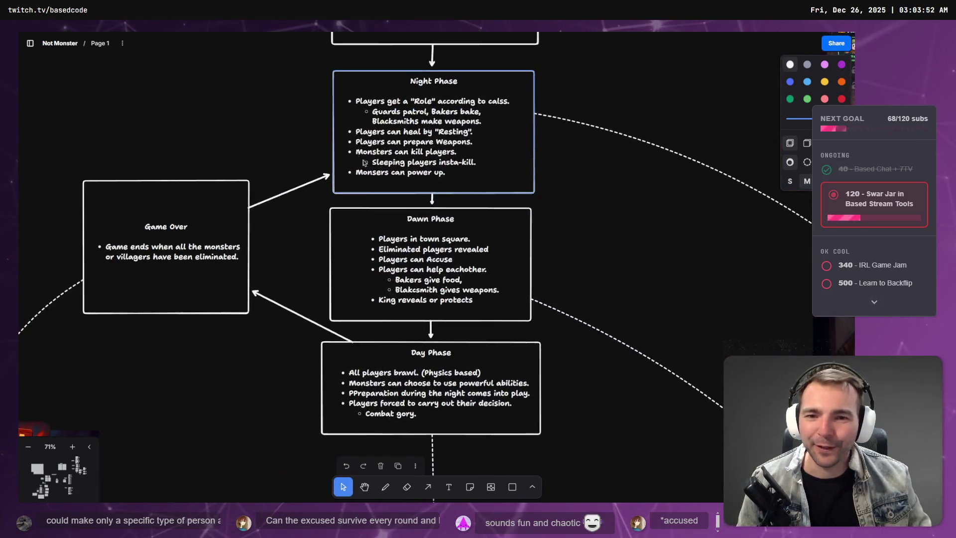
{"action": "scroll", "coordinate": [388, 152], "scroll_direction": "up", "scroll_amount": 5}
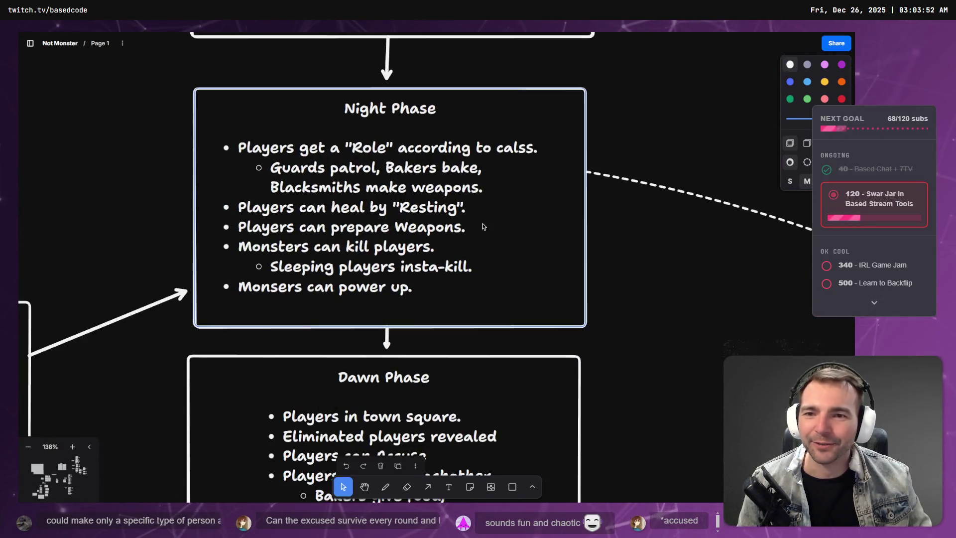
{"action": "scroll", "coordinate": [491, 246], "scroll_direction": "down", "scroll_amount": 2}
{"action": "scroll", "coordinate": [239, 198], "scroll_direction": "right", "scroll_amount": 5}
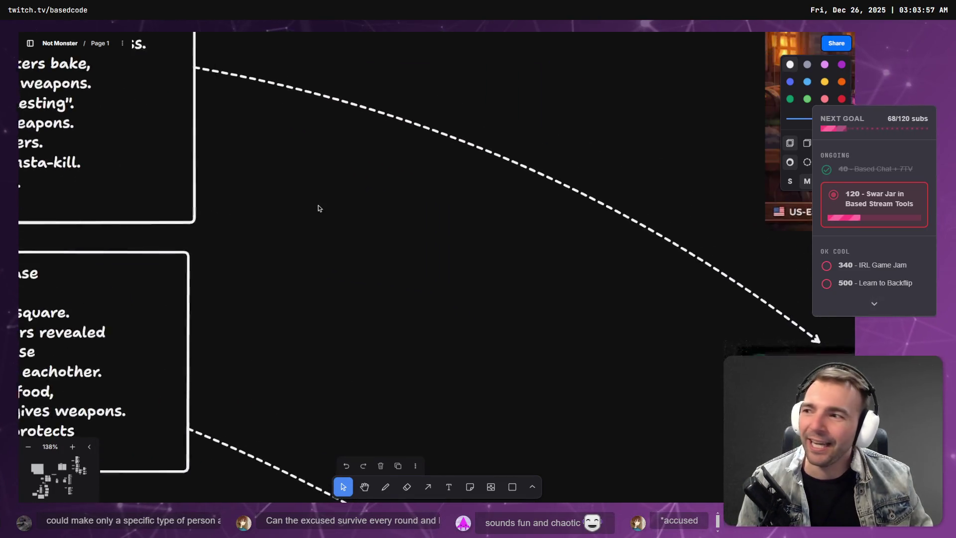
{"action": "scroll", "coordinate": [316, 207], "scroll_direction": "down", "scroll_amount": 3}
{"action": "scroll", "coordinate": [237, 184], "scroll_direction": "up", "scroll_amount": 2}
{"action": "scroll", "coordinate": [236, 183], "scroll_direction": "down", "scroll_amount": 15}
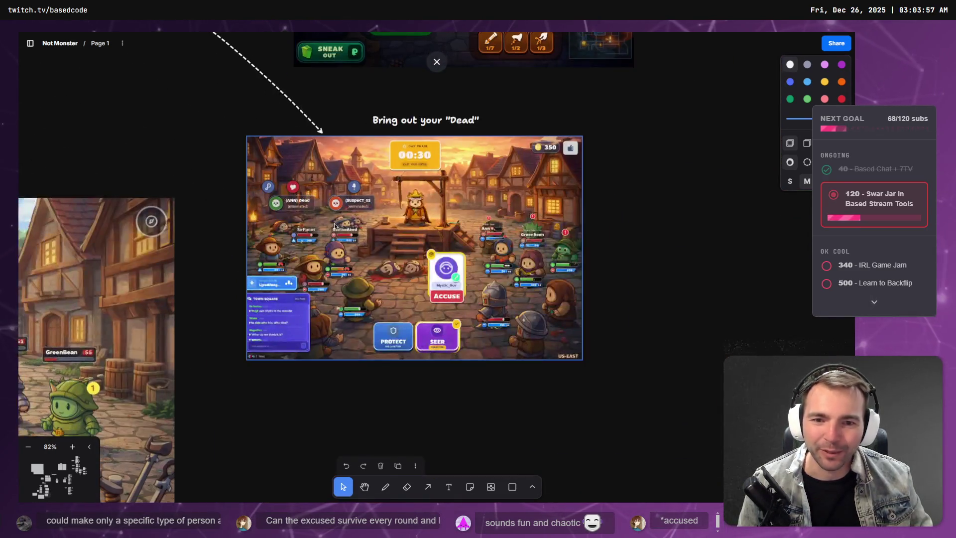
{"action": "scroll", "coordinate": [390, 149], "scroll_direction": "up", "scroll_amount": 6}
{"action": "scroll", "coordinate": [390, 149], "scroll_direction": "left", "scroll_amount": 10}
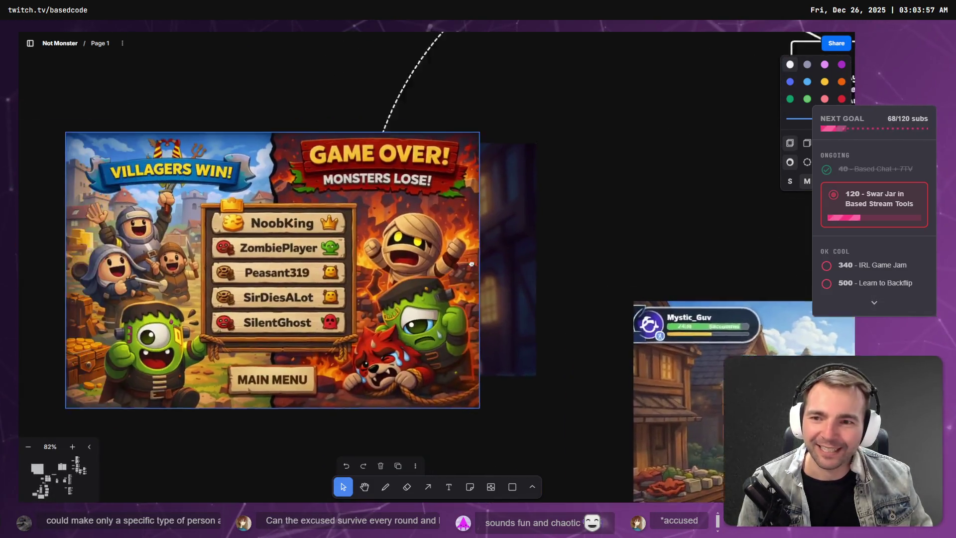
{"action": "scroll", "coordinate": [545, 200], "scroll_direction": "down", "scroll_amount": 15}
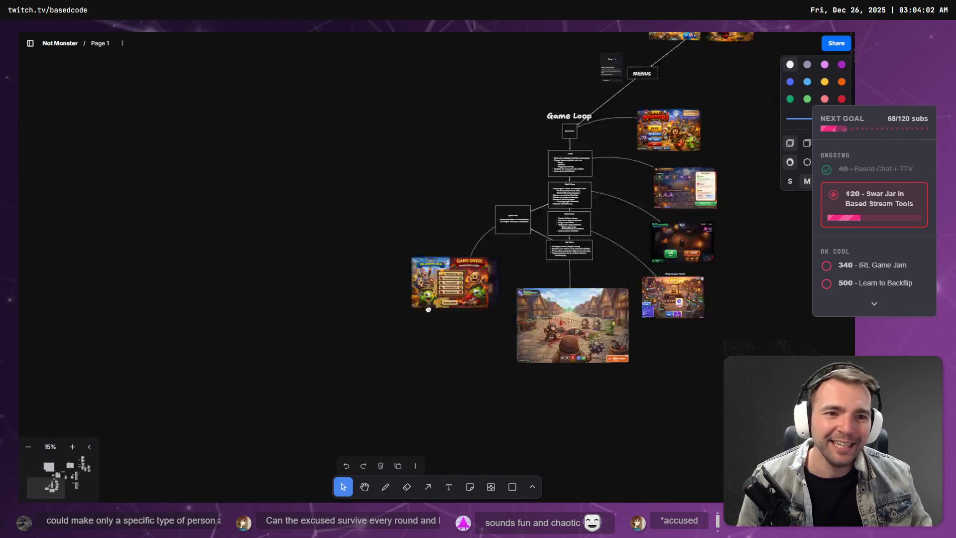
{"action": "scroll", "coordinate": [507, 336], "scroll_direction": "up", "scroll_amount": 5}
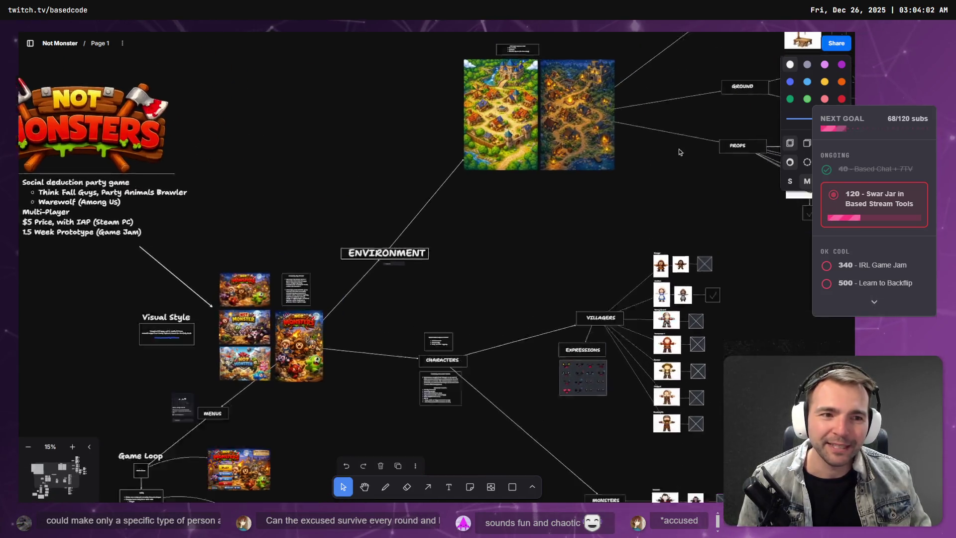
{"action": "scroll", "coordinate": [623, 58], "scroll_direction": "down", "scroll_amount": 5}
{"action": "scroll", "coordinate": [623, 58], "scroll_direction": "left", "scroll_amount": 5}
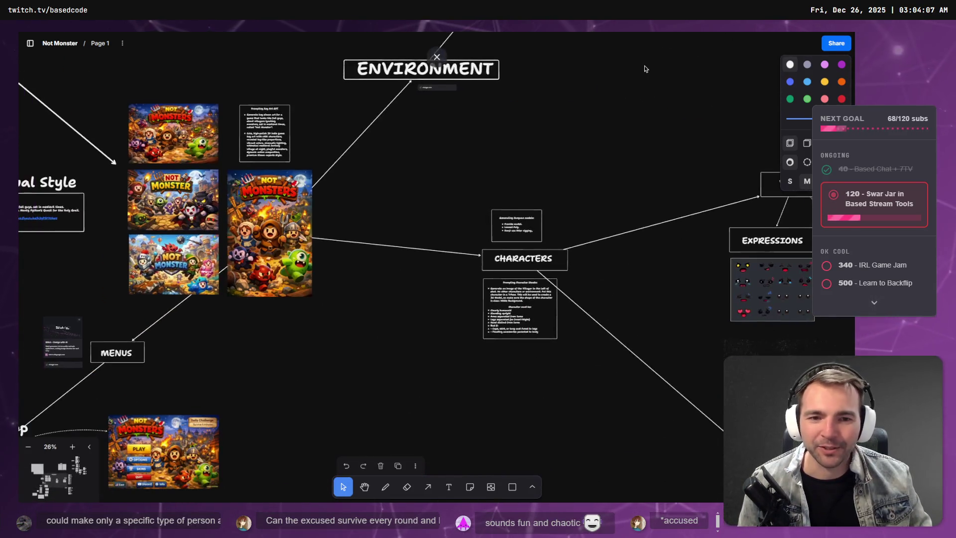
{"action": "scroll", "coordinate": [629, 59], "scroll_direction": "up", "scroll_amount": 2}
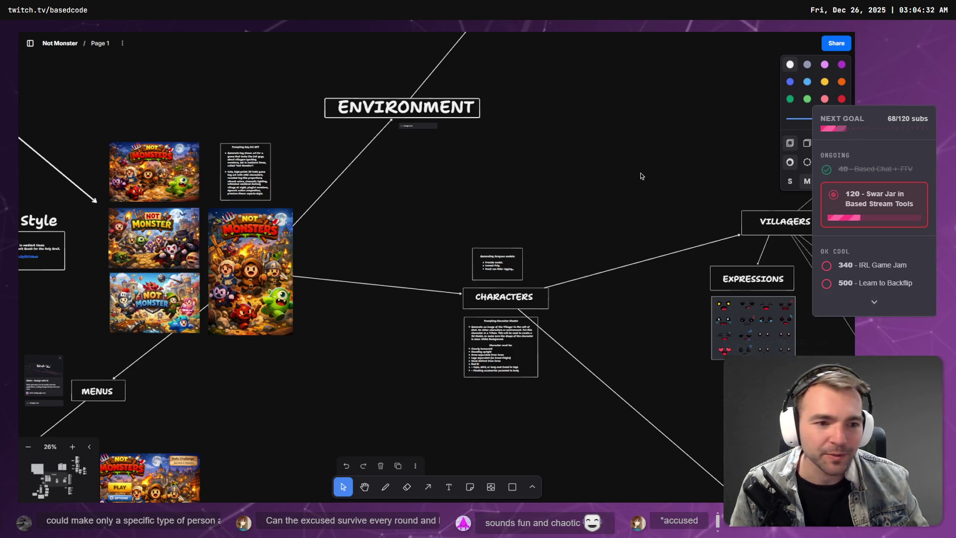
{"action": "left_click_drag", "start_coordinate": [676, 145], "coordinate": [288, 304]}
{"action": "scroll", "coordinate": [375, 278], "scroll_direction": "up", "scroll_amount": 3}
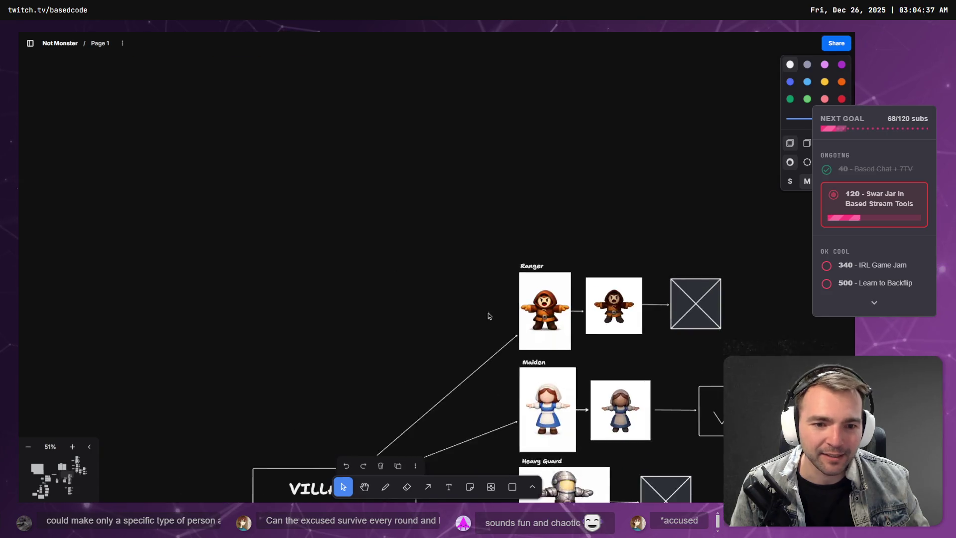
{"action": "scroll", "coordinate": [488, 315], "scroll_direction": "down", "scroll_amount": 8}
{"action": "scroll", "coordinate": [290, 168], "scroll_direction": "down", "scroll_amount": 5}
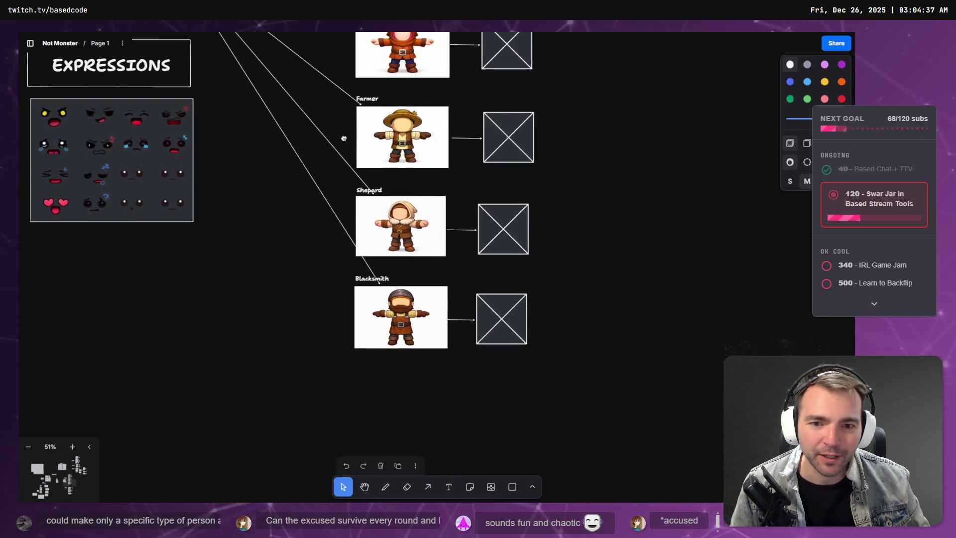
{"action": "scroll", "coordinate": [314, 265], "scroll_direction": "up", "scroll_amount": 7}
{"action": "scroll", "coordinate": [310, 427], "scroll_direction": "up", "scroll_amount": 3}
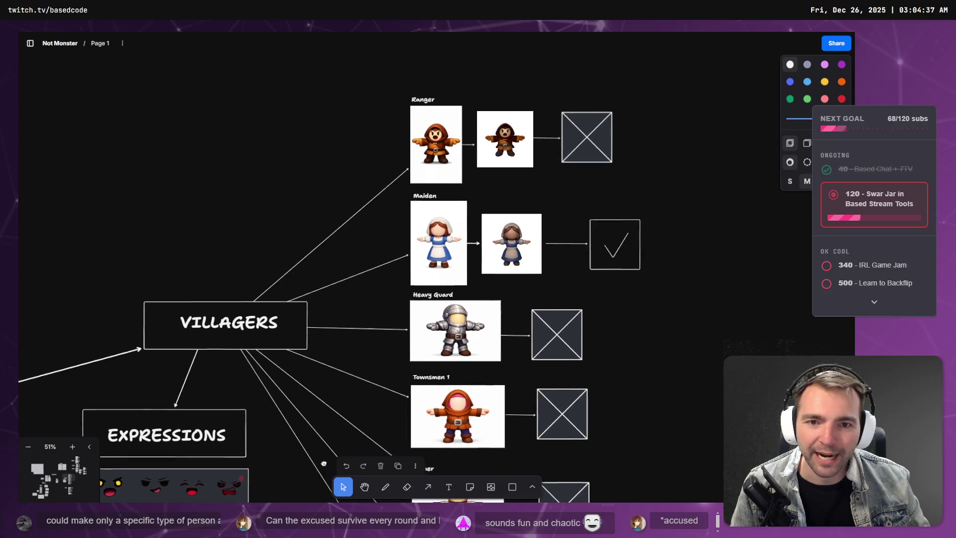
{"action": "scroll", "coordinate": [411, 228], "scroll_direction": "down", "scroll_amount": 3}
{"action": "scroll", "coordinate": [411, 228], "scroll_direction": "right", "scroll_amount": 1}
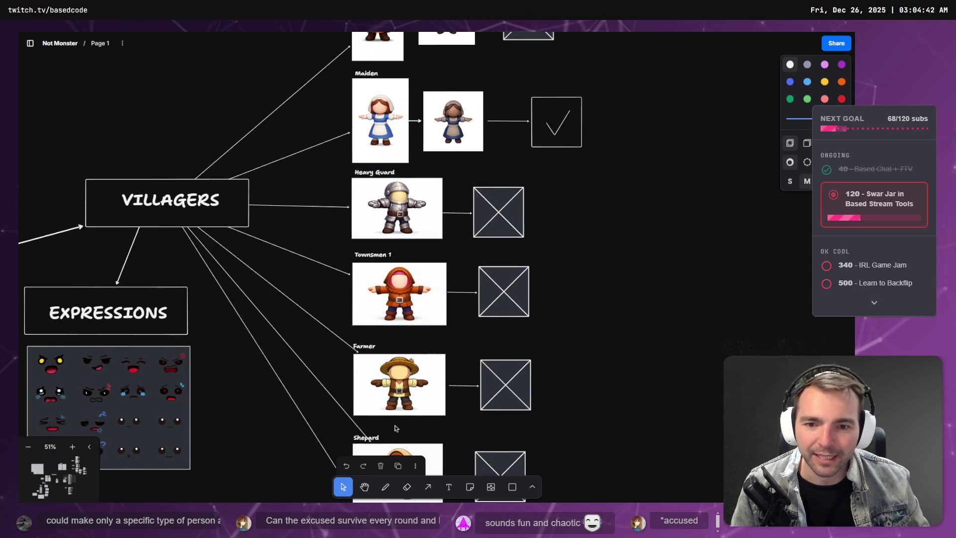
{"action": "scroll", "coordinate": [396, 428], "scroll_direction": "down", "scroll_amount": 4}
{"action": "scroll", "coordinate": [433, 266], "scroll_direction": "up", "scroll_amount": 1}
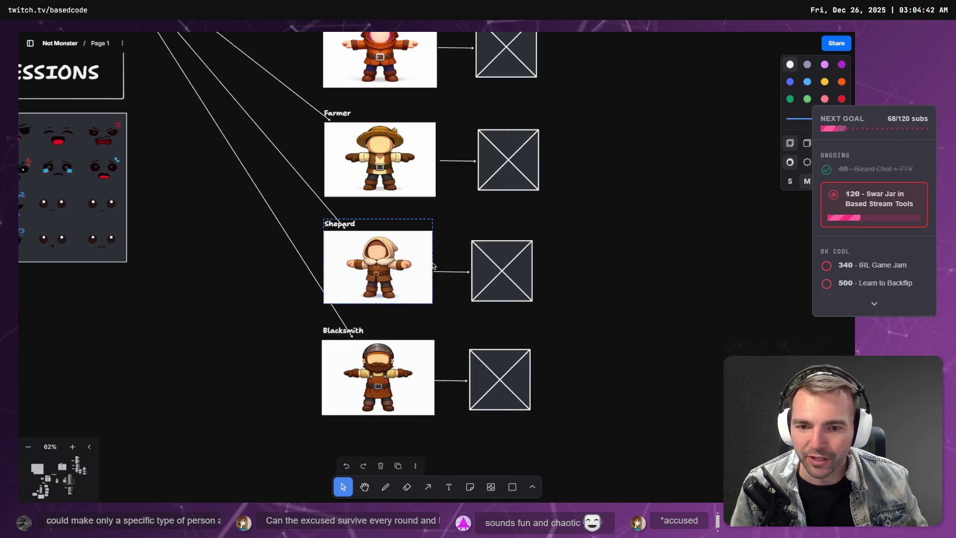
{"action": "scroll", "coordinate": [402, 393], "scroll_direction": "up", "scroll_amount": 3}
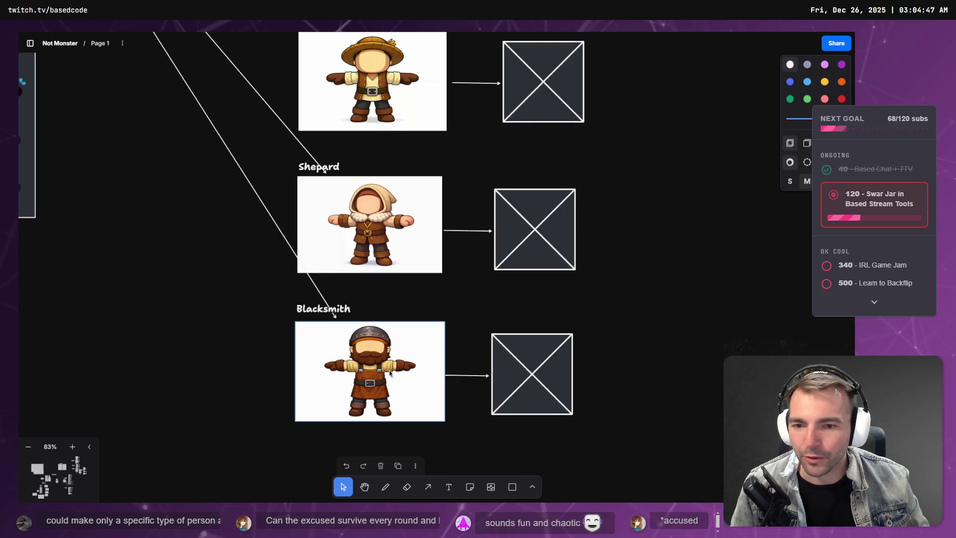
{"action": "scroll", "coordinate": [313, 161], "scroll_direction": "up", "scroll_amount": 5}
{"action": "scroll", "coordinate": [363, 313], "scroll_direction": "down", "scroll_amount": 1}
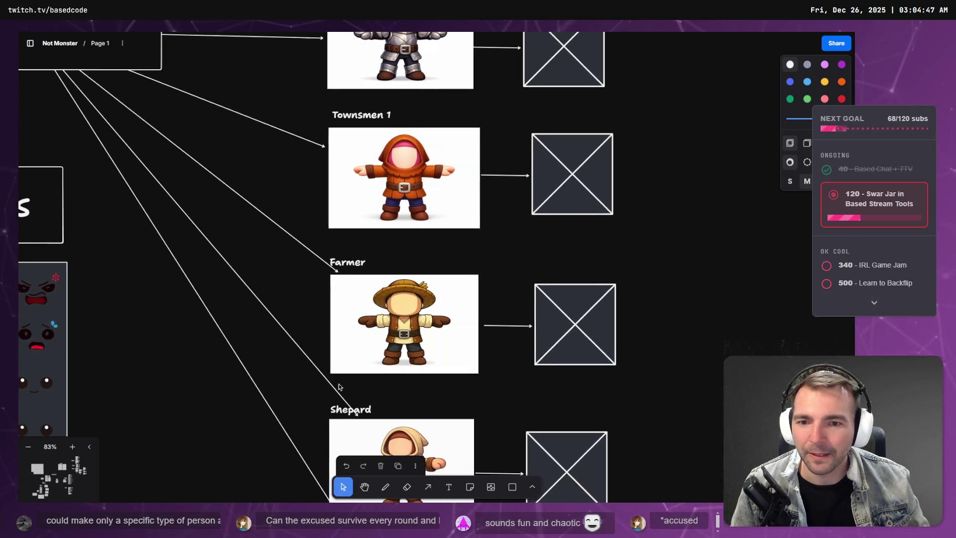
{"action": "scroll", "coordinate": [350, 224], "scroll_direction": "down", "scroll_amount": 5}
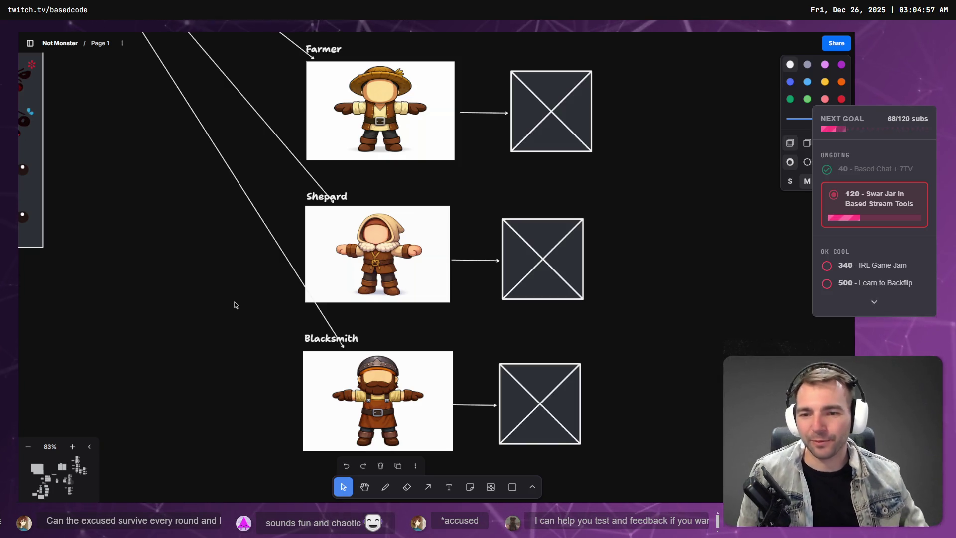
{"action": "scroll", "coordinate": [329, 352], "scroll_direction": "down", "scroll_amount": 2}
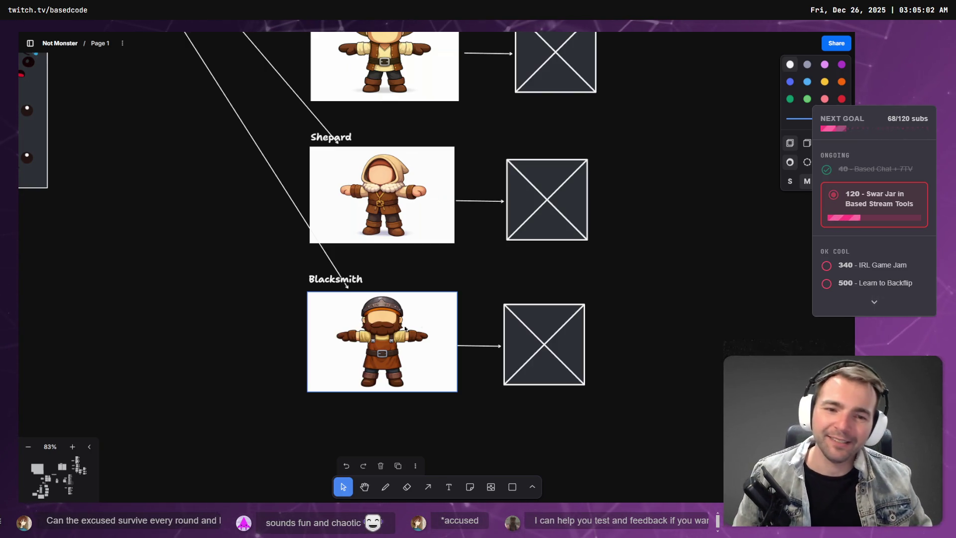
{"action": "scroll", "coordinate": [556, 272], "scroll_direction": "down", "scroll_amount": 3}
{"action": "scroll", "coordinate": [551, 146], "scroll_direction": "down", "scroll_amount": 5}
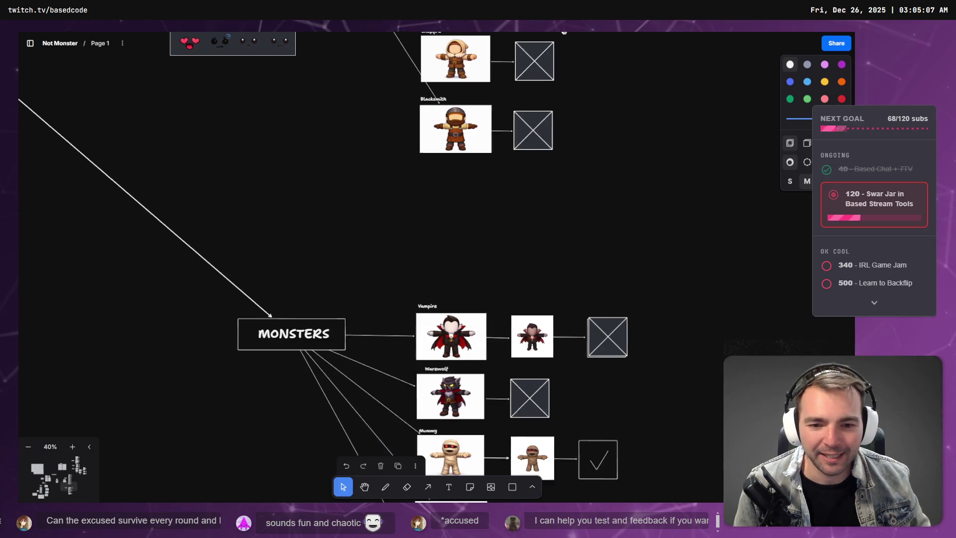
{"action": "scroll", "coordinate": [556, 195], "scroll_direction": "down", "scroll_amount": 5}
{"action": "scroll", "coordinate": [577, 70], "scroll_direction": "up", "scroll_amount": 1}
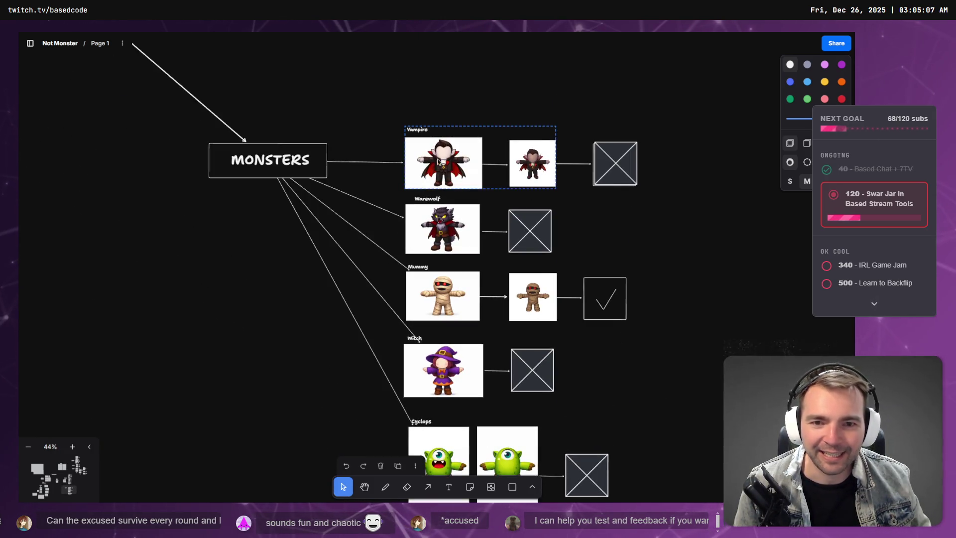
{"action": "scroll", "coordinate": [461, 293], "scroll_direction": "down", "scroll_amount": 3}
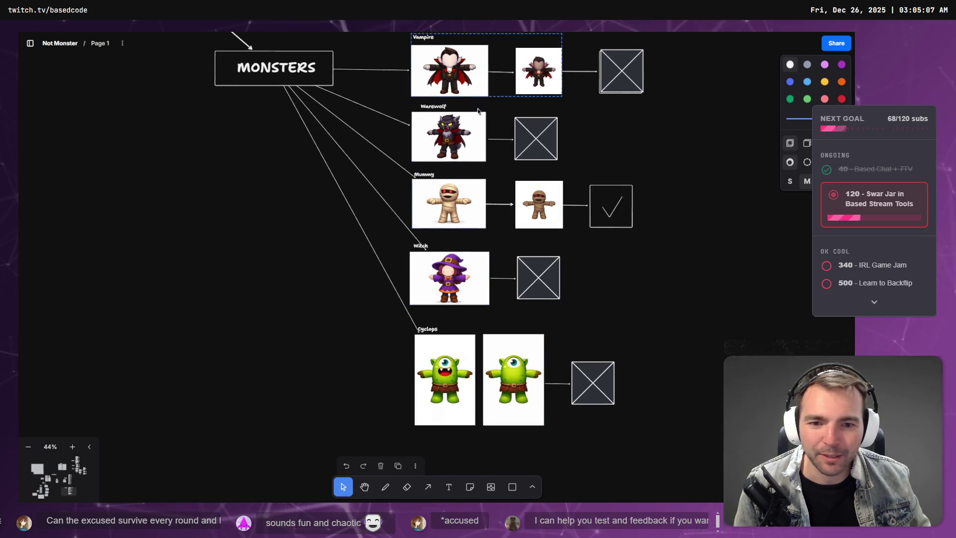
{"action": "scroll", "coordinate": [647, 199], "scroll_direction": "up", "scroll_amount": 2}
{"action": "scroll", "coordinate": [577, 158], "scroll_direction": "up", "scroll_amount": 4}
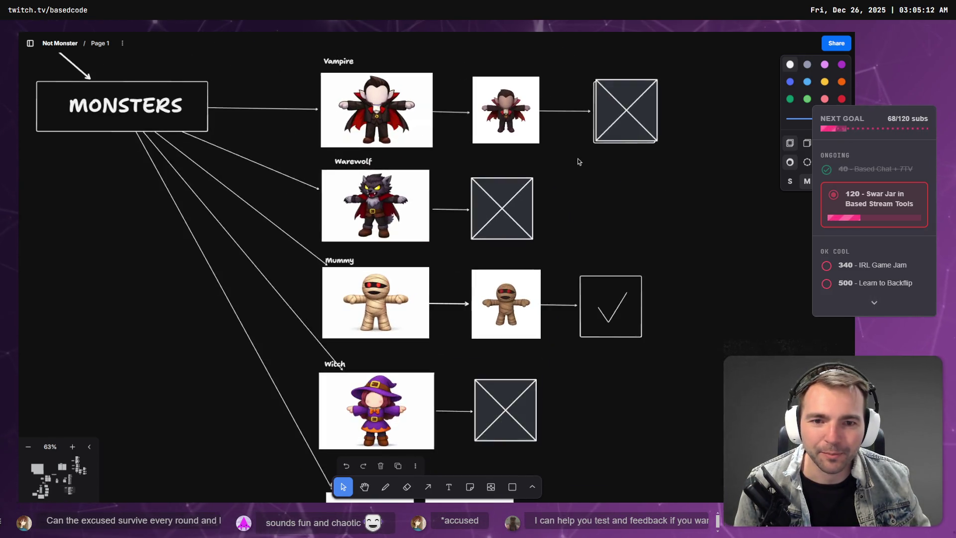
{"action": "scroll", "coordinate": [622, 184], "scroll_direction": "down", "scroll_amount": 6}
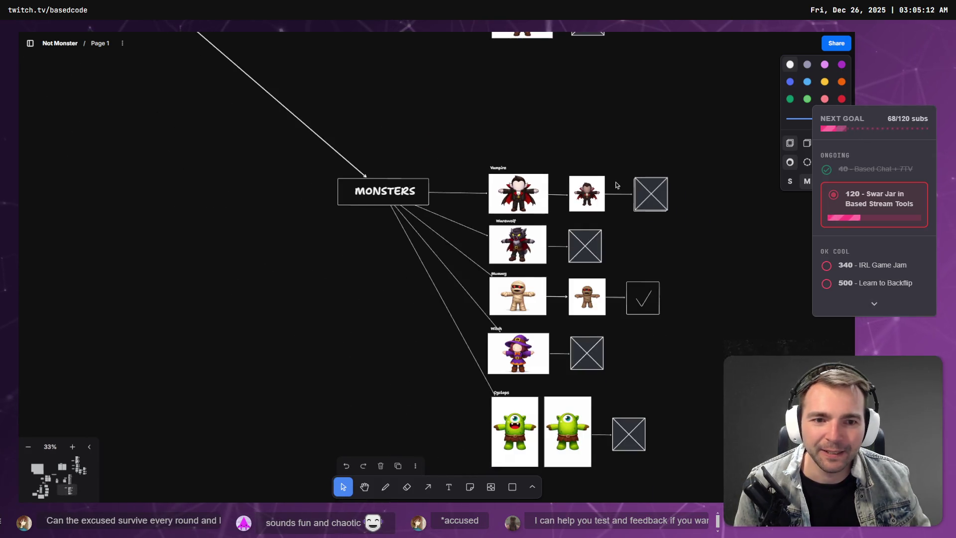
Back in Godot, drag the Wagon's green Y arrow up so it sits higher on the cobblestones
{"action": "key", "text": "alt+Tab"}
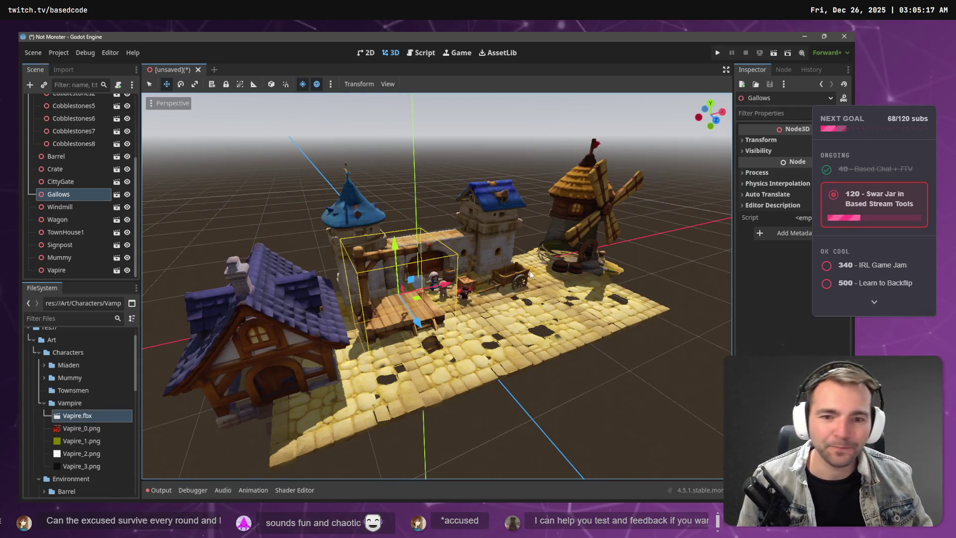
{"action": "scroll", "coordinate": [595, 347], "scroll_direction": "up", "scroll_amount": 7}
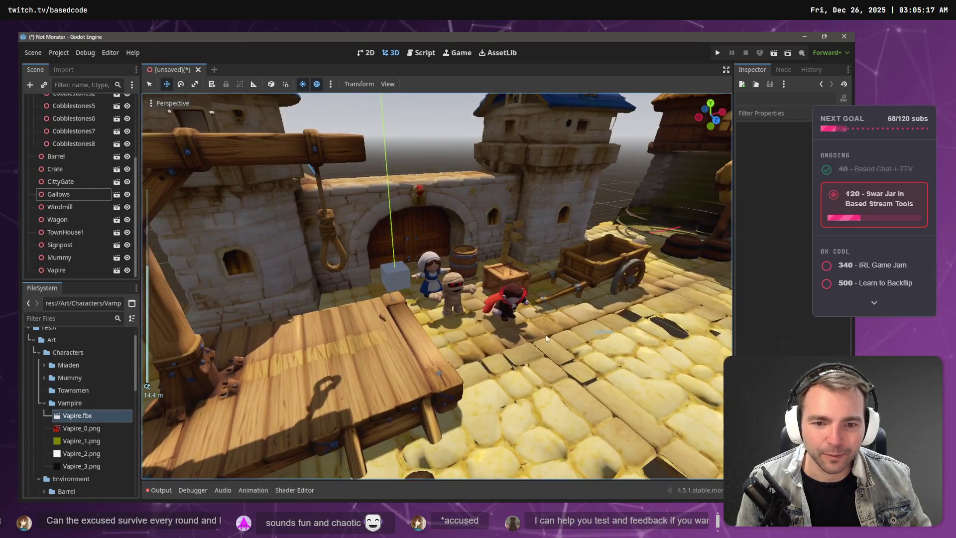
{"action": "scroll", "coordinate": [556, 324], "scroll_direction": "down", "scroll_amount": 3}
{"action": "left_click_drag", "start_coordinate": [556, 324], "coordinate": [480, 331]}
{"action": "scroll", "coordinate": [478, 322], "scroll_direction": "down", "scroll_amount": 2}
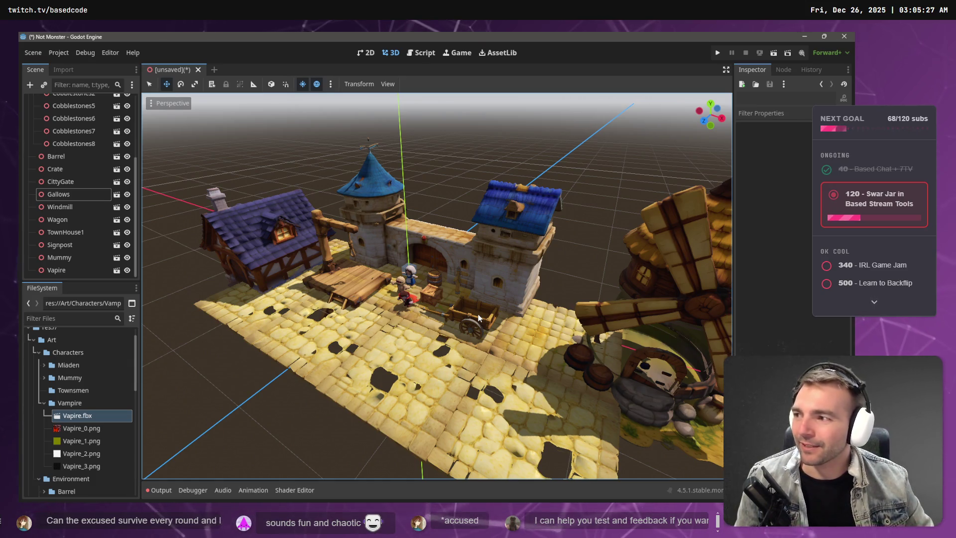
{"action": "mouse_move", "coordinate": [510, 314]}
{"action": "left_mouse_down"}
{"action": "mouse_move", "coordinate": [586, 337]}
{"action": "mouse_move", "coordinate": [638, 307]}
{"action": "mouse_move", "coordinate": [520, 310]}
{"action": "left_mouse_up"}
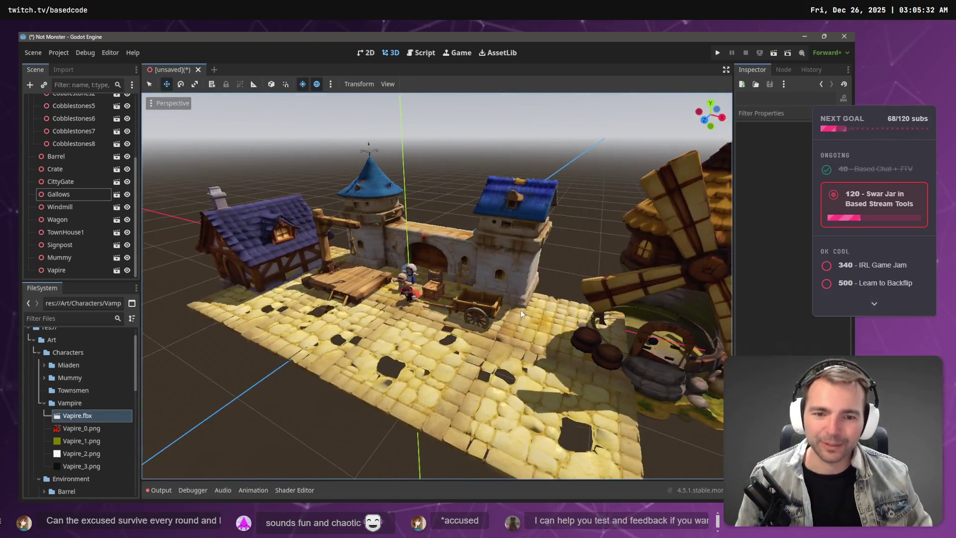
{"action": "left_click", "coordinate": [494, 304]}
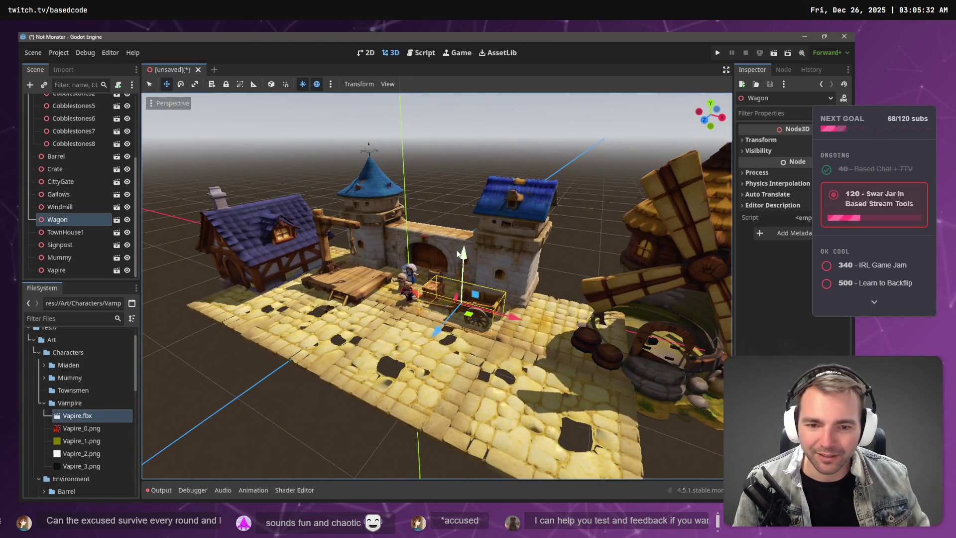
{"action": "left_click_drag", "start_coordinate": [461, 254], "coordinate": [440, 301]}
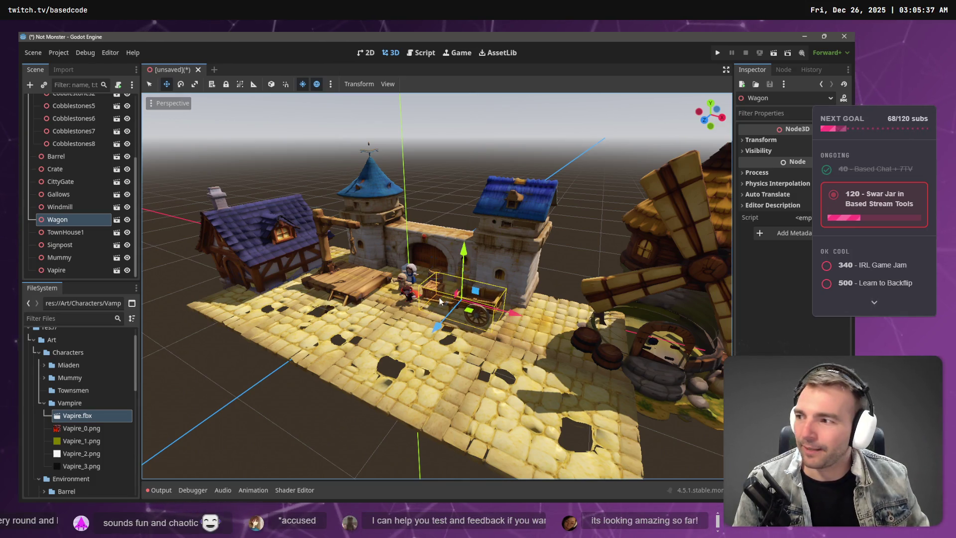
{"action": "left_click", "coordinate": [297, 384]}
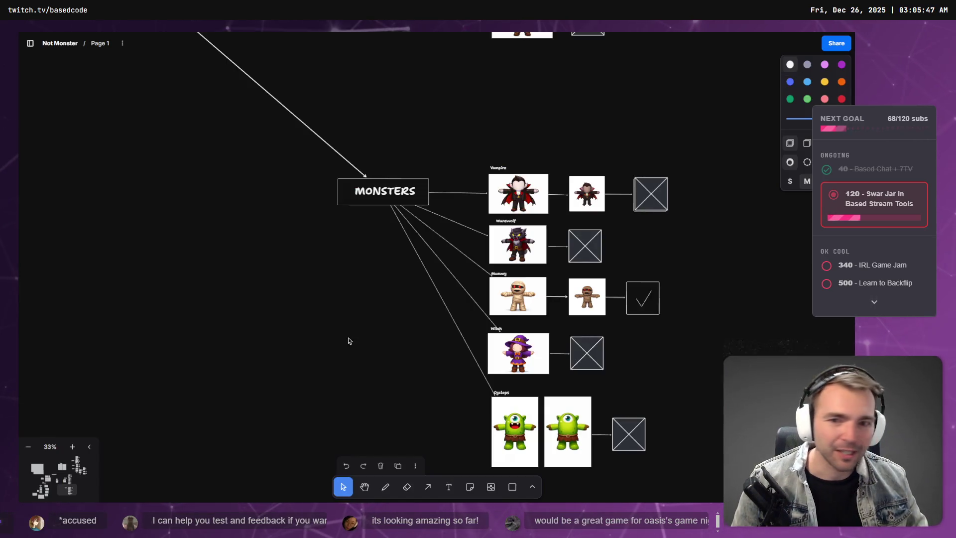
{"action": "scroll", "coordinate": [297, 259], "scroll_direction": "down", "scroll_amount": 4}
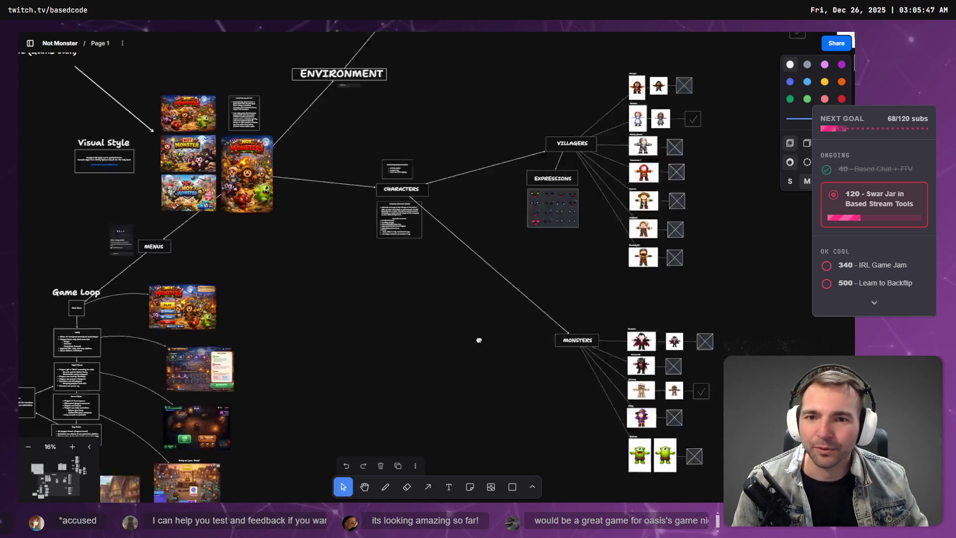
{"action": "scroll", "coordinate": [478, 337], "scroll_direction": "left", "scroll_amount": 4}
{"action": "scroll", "coordinate": [483, 170], "scroll_direction": "up", "scroll_amount": 5}
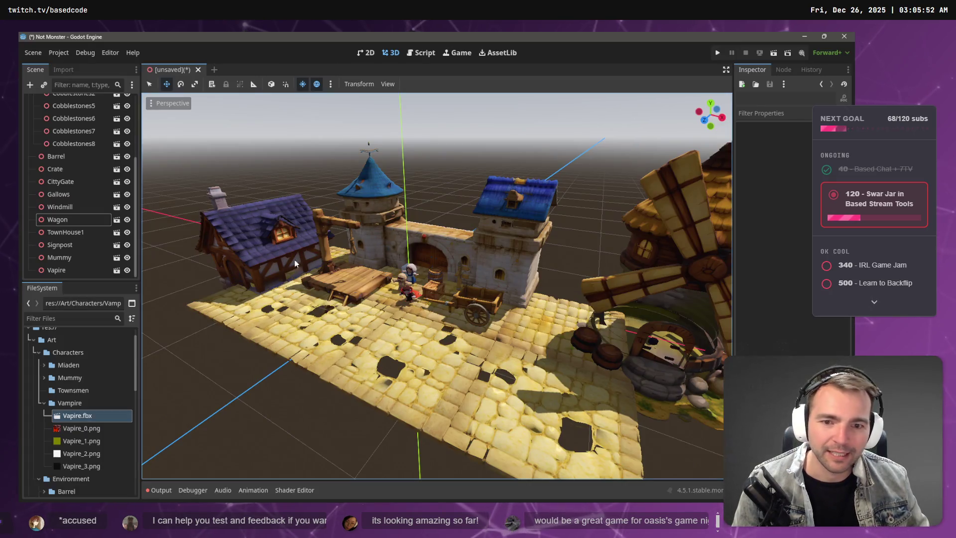
Pull the camera back and lift TownHouse1 upward along Y
{"action": "scroll", "coordinate": [510, 255], "scroll_direction": "up", "scroll_amount": 10}
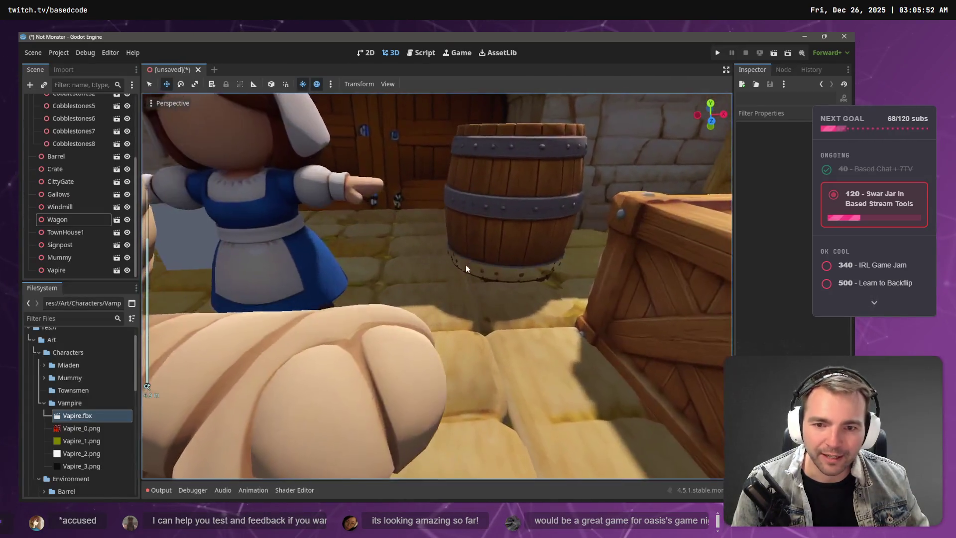
{"action": "scroll", "coordinate": [483, 253], "scroll_direction": "down", "scroll_amount": 10}
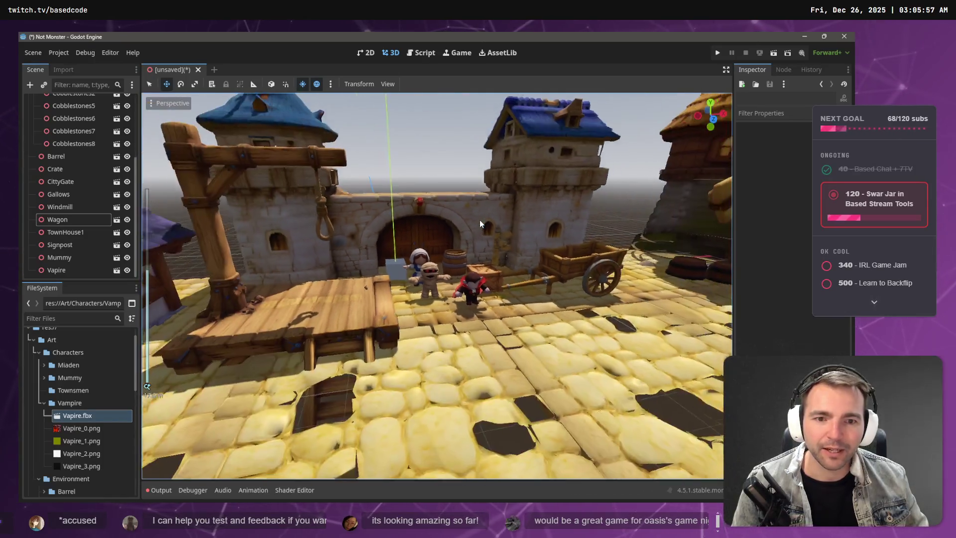
{"action": "scroll", "coordinate": [479, 219], "scroll_direction": "up", "scroll_amount": 4}
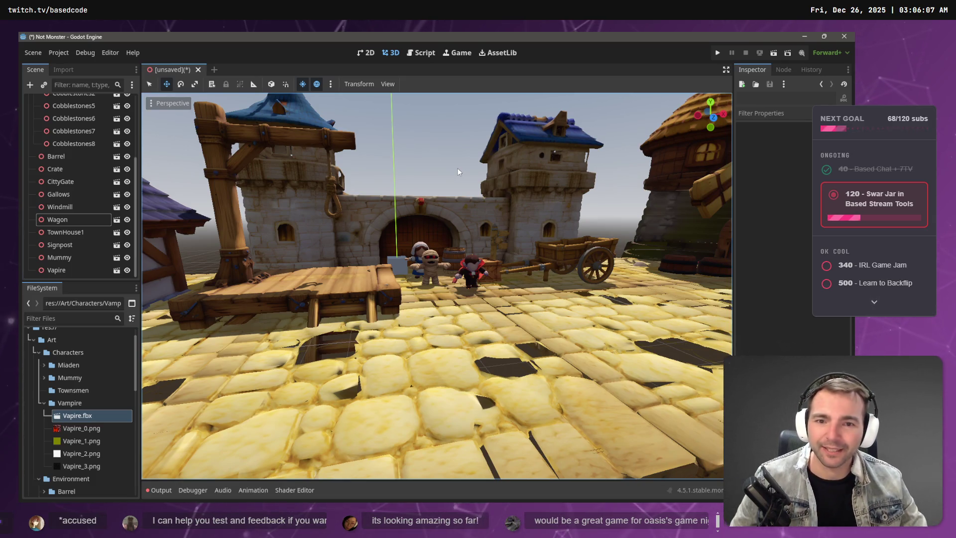
{"action": "left_click_drag", "start_coordinate": [145, 143], "coordinate": [422, 162]}
{"action": "scroll", "coordinate": [407, 178], "scroll_direction": "down", "scroll_amount": 6}
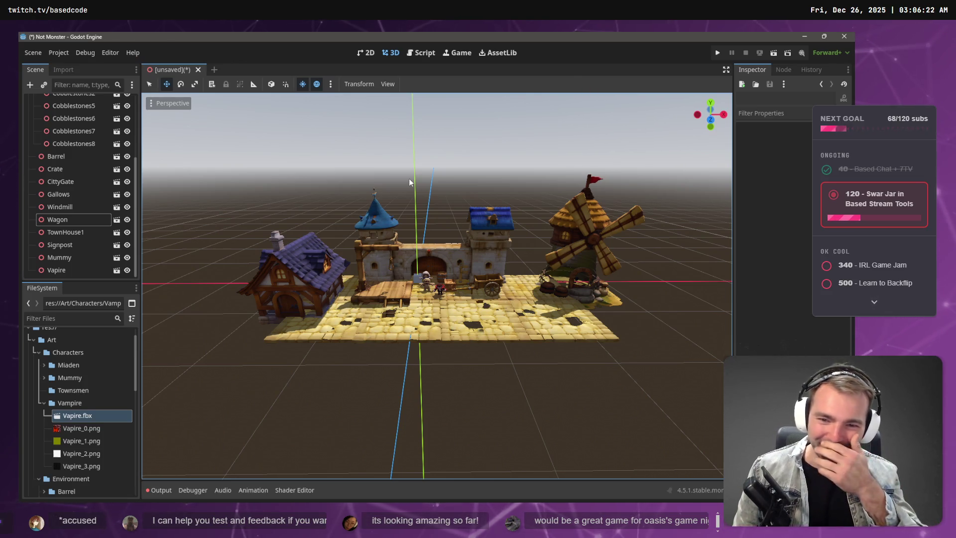
{"action": "left_click", "coordinate": [327, 283]}
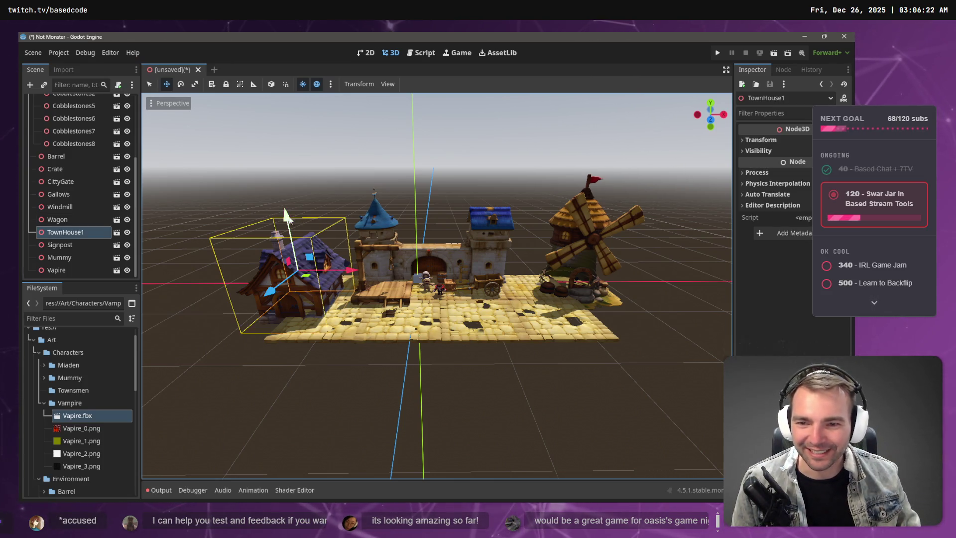
{"action": "left_click_drag", "start_coordinate": [288, 217], "coordinate": [289, 207]}
Raise the Gallows and the Windmill (about 0.47 units) along Y
{"action": "left_click", "coordinate": [374, 245]}
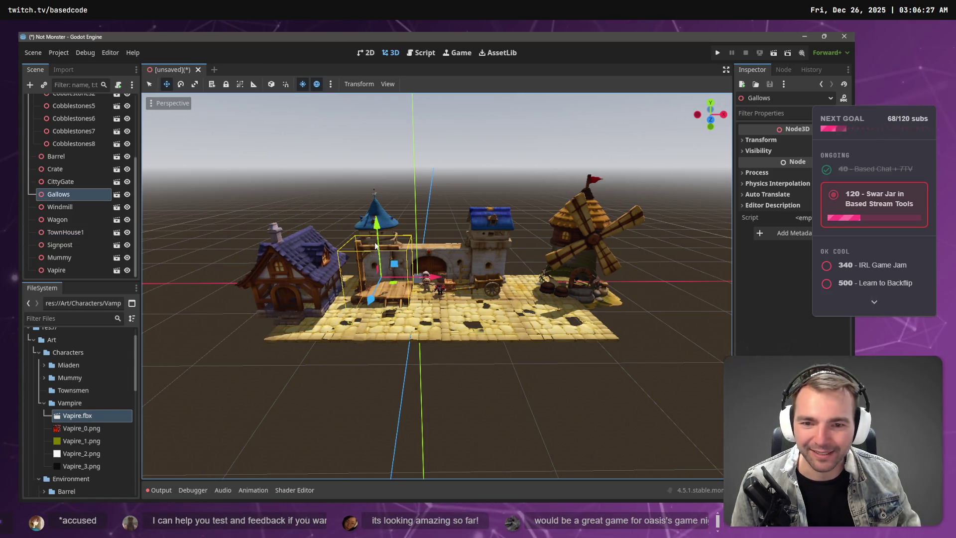
{"action": "left_click_drag", "start_coordinate": [375, 245], "coordinate": [376, 212]}
{"action": "left_click", "coordinate": [570, 241]}
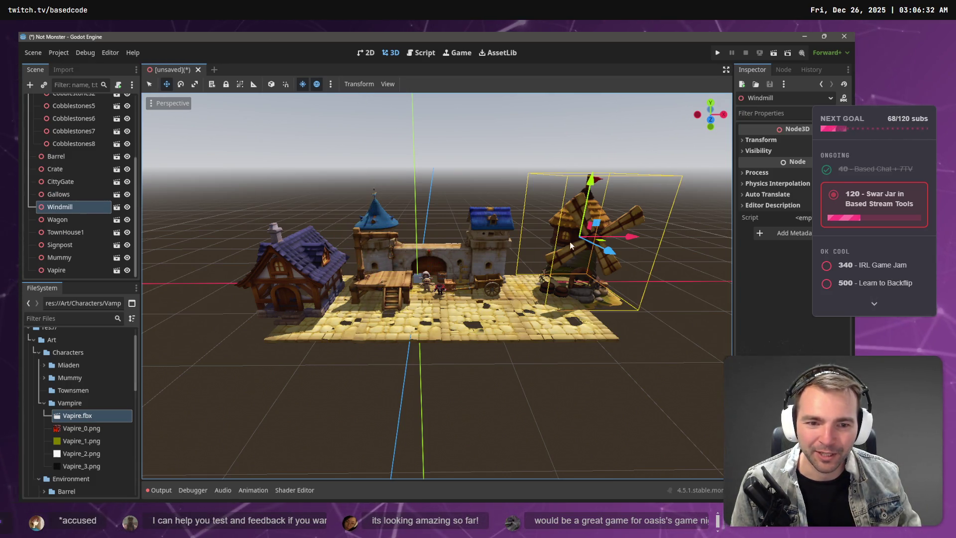
{"action": "left_click_drag", "start_coordinate": [591, 182], "coordinate": [591, 178]}
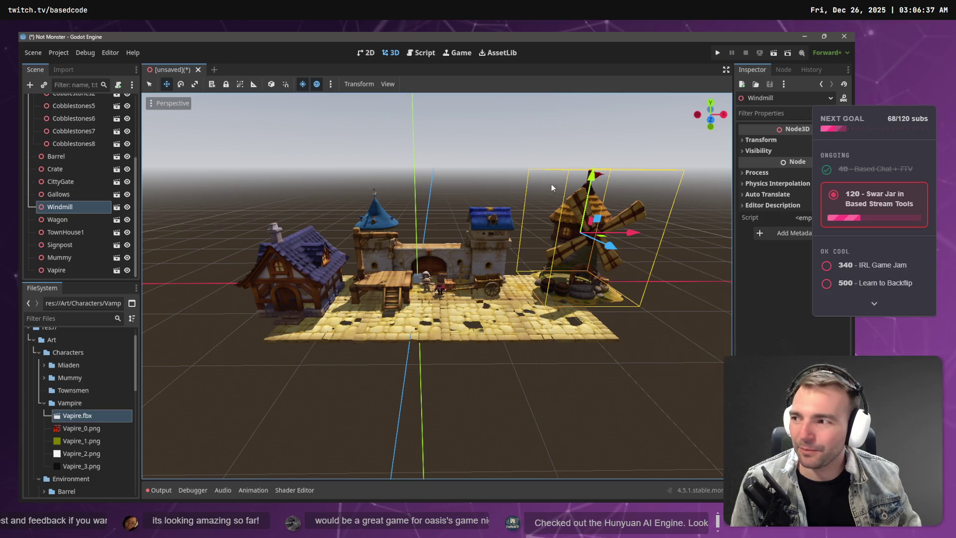
{"action": "left_click", "coordinate": [453, 207]}
Select the cobblestone ground pieces, including Cobblestones2, to check their placement
{"action": "scroll", "coordinate": [547, 319], "scroll_direction": "up", "scroll_amount": 10}
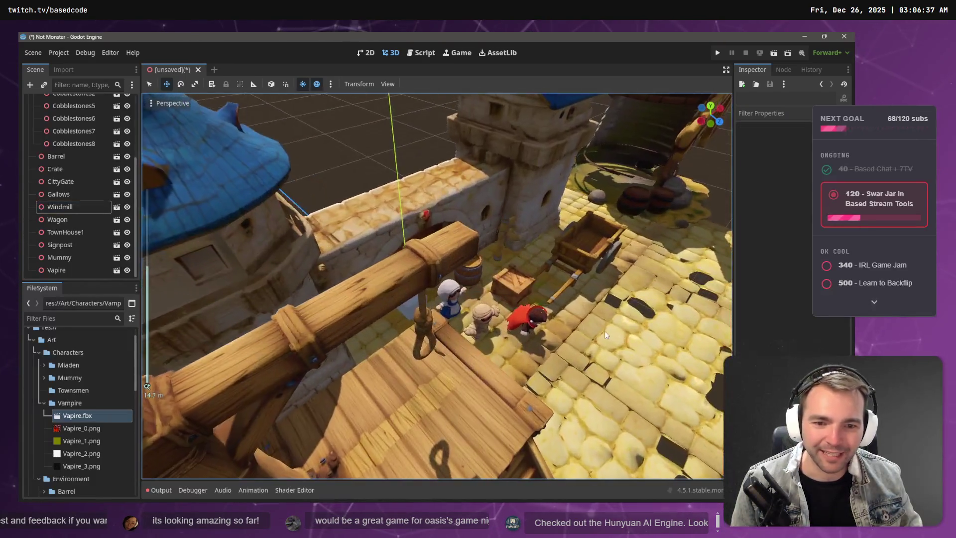
{"action": "scroll", "coordinate": [566, 294], "scroll_direction": "down", "scroll_amount": 5}
{"action": "left_click", "coordinate": [483, 290]}
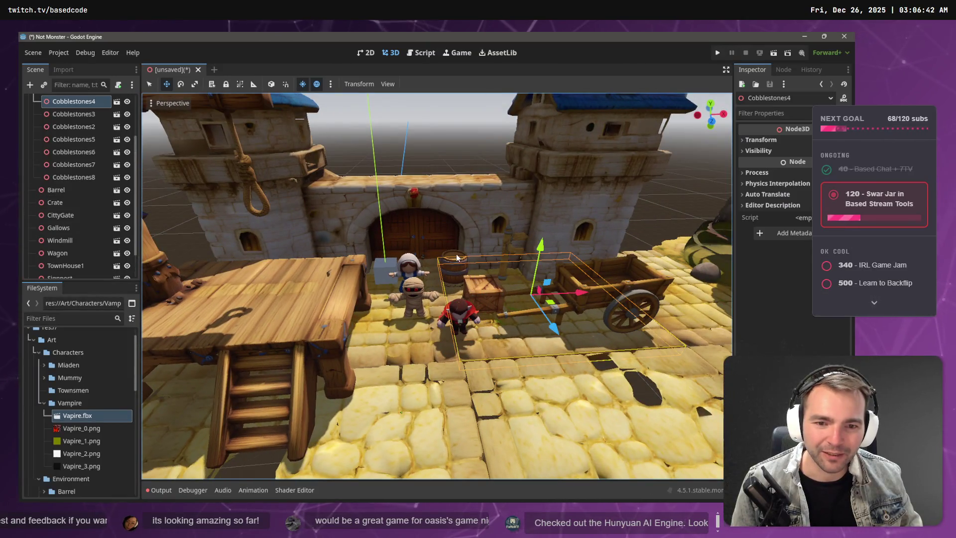
{"action": "left_click", "coordinate": [417, 349]}
{"action": "scroll", "coordinate": [417, 348], "scroll_direction": "down", "scroll_amount": 6}
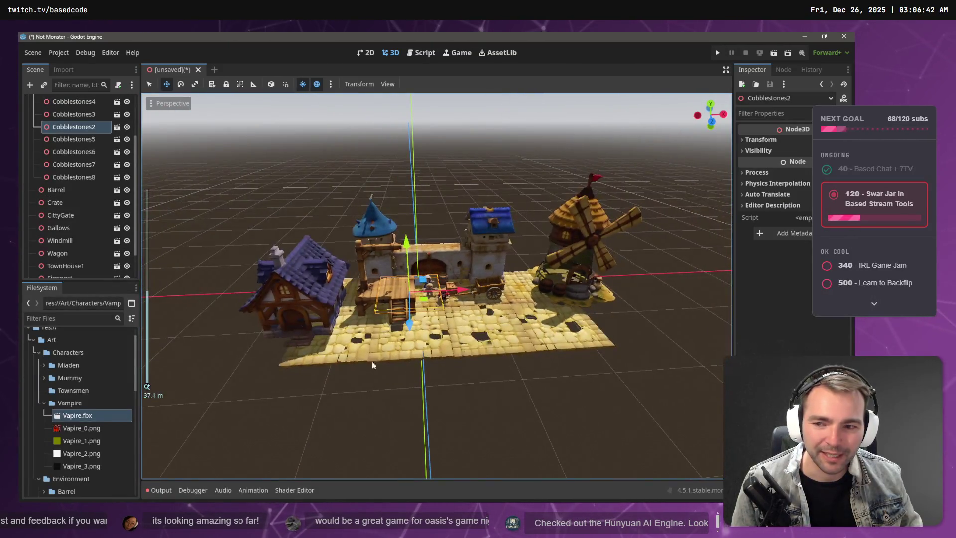
{"action": "scroll", "coordinate": [62, 133], "scroll_direction": "up", "scroll_amount": 3}
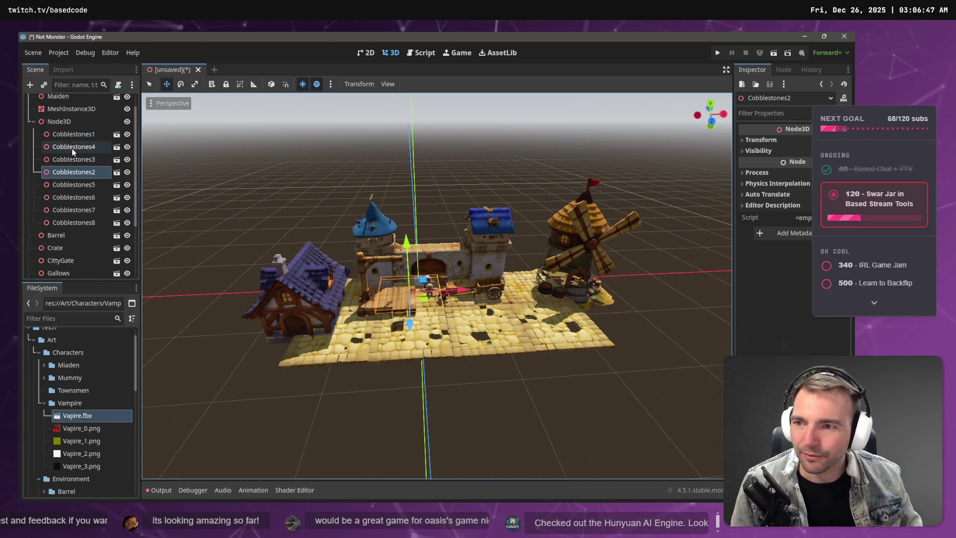
{"action": "left_click", "coordinate": [67, 124]}
{"action": "mouse_move", "coordinate": [426, 234]}
{"action": "left_mouse_down"}
{"action": "mouse_move", "coordinate": [432, 243]}
{"action": "mouse_move", "coordinate": [431, 232]}
{"action": "left_mouse_up"}
{"action": "scroll", "coordinate": [466, 311], "scroll_direction": "up", "scroll_amount": 5}
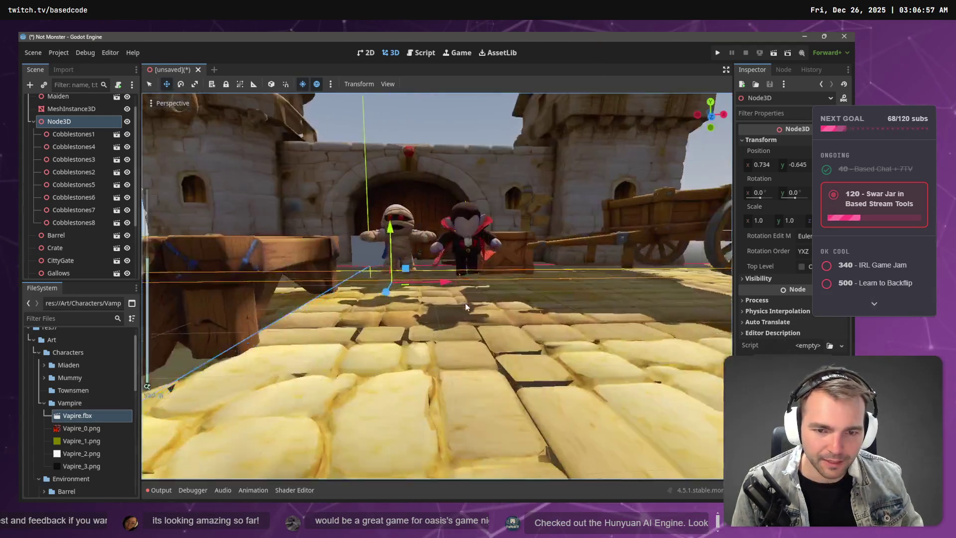
{"action": "scroll", "coordinate": [464, 286], "scroll_direction": "down", "scroll_amount": 2}
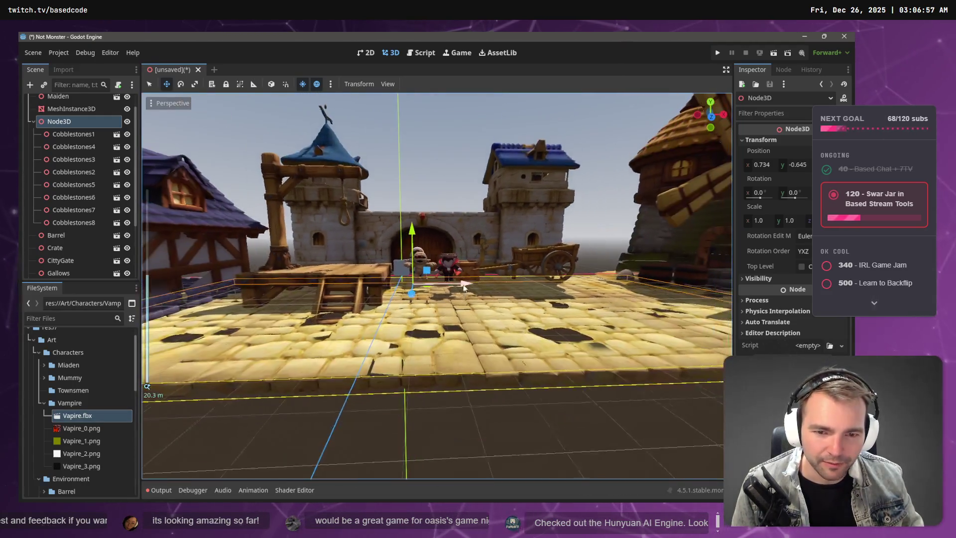
{"action": "scroll", "coordinate": [370, 280], "scroll_direction": "up", "scroll_amount": 5}
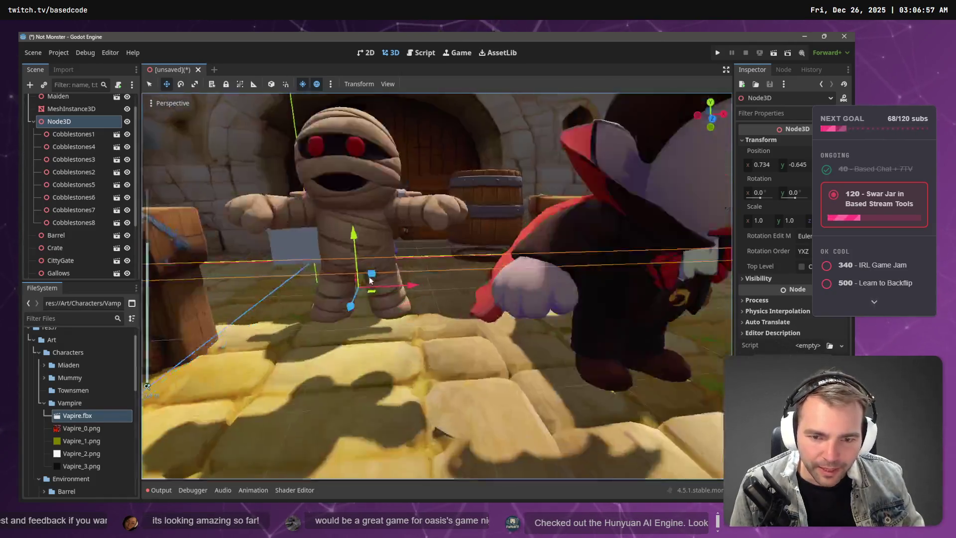
{"action": "mouse_move", "coordinate": [371, 280]}
{"action": "left_mouse_down"}
{"action": "mouse_move", "coordinate": [447, 290]}
{"action": "mouse_move", "coordinate": [494, 283]}
{"action": "mouse_move", "coordinate": [499, 274]}
{"action": "mouse_move", "coordinate": [459, 271]}
{"action": "mouse_move", "coordinate": [452, 221]}
{"action": "left_mouse_up"}
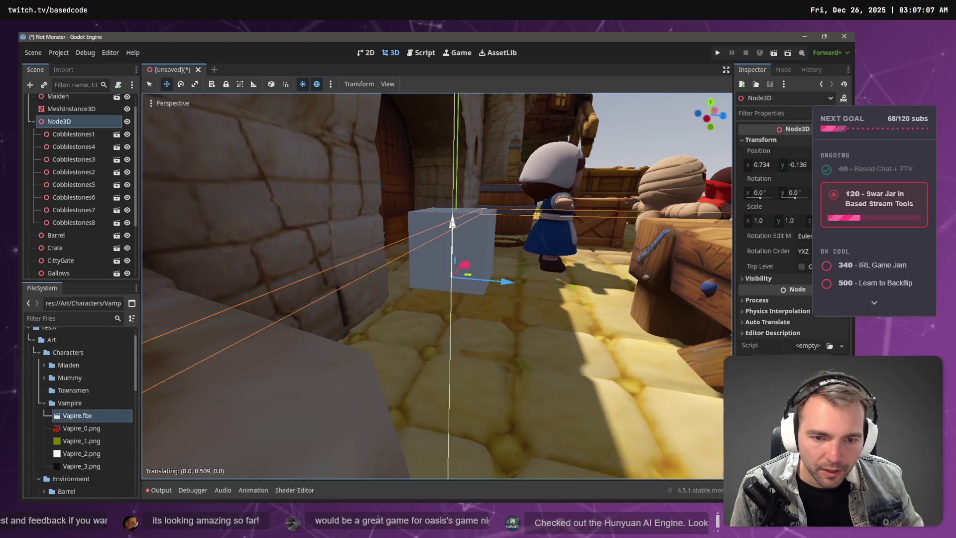
{"action": "scroll", "coordinate": [533, 264], "scroll_direction": "down", "scroll_amount": 5}
{"action": "scroll", "coordinate": [468, 253], "scroll_direction": "down", "scroll_amount": 5}
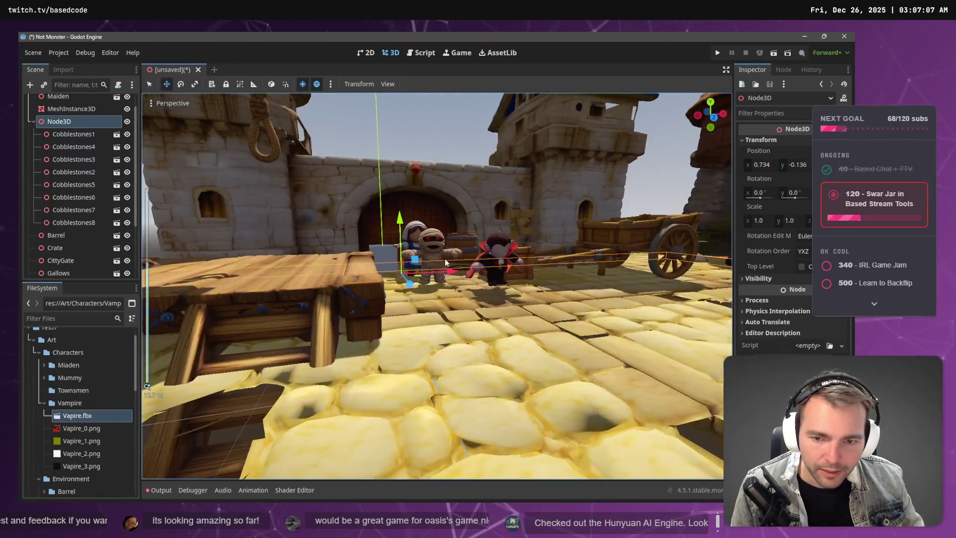
{"action": "left_click", "coordinate": [349, 283]}
{"action": "scroll", "coordinate": [351, 284], "scroll_direction": "down", "scroll_amount": 4}
{"action": "left_click_drag", "start_coordinate": [393, 212], "coordinate": [393, 200]}
{"action": "left_click", "coordinate": [336, 252]}
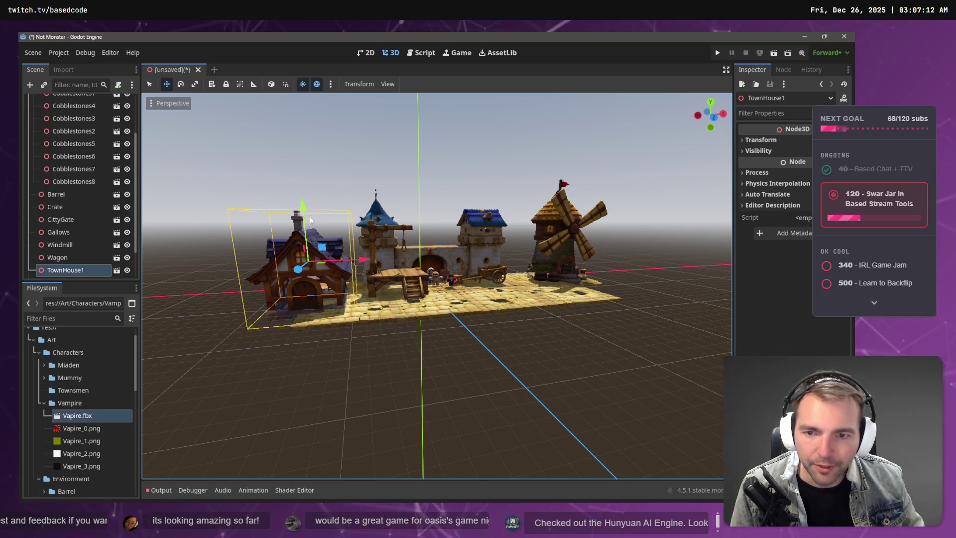
{"action": "left_click_drag", "start_coordinate": [310, 219], "coordinate": [307, 202]}
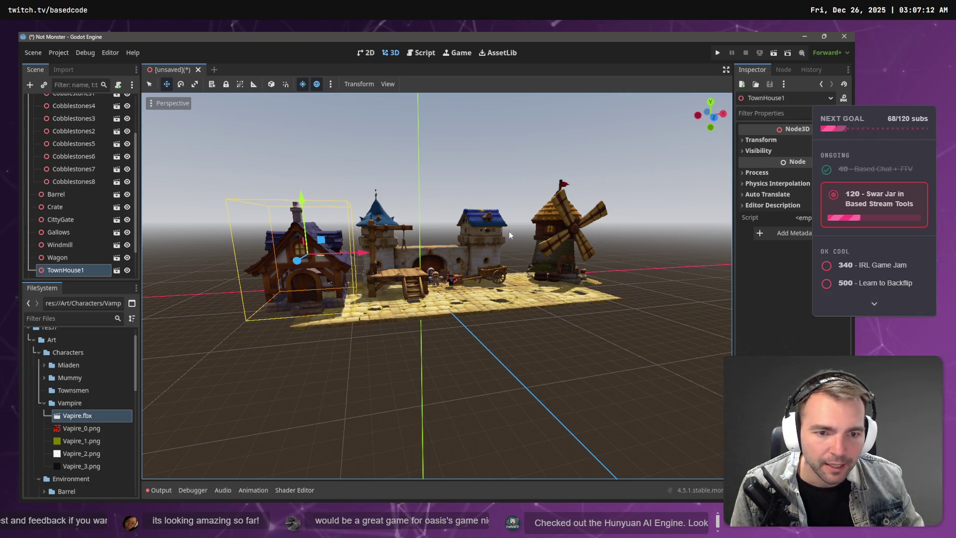
{"action": "left_click", "coordinate": [570, 226]}
{"action": "left_click_drag", "start_coordinate": [566, 267], "coordinate": [650, 350]}
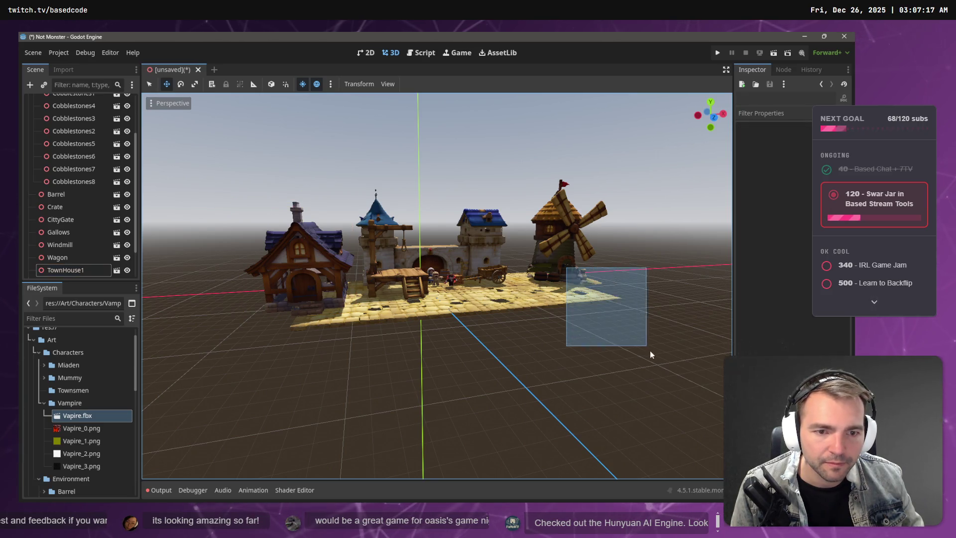
{"action": "mouse_move", "coordinate": [560, 252]}
{"action": "left_mouse_down"}
{"action": "mouse_move", "coordinate": [665, 396]}
{"action": "mouse_move", "coordinate": [547, 230]}
{"action": "left_mouse_up"}
{"action": "left_click", "coordinate": [547, 230]}
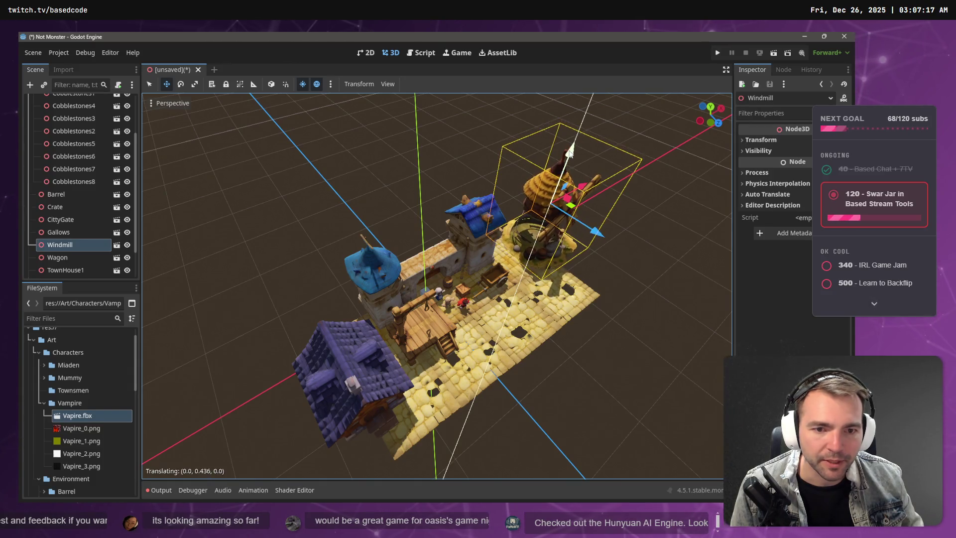
{"action": "left_click_drag", "start_coordinate": [567, 165], "coordinate": [598, 373]}
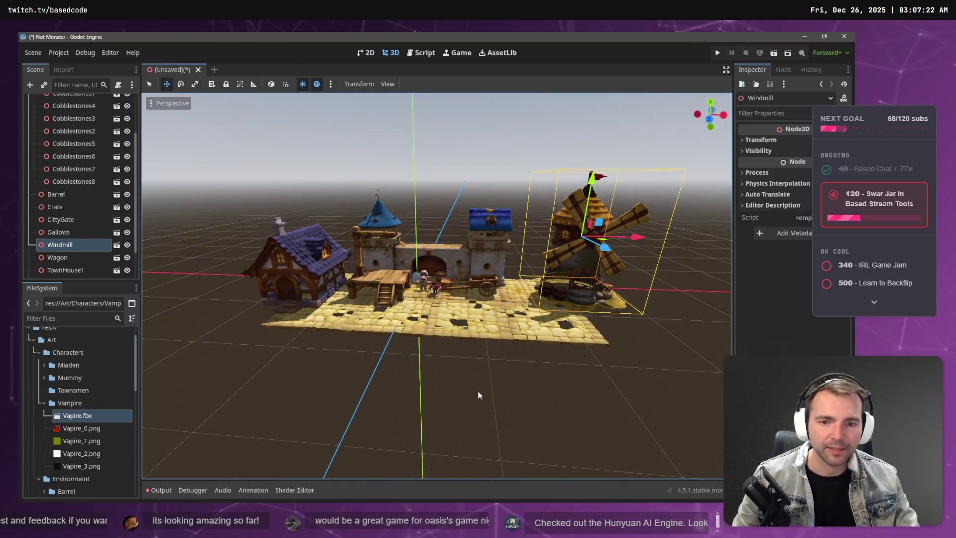
{"action": "scroll", "coordinate": [475, 285], "scroll_direction": "up", "scroll_amount": 6}
{"action": "left_click_drag", "start_coordinate": [477, 285], "coordinate": [479, 247]}
{"action": "left_click", "coordinate": [483, 258]}
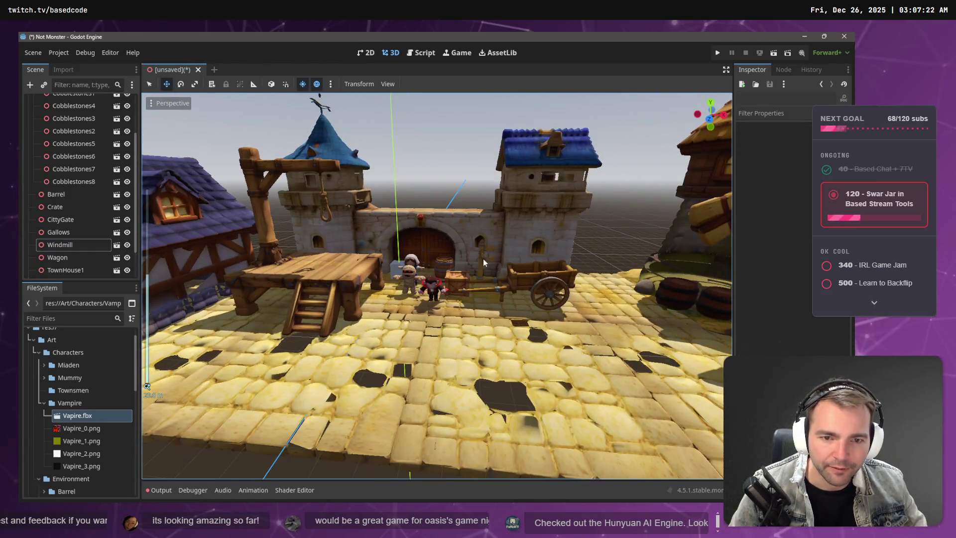
{"action": "scroll", "coordinate": [381, 296], "scroll_direction": "up", "scroll_amount": 3}
{"action": "scroll", "coordinate": [381, 295], "scroll_direction": "down", "scroll_amount": 10}
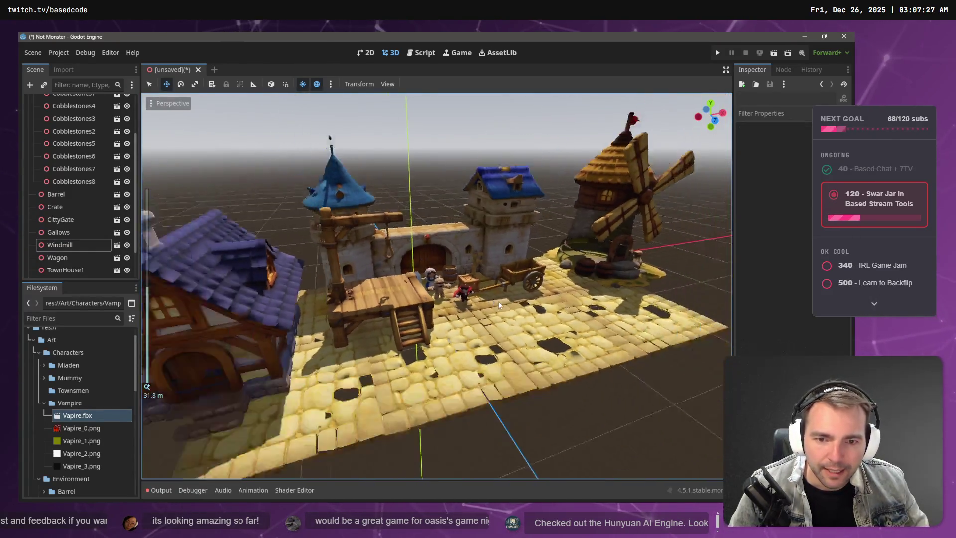
{"action": "mouse_move", "coordinate": [673, 331]}
{"action": "left_mouse_down"}
{"action": "mouse_move", "coordinate": [572, 305]}
{"action": "mouse_move", "coordinate": [480, 308]}
{"action": "mouse_move", "coordinate": [557, 349]}
{"action": "mouse_move", "coordinate": [572, 333]}
{"action": "left_mouse_up"}
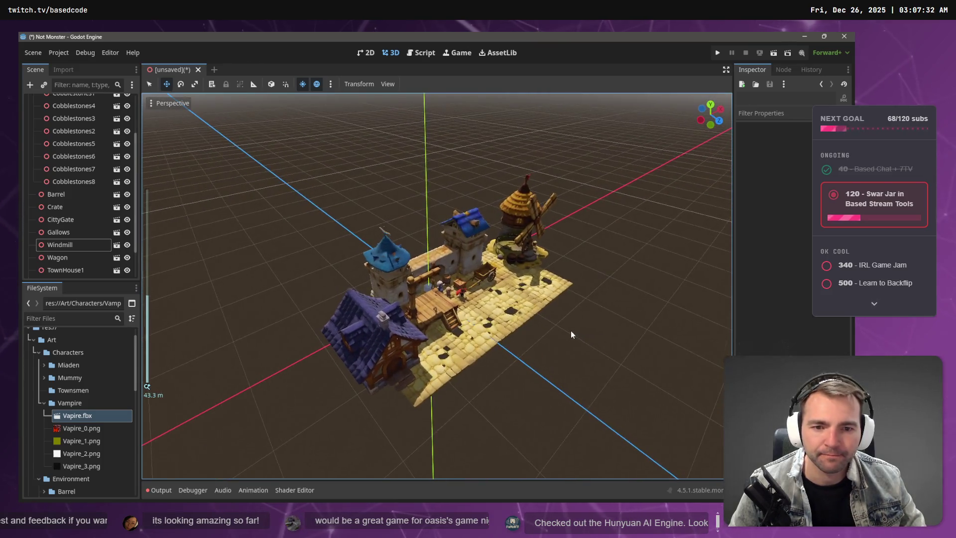
{"action": "scroll", "coordinate": [571, 330], "scroll_direction": "up", "scroll_amount": 2}
Collapse the cobblestones Node3D group and move it above Maiden in the scene tree
{"action": "scroll", "coordinate": [48, 406], "scroll_direction": "up", "scroll_amount": 1}
{"action": "scroll", "coordinate": [44, 199], "scroll_direction": "up", "scroll_amount": 5}
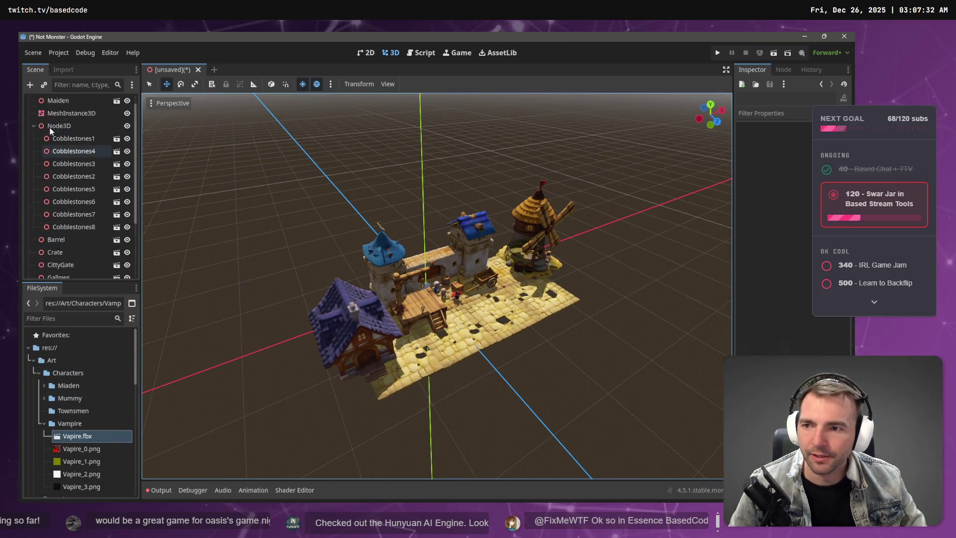
{"action": "left_click", "coordinate": [33, 140]}
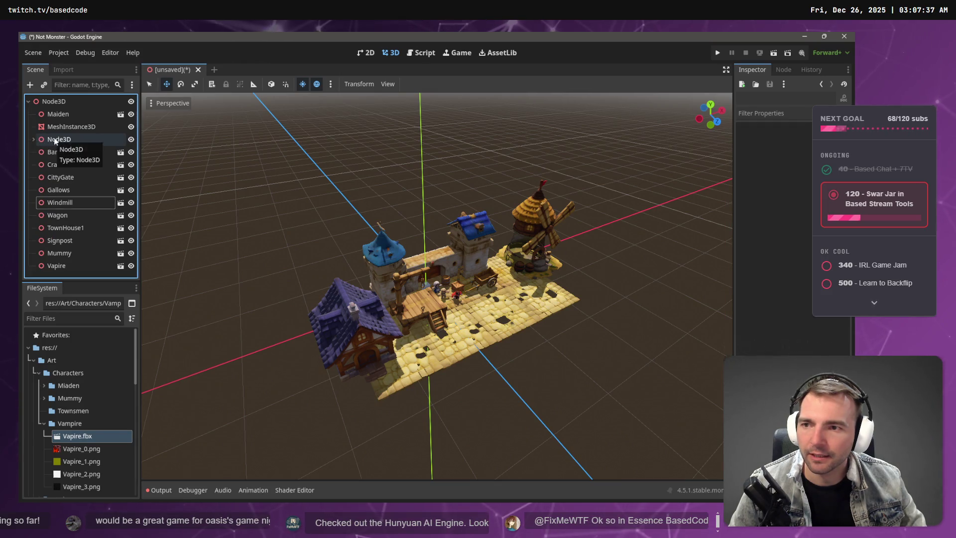
{"action": "left_click_drag", "start_coordinate": [56, 140], "coordinate": [64, 110]}
Rename the root node to ArtTests
{"action": "left_click", "coordinate": [65, 101]}
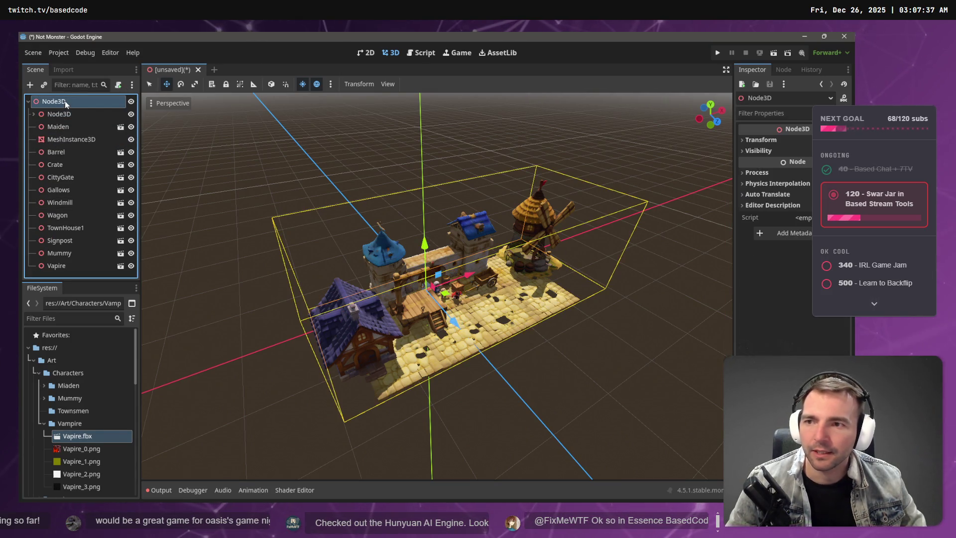
{"action": "double_click", "coordinate": [65, 100]}
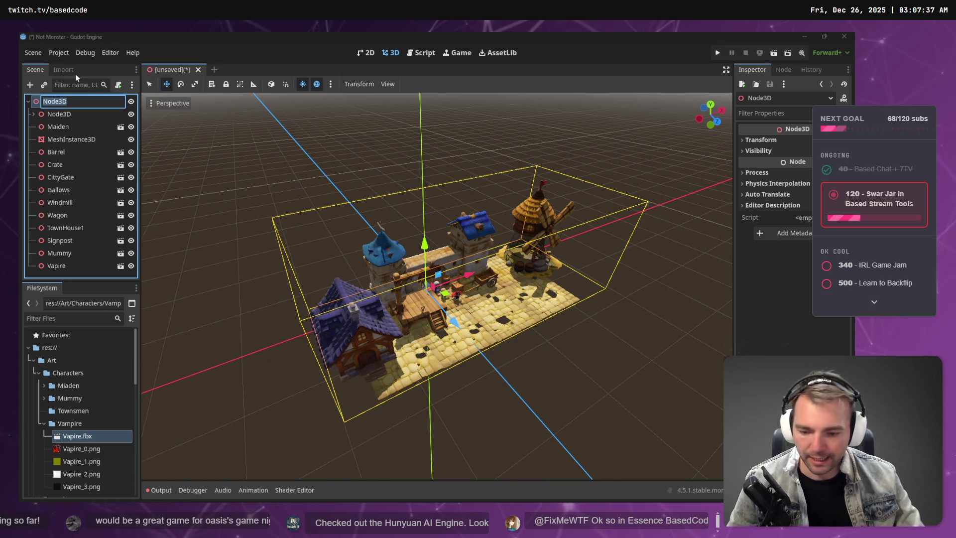
{"action": "type", "text": "AR"}
{"action": "key", "text": "BackSpace"}
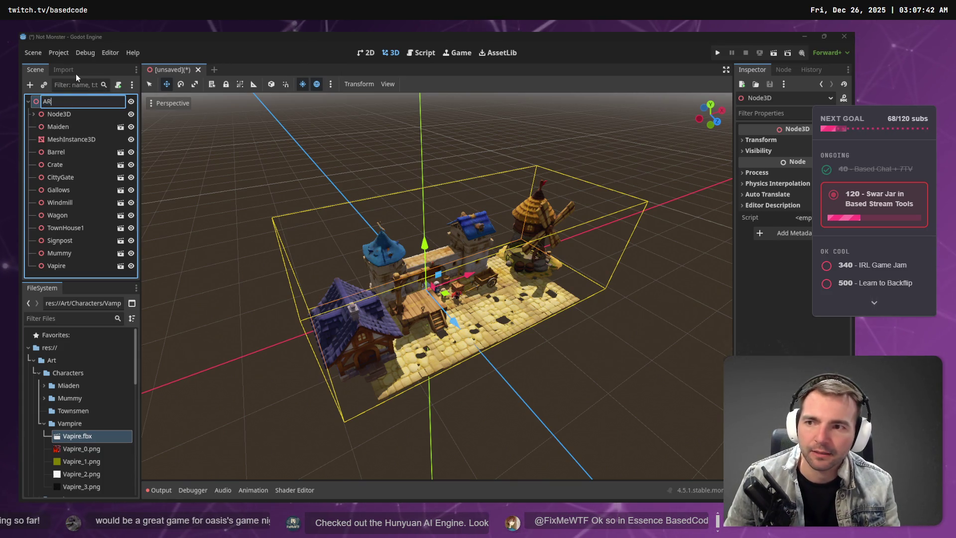
{"action": "type", "text": "rt"}
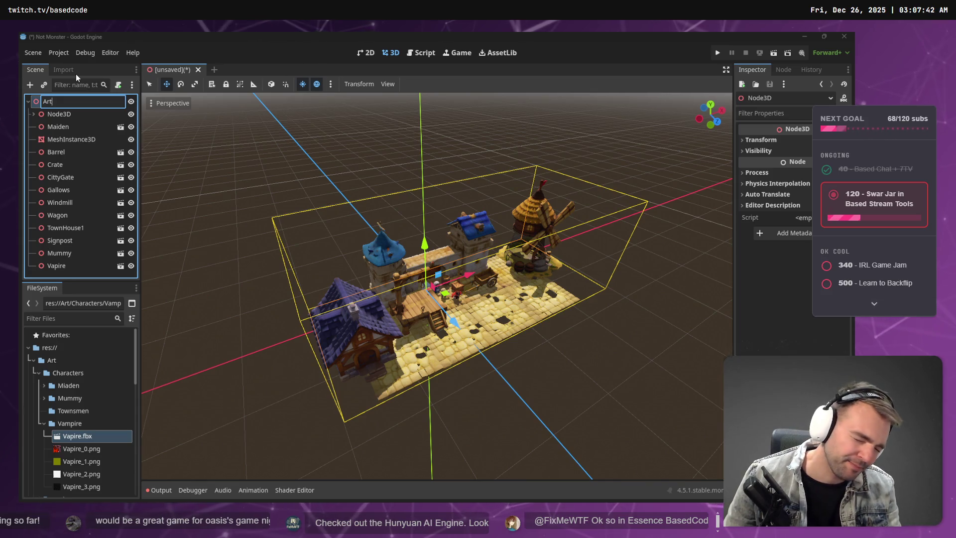
{"action": "type", "text": "Tests"}
{"action": "key", "text": "Return"}
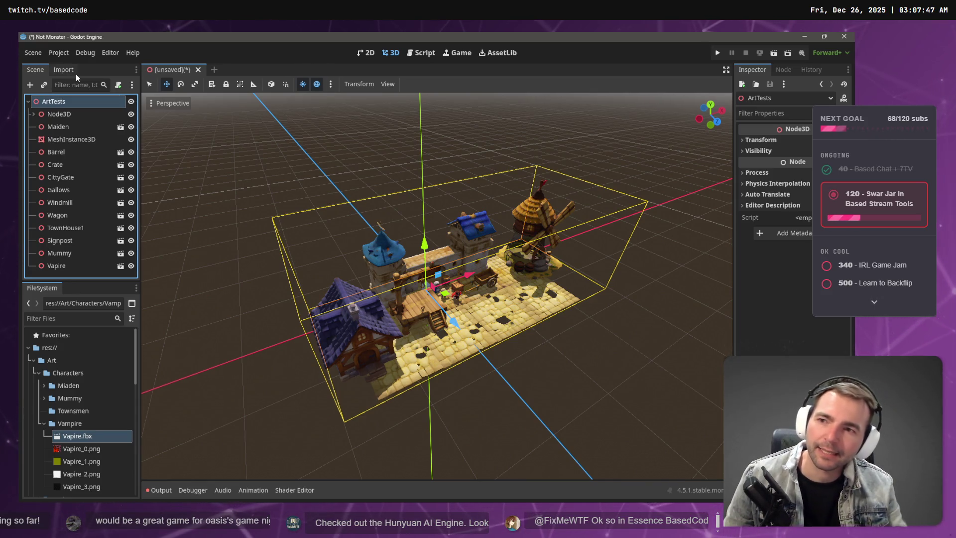
Save the scene as ArtTests.tscn in the Art folder
{"action": "key", "text": "ctrl+s"}
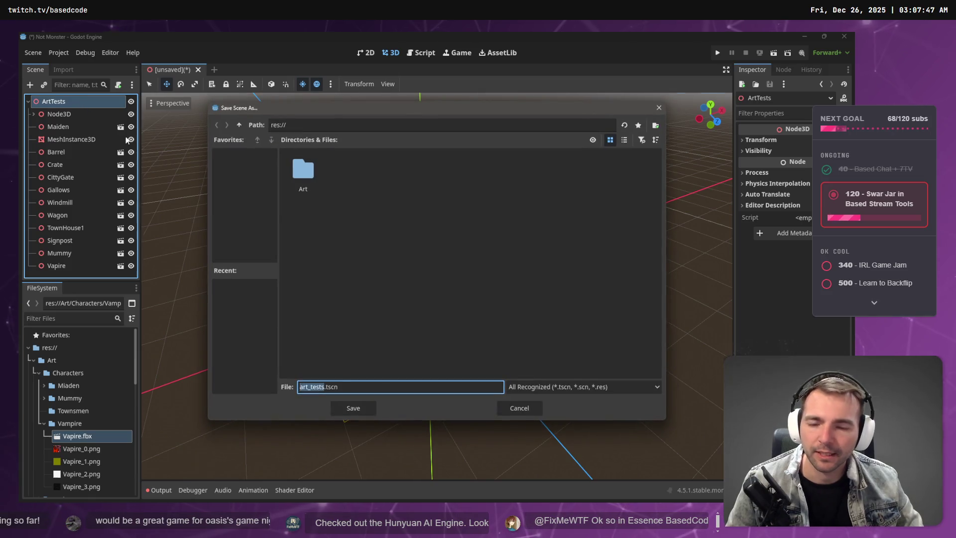
{"action": "double_click", "coordinate": [309, 175]}
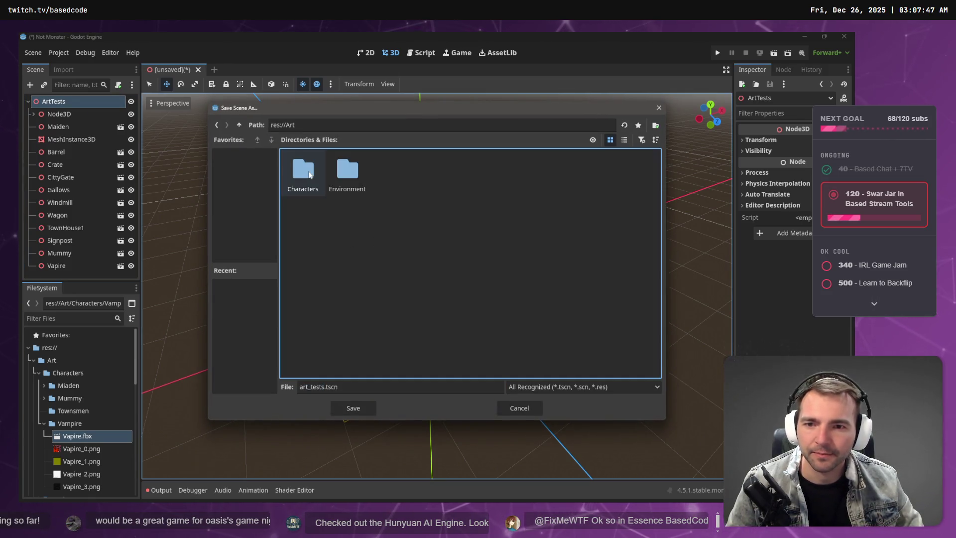
{"action": "left_click", "coordinate": [372, 387]}
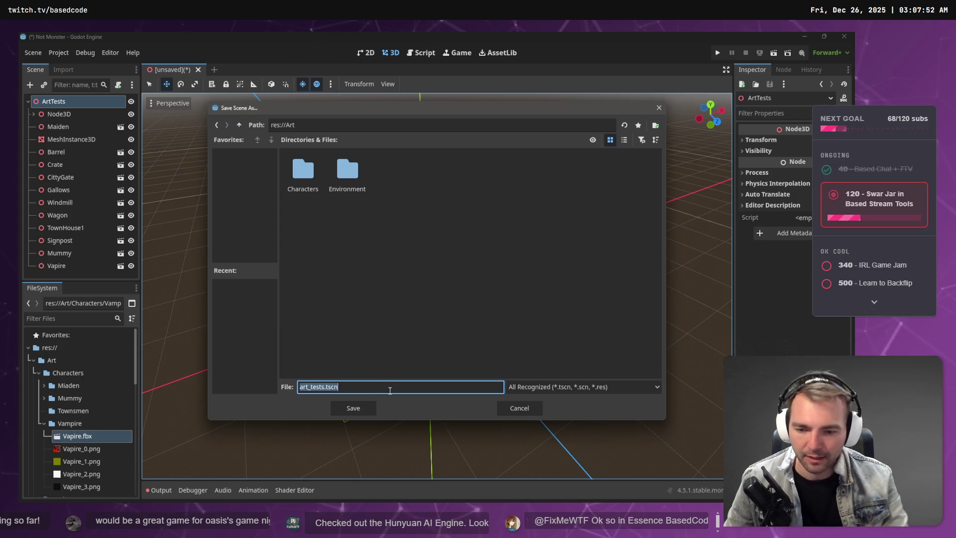
{"action": "type", "text": "ArtTests"}
{"action": "key", "text": "Return"}
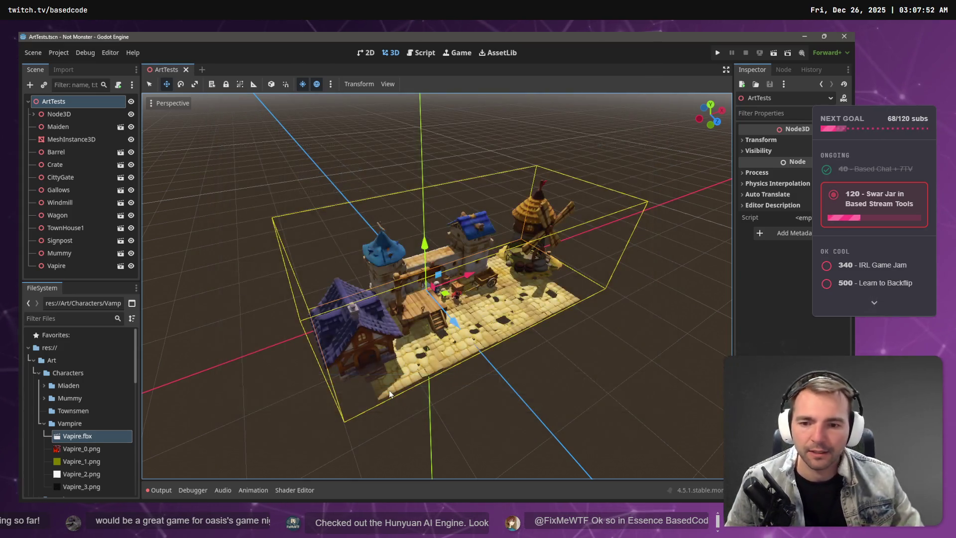
{"action": "left_click", "coordinate": [36, 373]}
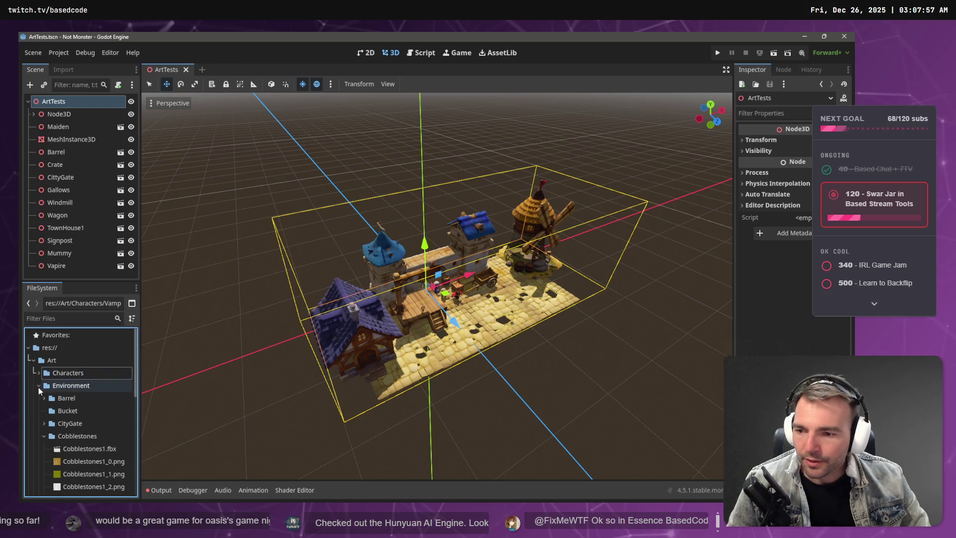
{"action": "double_click", "coordinate": [41, 398]}
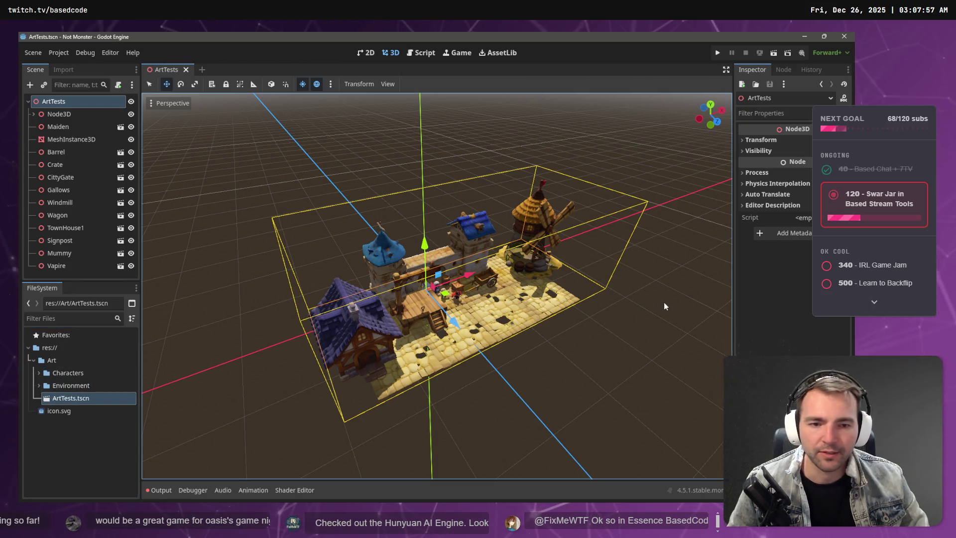
{"action": "mouse_move", "coordinate": [518, 323]}
{"action": "left_mouse_down"}
{"action": "mouse_move", "coordinate": [431, 336]}
{"action": "mouse_move", "coordinate": [602, 357]}
{"action": "mouse_move", "coordinate": [520, 323]}
{"action": "left_mouse_up"}
{"action": "double_click", "coordinate": [71, 385]}
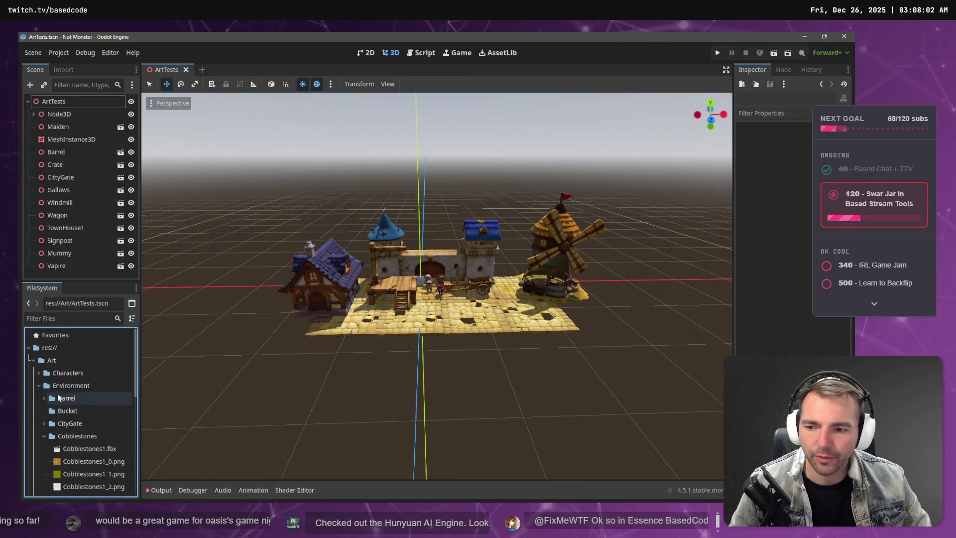
{"action": "scroll", "coordinate": [124, 398], "scroll_direction": "down", "scroll_amount": 2}
{"action": "double_click", "coordinate": [122, 374]}
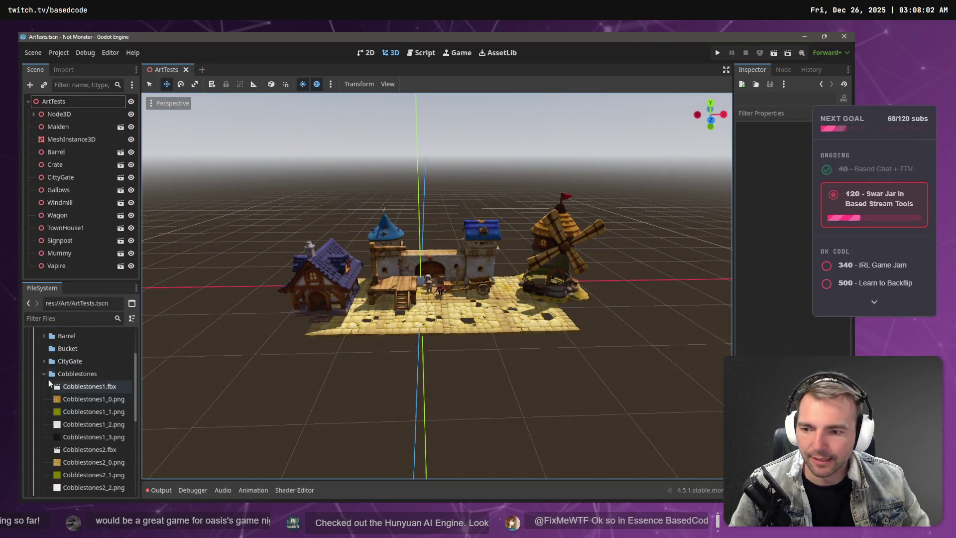
{"action": "left_click", "coordinate": [44, 374]}
{"action": "scroll", "coordinate": [49, 382], "scroll_direction": "down", "scroll_amount": 2}
{"action": "left_click", "coordinate": [43, 357]}
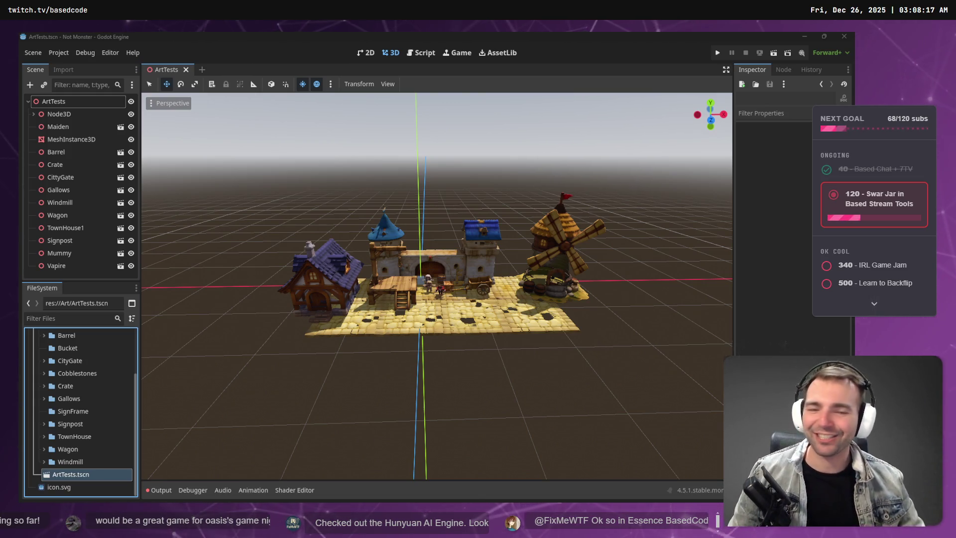
{"action": "left_click", "coordinate": [300, 388]}
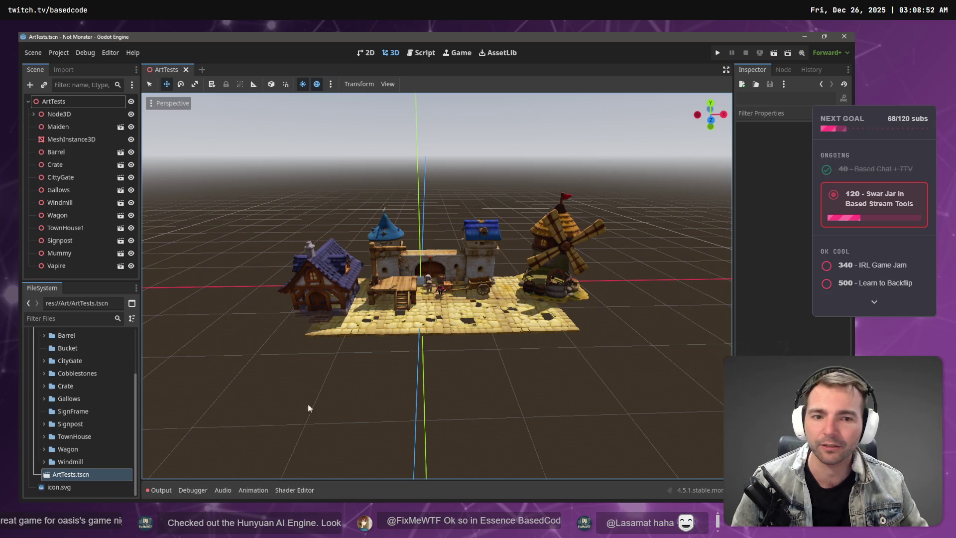
{"action": "mouse_move", "coordinate": [550, 358]}
{"action": "left_mouse_down"}
{"action": "mouse_move", "coordinate": [631, 386]}
{"action": "mouse_move", "coordinate": [545, 377]}
{"action": "left_mouse_up"}
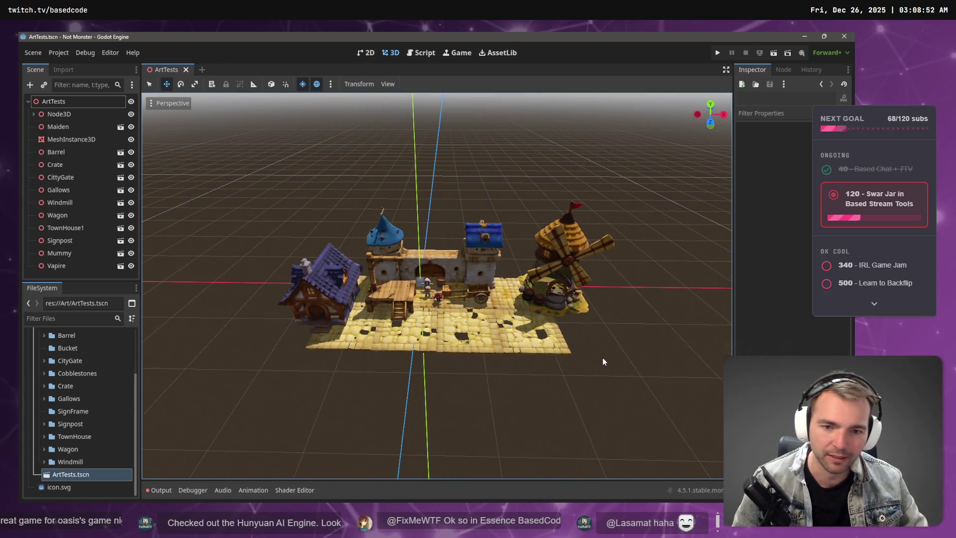
{"action": "scroll", "coordinate": [601, 355], "scroll_direction": "up", "scroll_amount": 5}
{"action": "scroll", "coordinate": [599, 348], "scroll_direction": "down", "scroll_amount": 2}
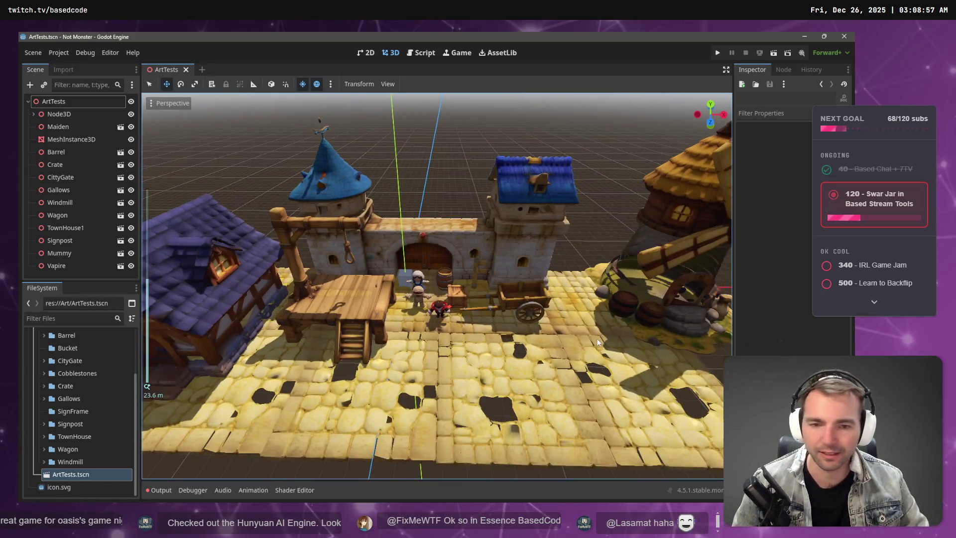
{"action": "scroll", "coordinate": [597, 335], "scroll_direction": "down", "scroll_amount": 2}
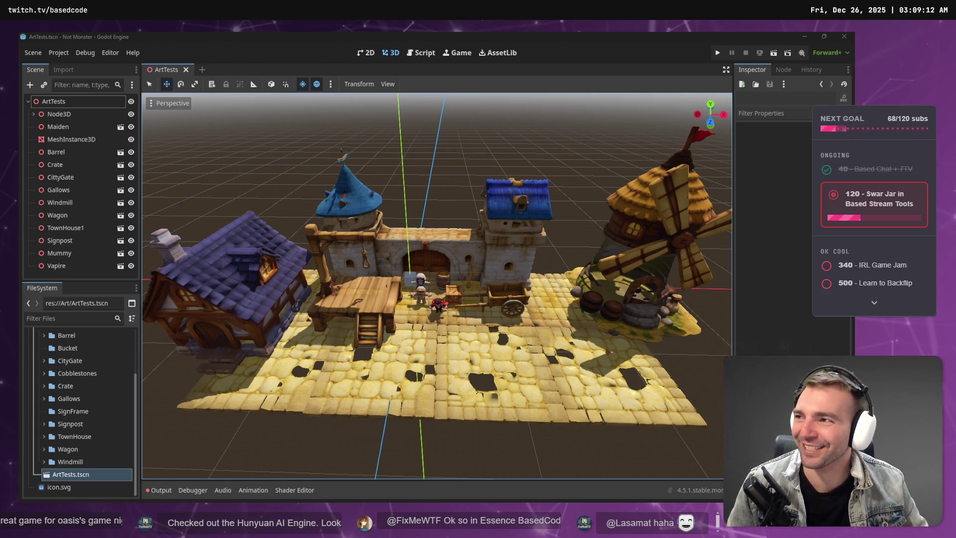
Orbit the Godot viewport camera around the town
{"action": "left_click_drag", "start_coordinate": [327, 304], "coordinate": [546, 259]}
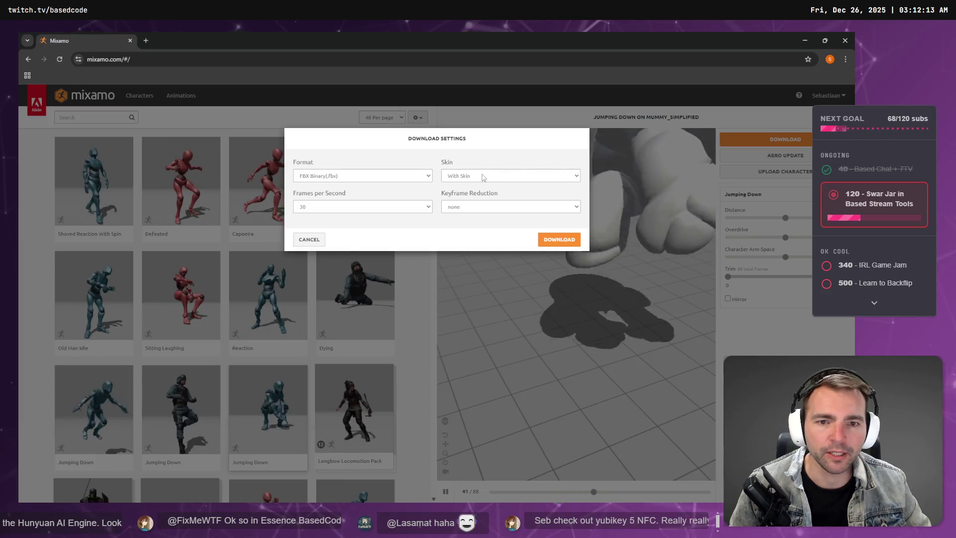
Download Jumping Down as a 30 fps FBX with skin, then preview Dying on the mummy
{"action": "left_click", "coordinate": [398, 206]}
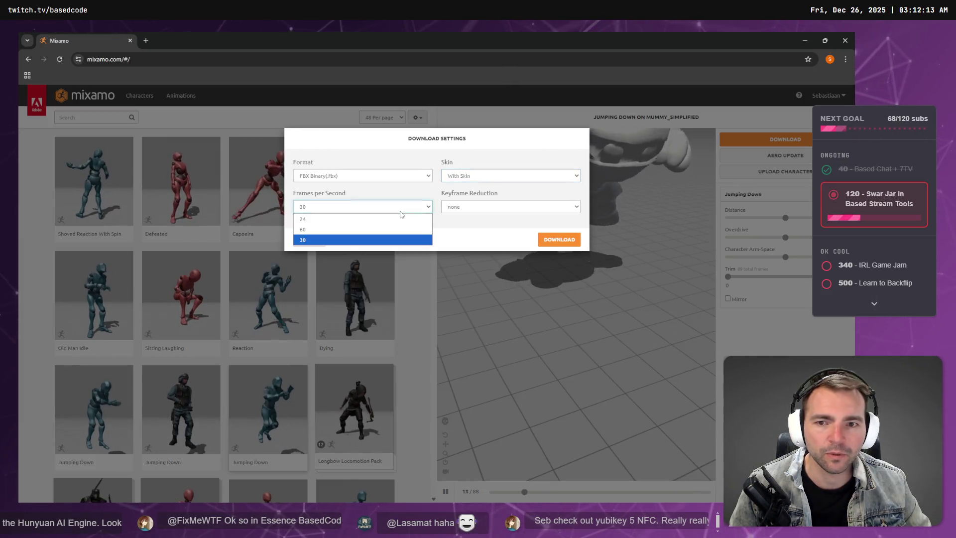
{"action": "left_click", "coordinate": [462, 207]}
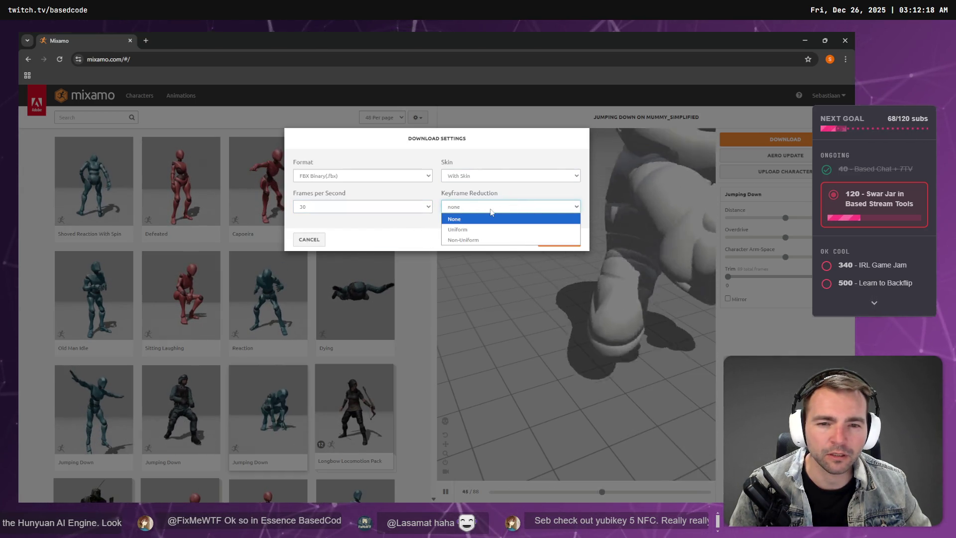
{"action": "left_click", "coordinate": [393, 237]}
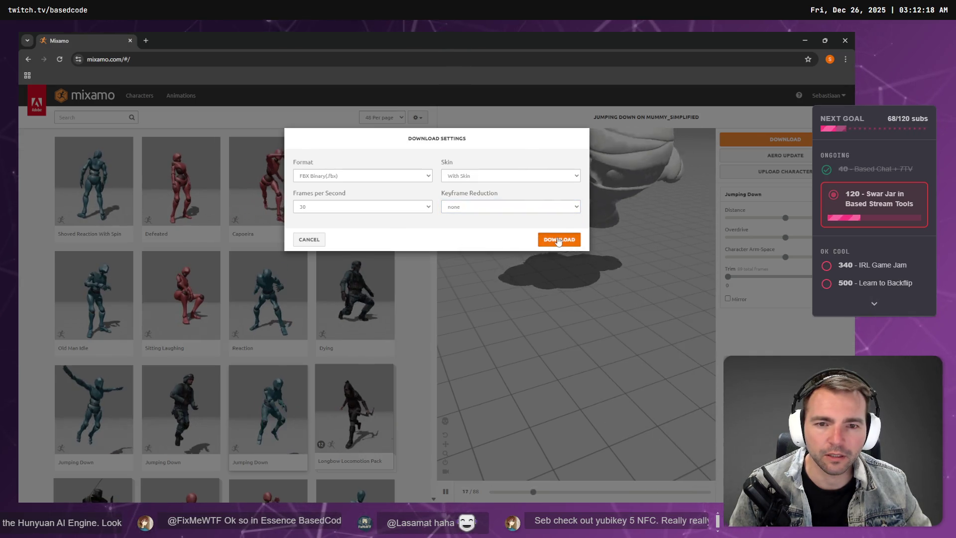
{"action": "left_click", "coordinate": [487, 207]}
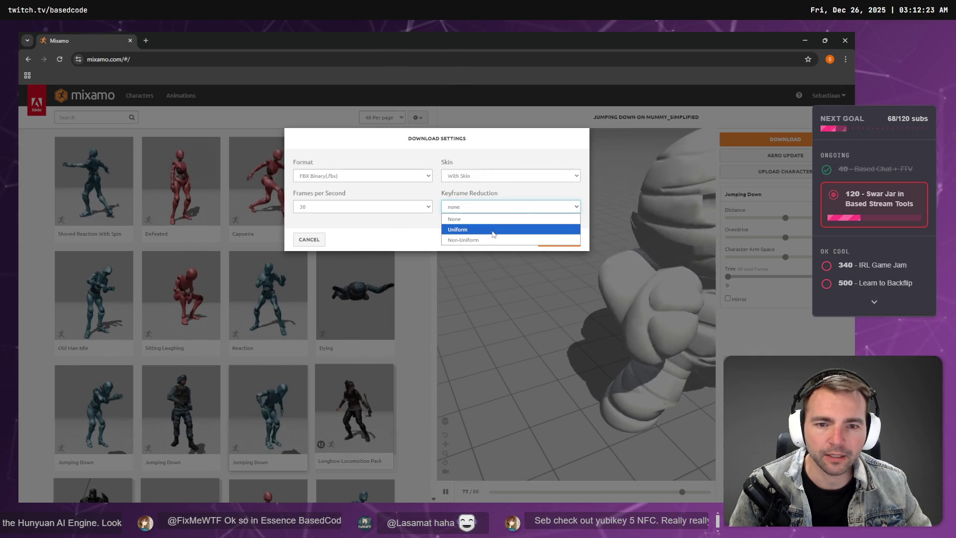
{"action": "left_click", "coordinate": [489, 225]}
{"action": "left_click", "coordinate": [558, 241]}
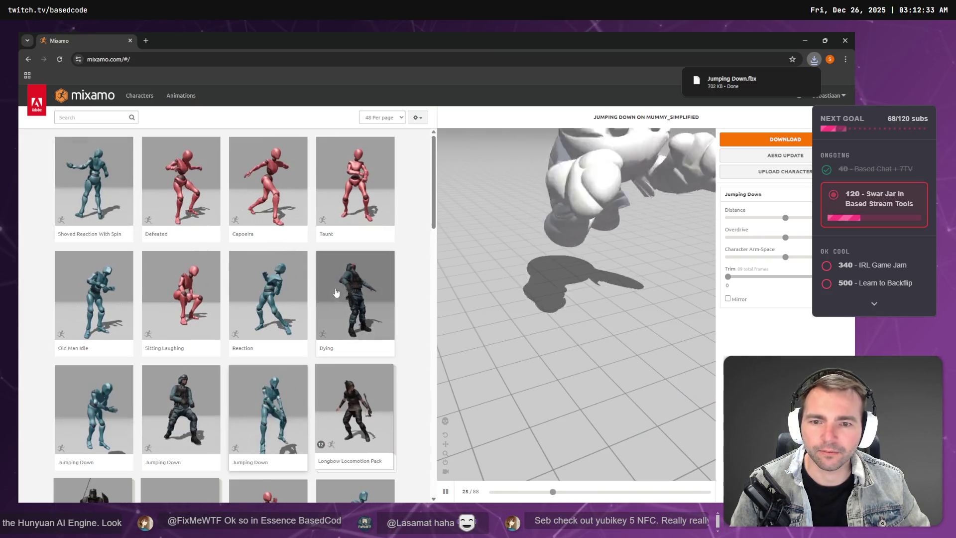
{"action": "left_click", "coordinate": [361, 296]}
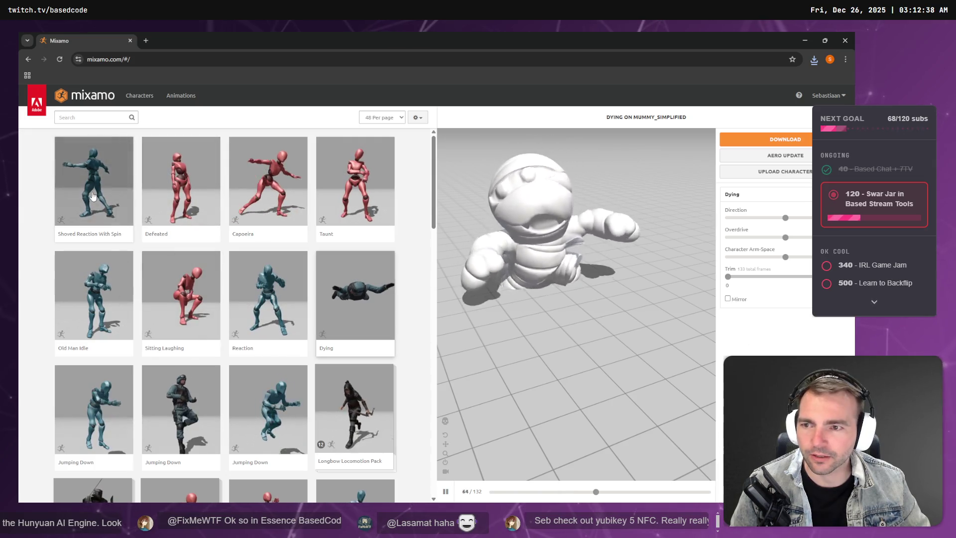
{"action": "scroll", "coordinate": [320, 297], "scroll_direction": "down", "scroll_amount": 3}
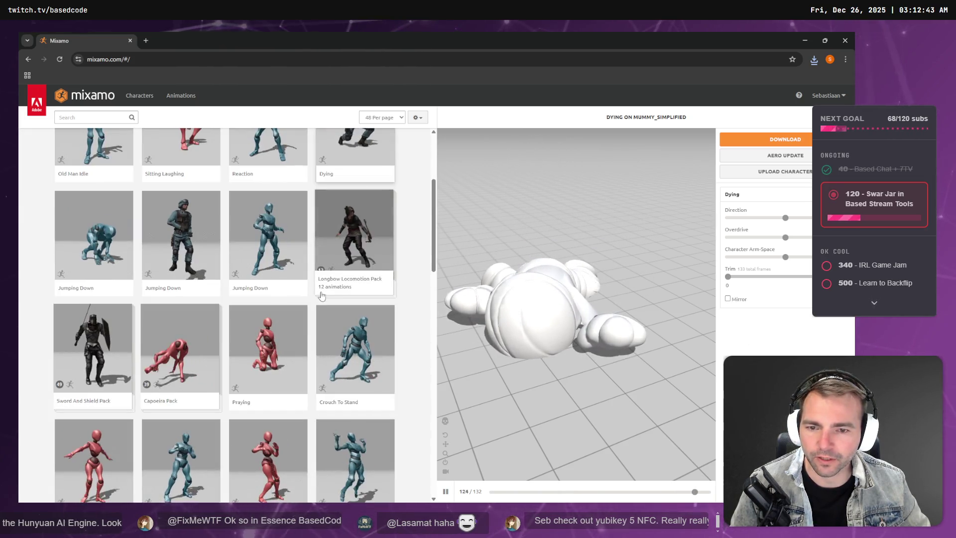
Preview Praying, glance at Upload Character, then remove the animation to leave the mummy in T-pose
{"action": "left_click", "coordinate": [274, 346]}
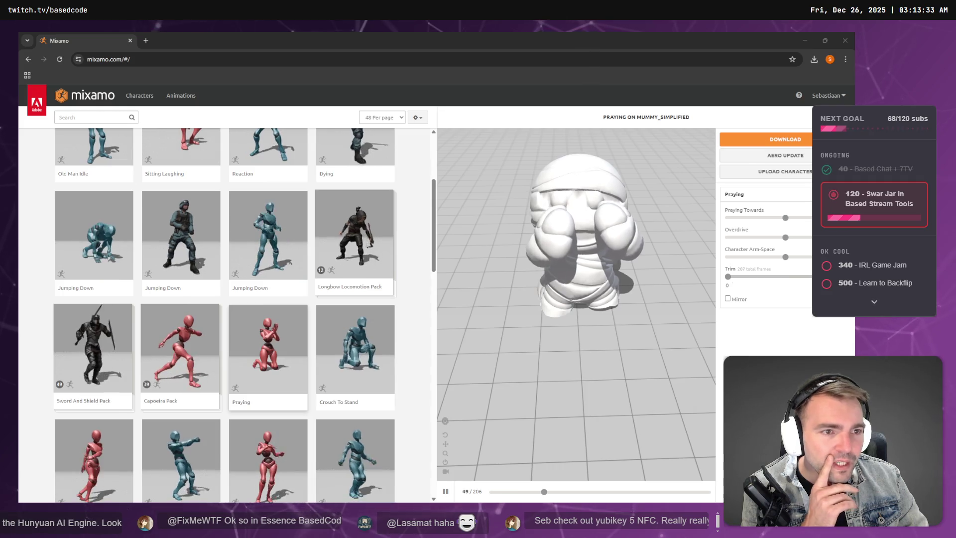
{"action": "left_click", "coordinate": [814, 65]}
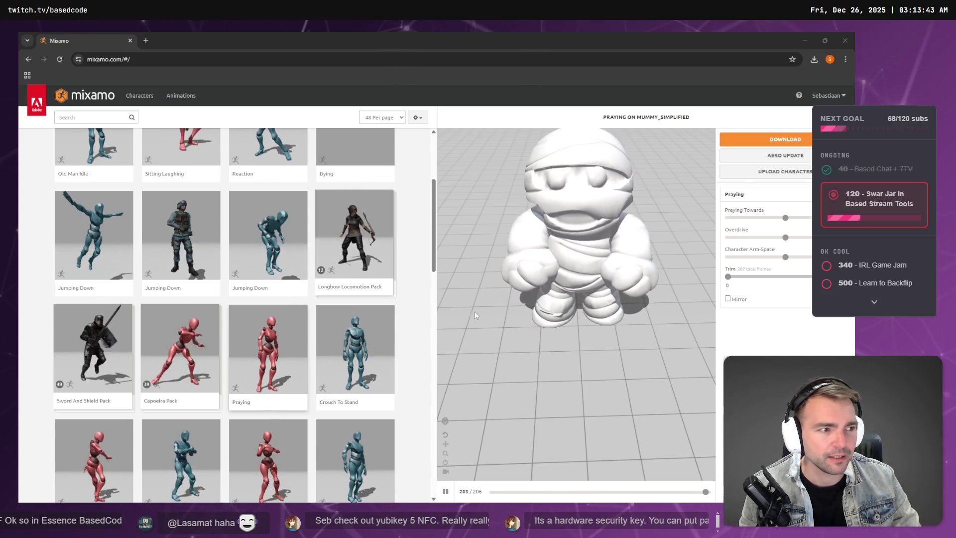
{"action": "scroll", "coordinate": [94, 178], "scroll_direction": "up", "scroll_amount": 3}
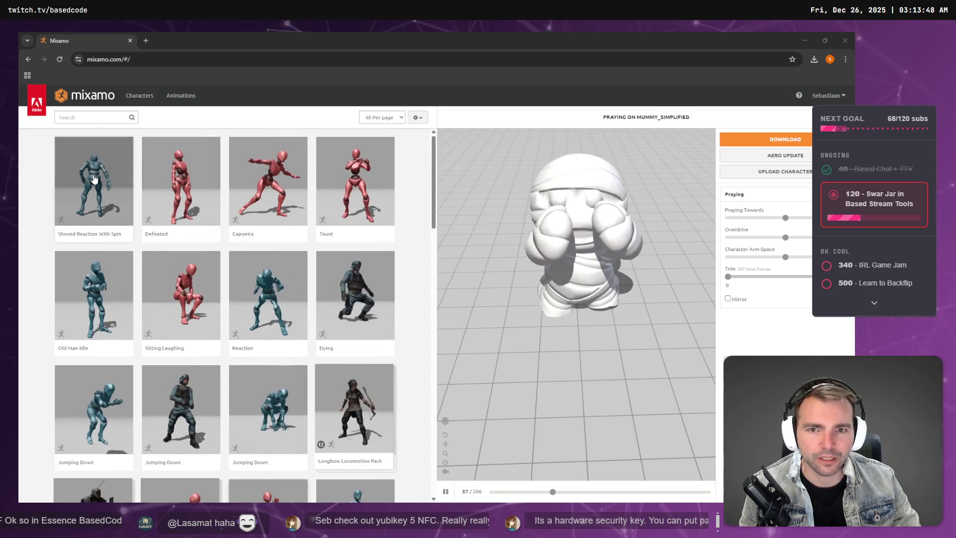
{"action": "left_click", "coordinate": [793, 170]}
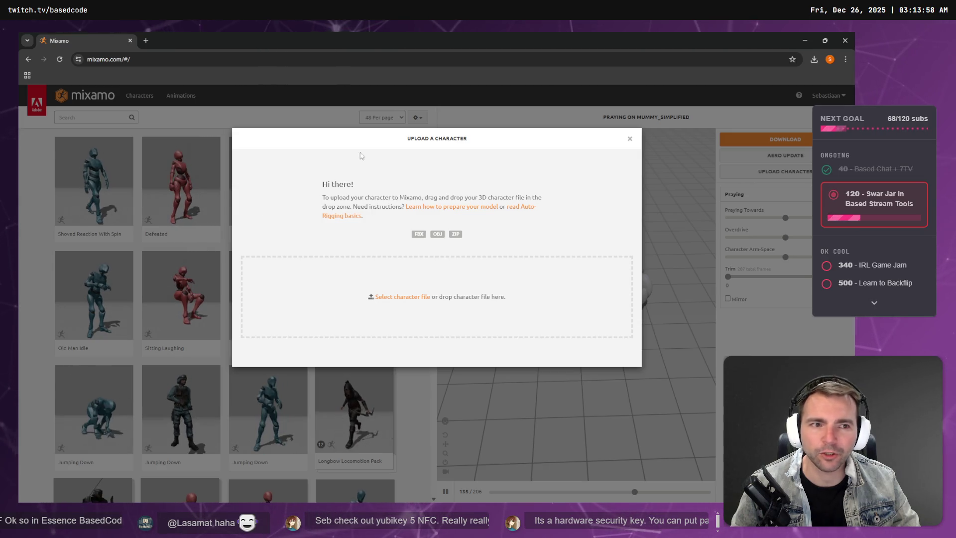
{"action": "left_click", "coordinate": [630, 139]}
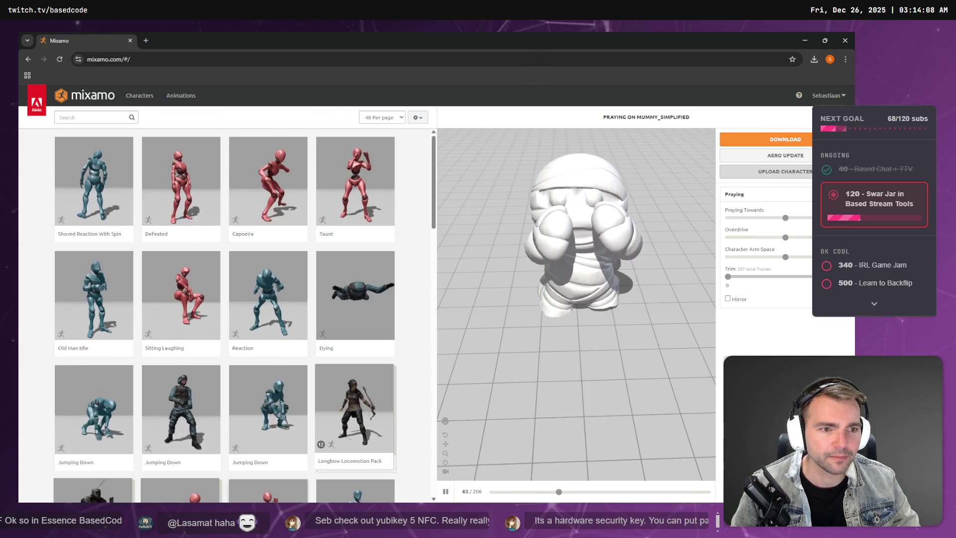
{"action": "left_click", "coordinate": [755, 194]}
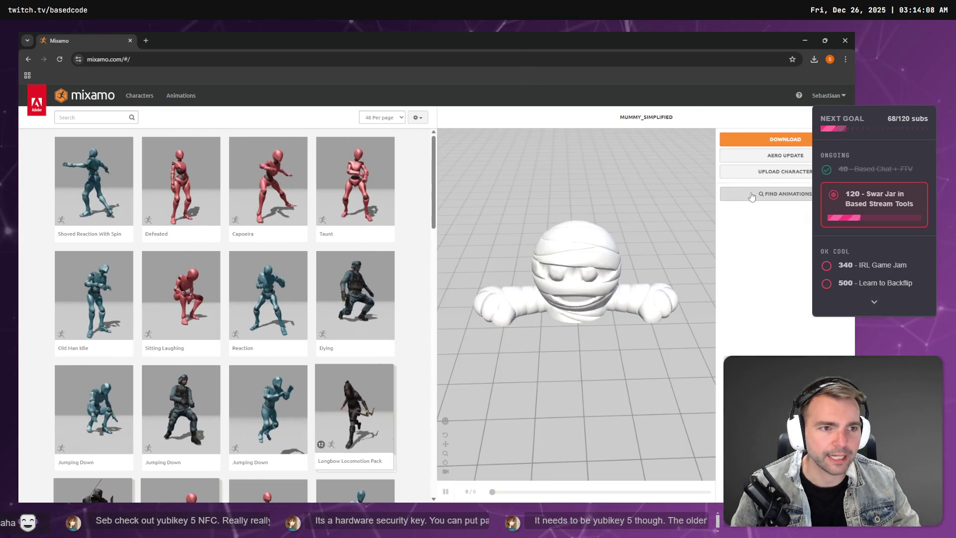
Download the mummy as FBX Binary in T-pose and drag Mummy_Simplified (1).fbx into Godot's Mummy folder
{"action": "left_click", "coordinate": [782, 139]}
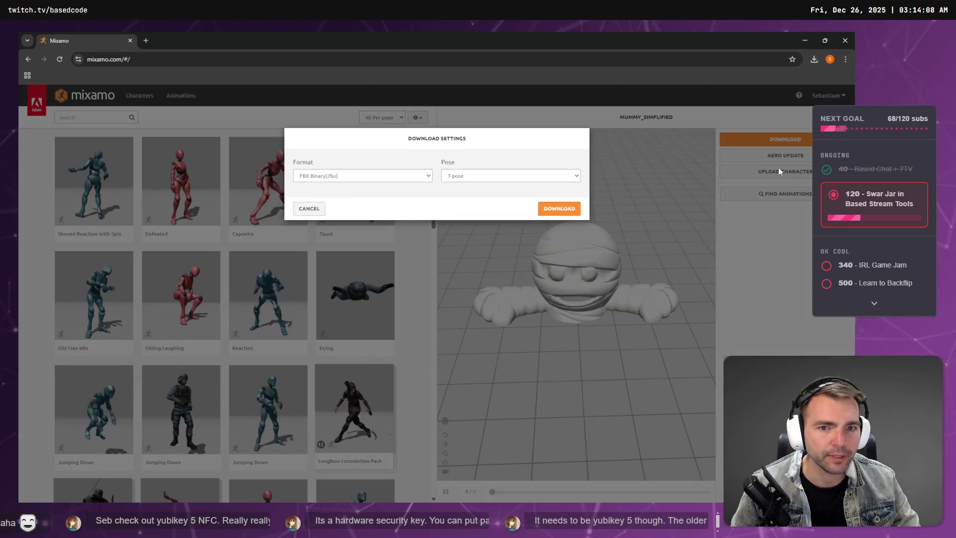
{"action": "left_click", "coordinate": [562, 209]}
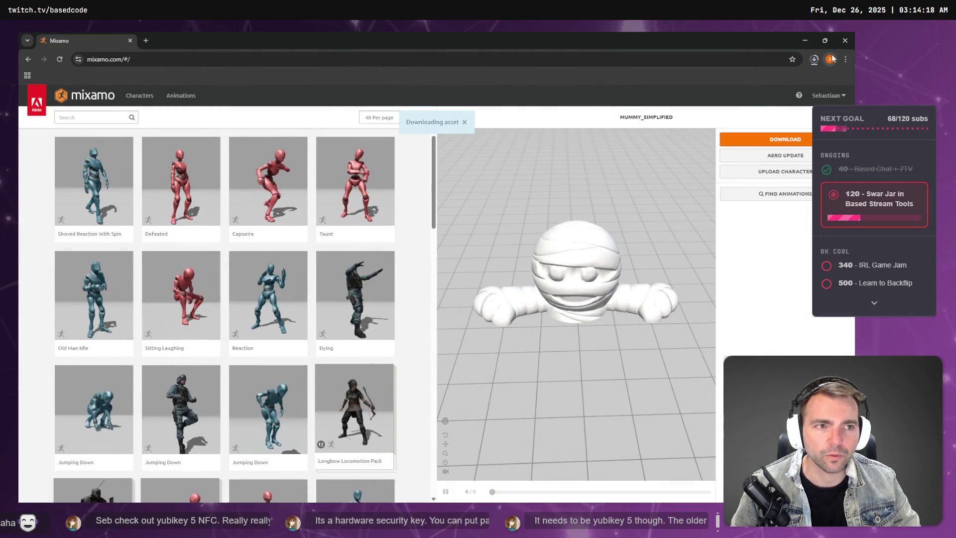
{"action": "key", "text": "ctrl+j"}
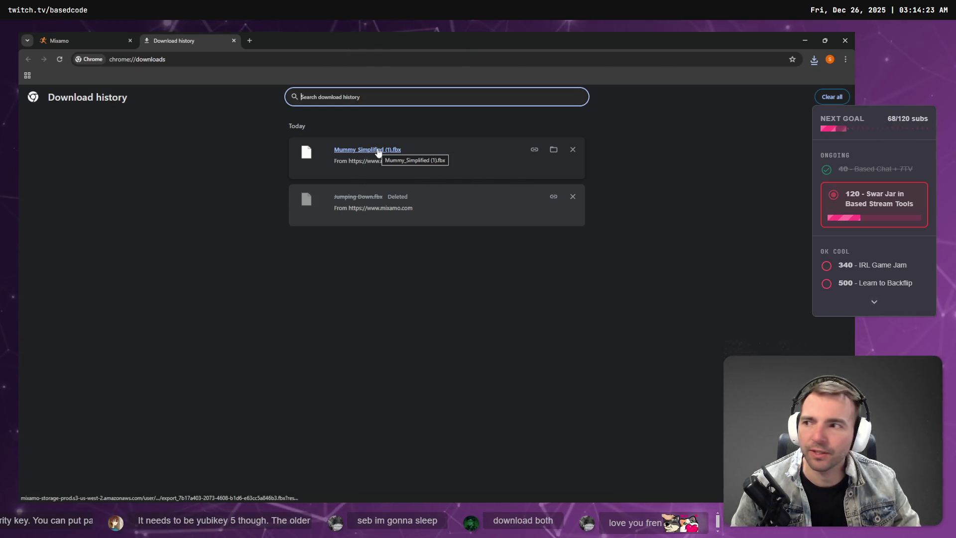
{"action": "mouse_move", "coordinate": [378, 152]}
{"action": "left_mouse_down"}
{"action": "mouse_move", "coordinate": [84, 348]}
{"action": "mouse_move", "coordinate": [82, 371]}
{"action": "mouse_move", "coordinate": [50, 376]}
{"action": "mouse_move", "coordinate": [68, 398]}
{"action": "mouse_move", "coordinate": [50, 400]}
{"action": "left_mouse_up"}
{"action": "key", "text": "alt+Tab"}
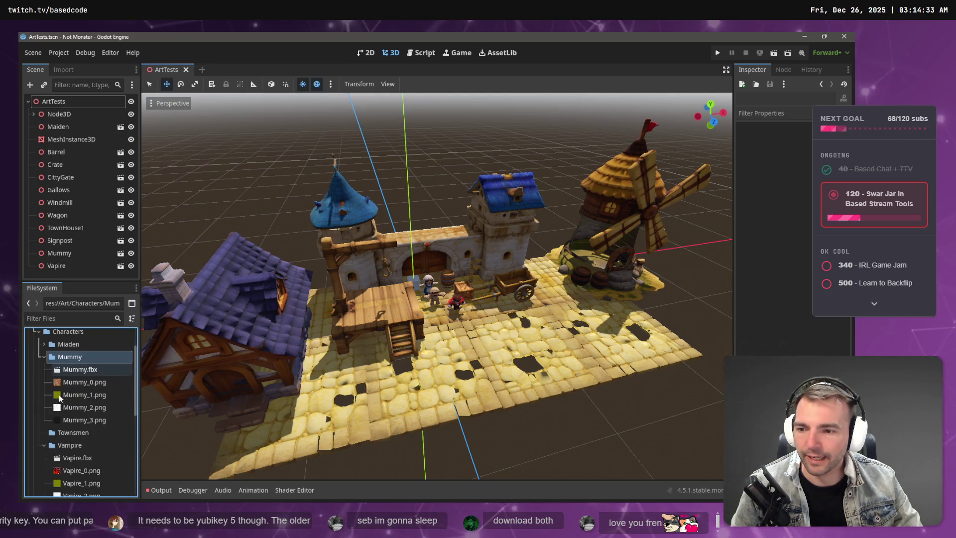
{"action": "key", "text": "alt+Tab"}
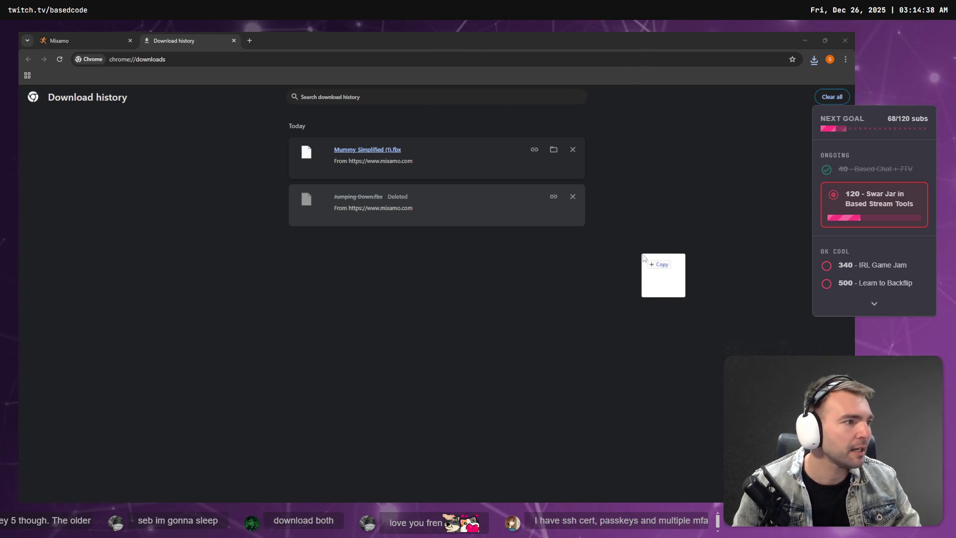
{"action": "key", "text": "alt+Tab"}
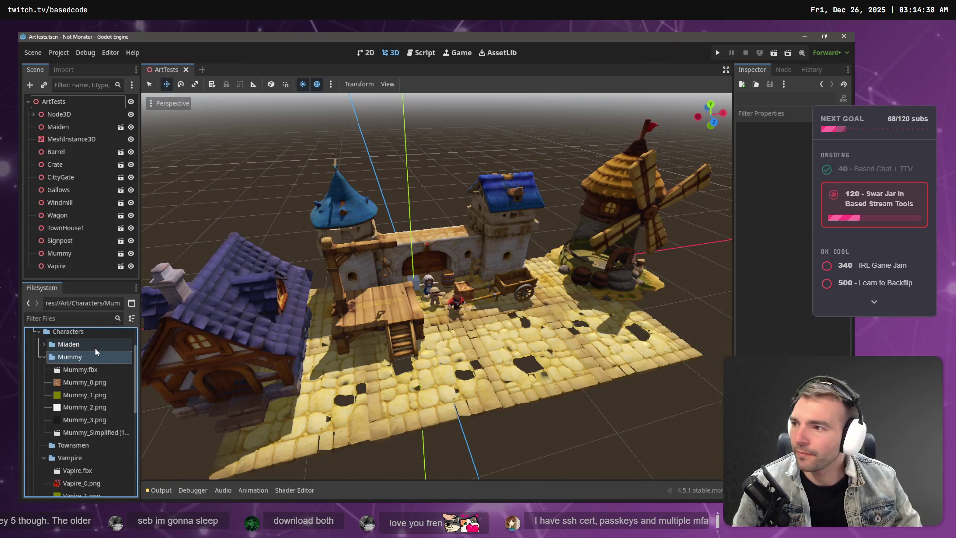
Open Mummy_Simplified (1).fbx's import settings and inspect its Skeleton3D and mixamo_com animation
{"action": "double_click", "coordinate": [86, 432]}
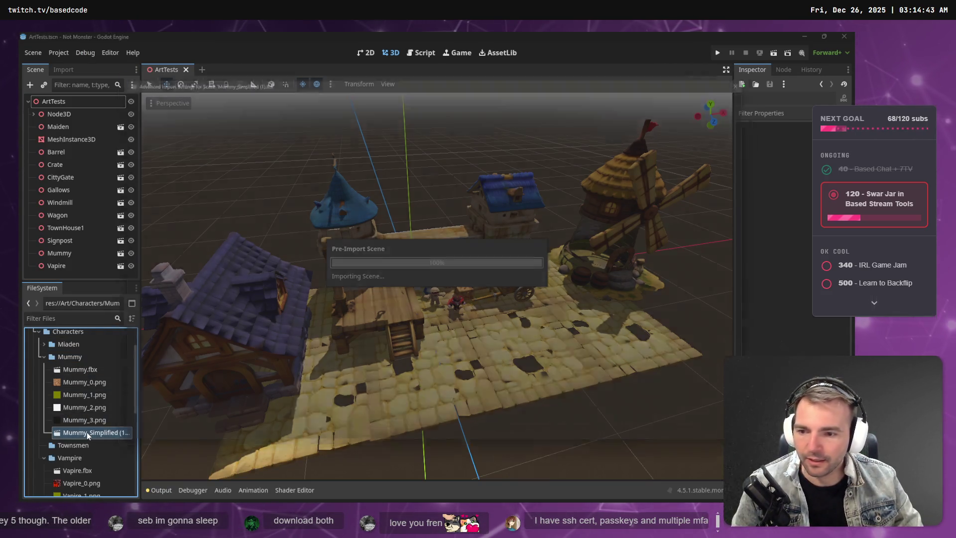
{"action": "scroll", "coordinate": [455, 262], "scroll_direction": "down", "scroll_amount": 5}
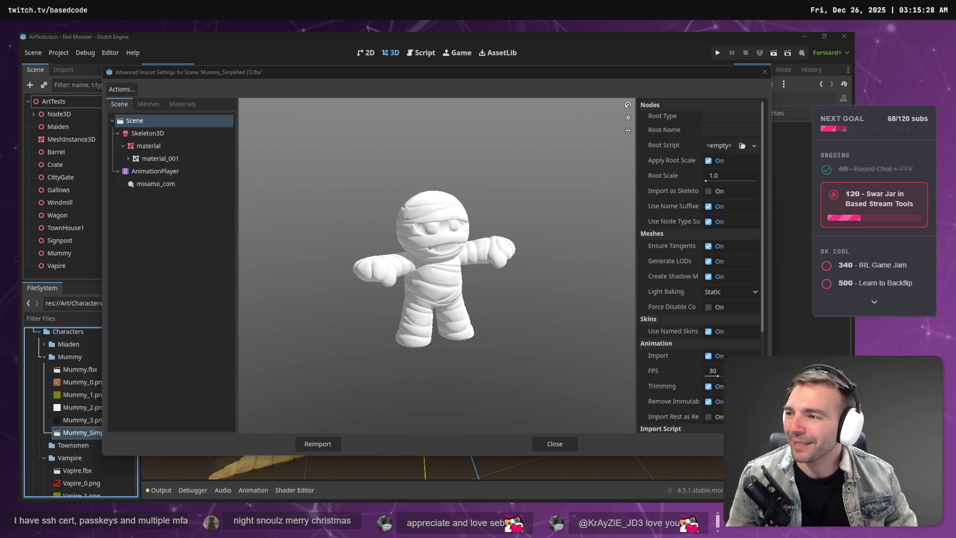
{"action": "mouse_move", "coordinate": [463, 224]}
{"action": "left_mouse_down"}
{"action": "mouse_move", "coordinate": [485, 251]}
{"action": "mouse_move", "coordinate": [573, 209]}
{"action": "left_mouse_up"}
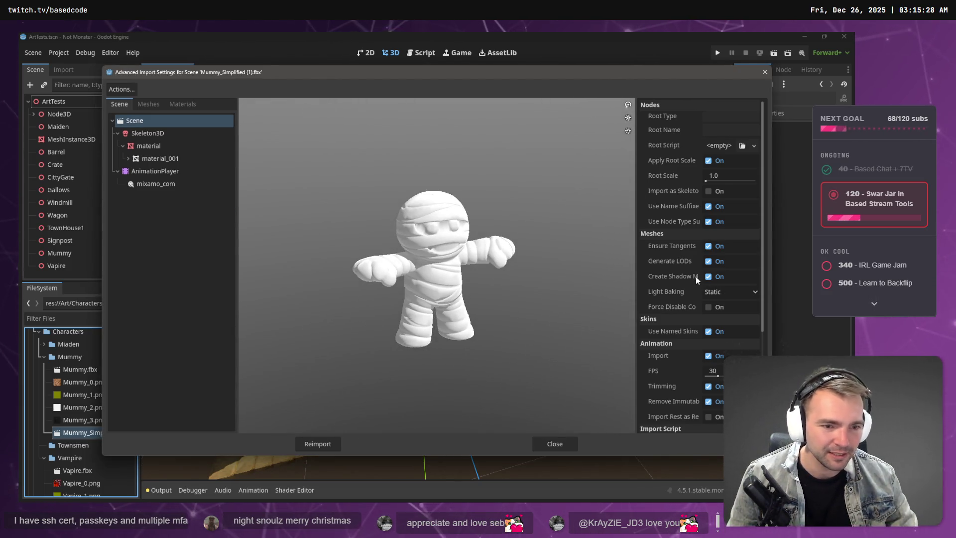
{"action": "scroll", "coordinate": [683, 352], "scroll_direction": "down", "scroll_amount": 3}
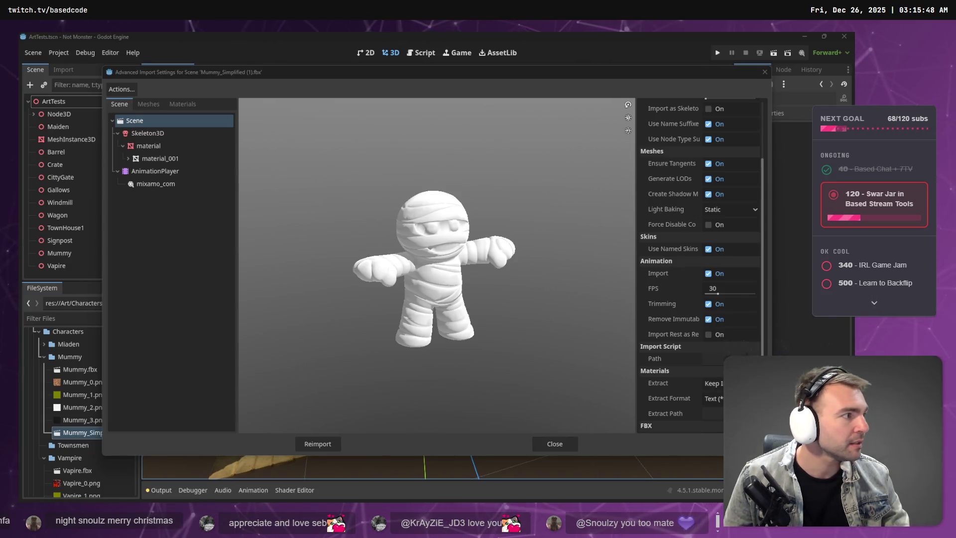
Maximize Chrome, close the Twitch tab and load the YouTube home page instead of the Short
{"action": "double_click", "coordinate": [358, 154]}
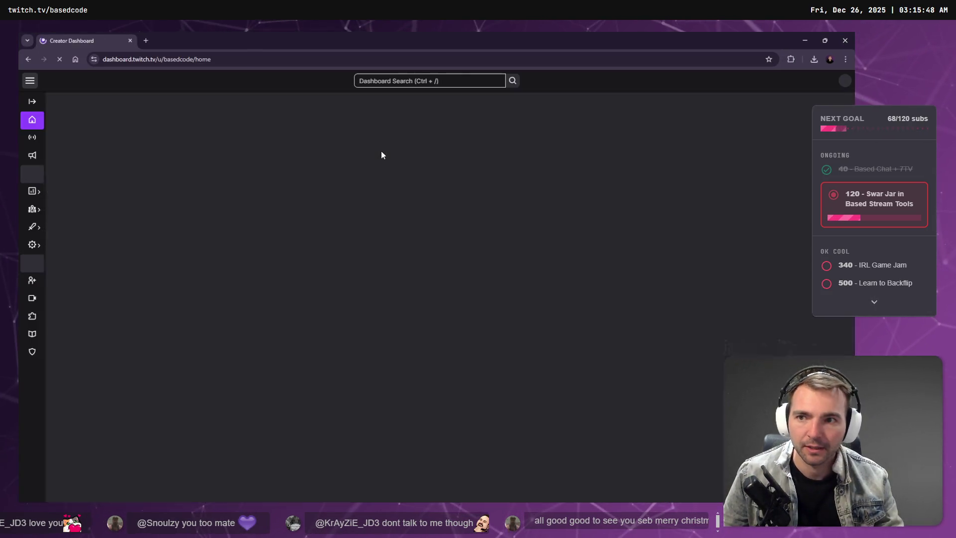
{"action": "key", "text": "ctrl+w"}
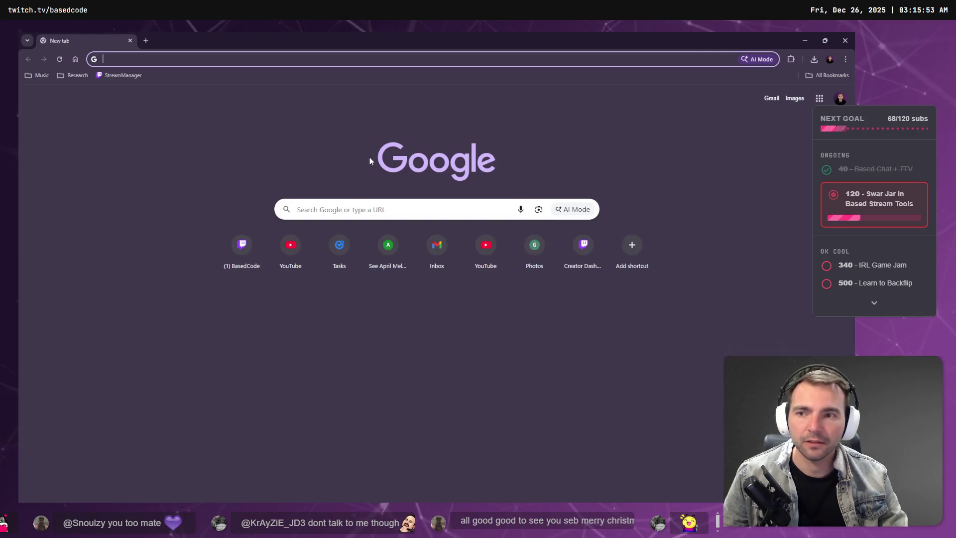
{"action": "left_click", "coordinate": [389, 205]}
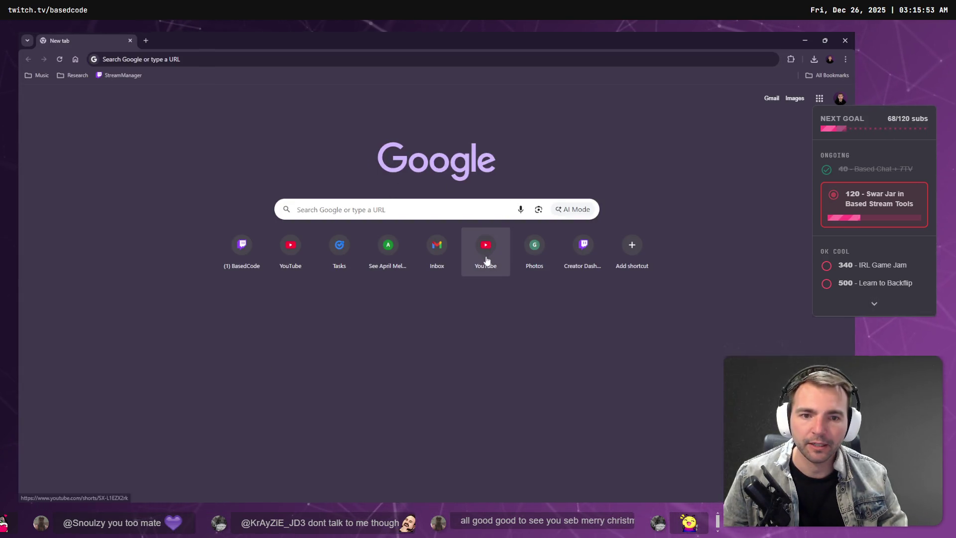
{"action": "left_click", "coordinate": [486, 249]}
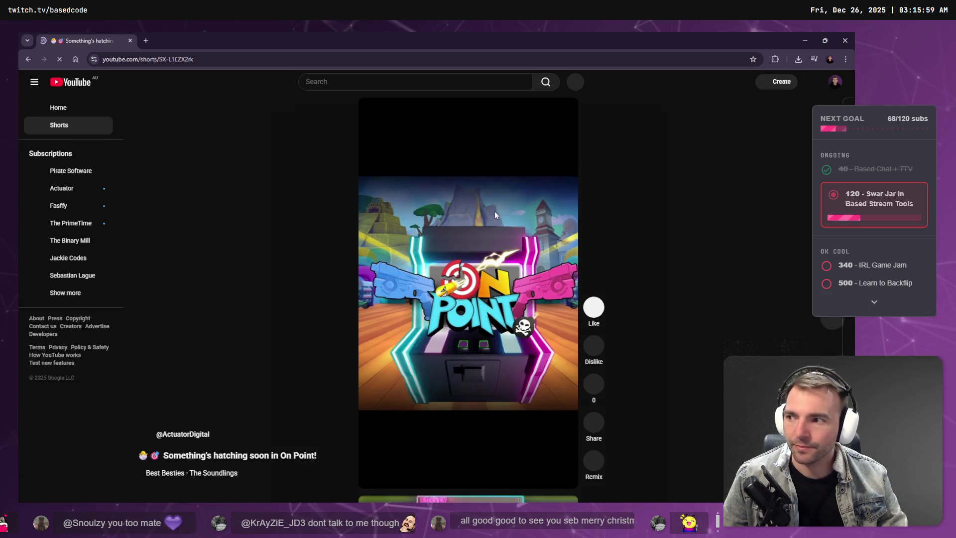
{"action": "left_click", "coordinate": [508, 287]}
{"action": "left_click", "coordinate": [508, 286]}
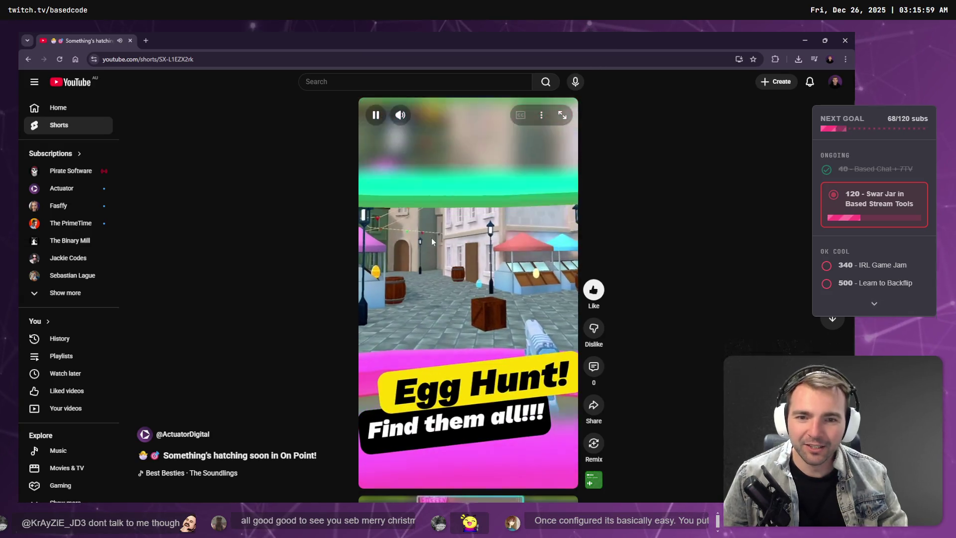
{"action": "left_click", "coordinate": [517, 253]}
{"action": "left_click_drag", "start_coordinate": [139, 60], "coordinate": [228, 59]}
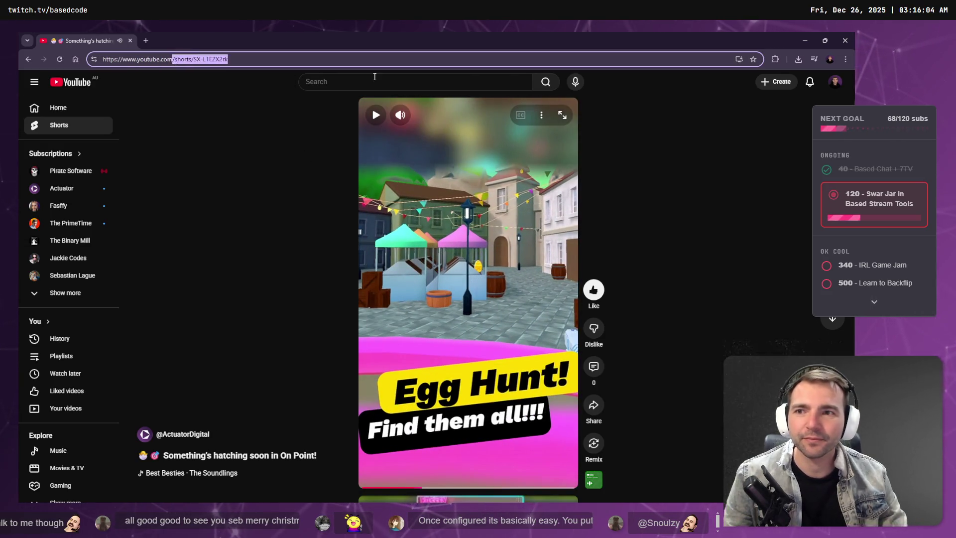
{"action": "key", "text": "BackSpace"}
{"action": "key", "text": "Return"}
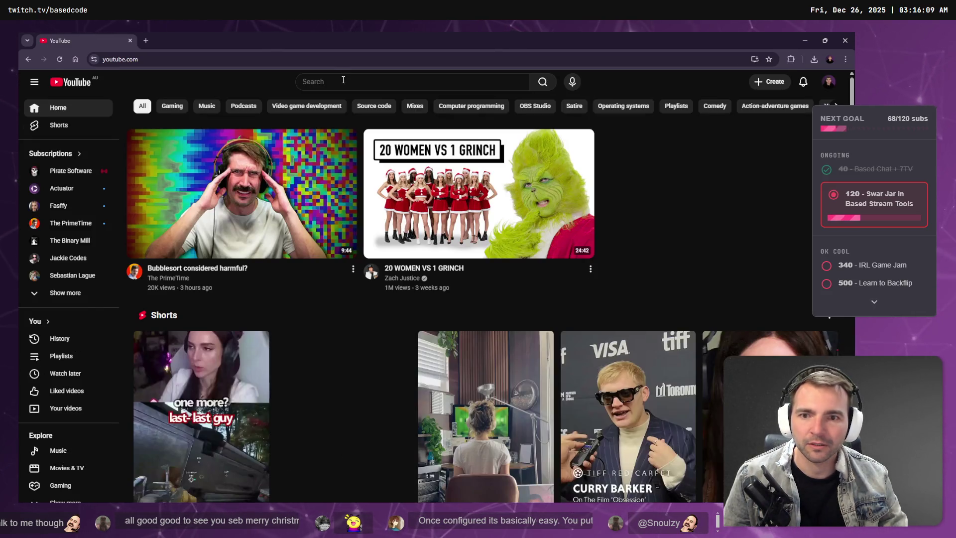
Search YouTube for 'mixamo character godot'
{"action": "left_click", "coordinate": [351, 83]}
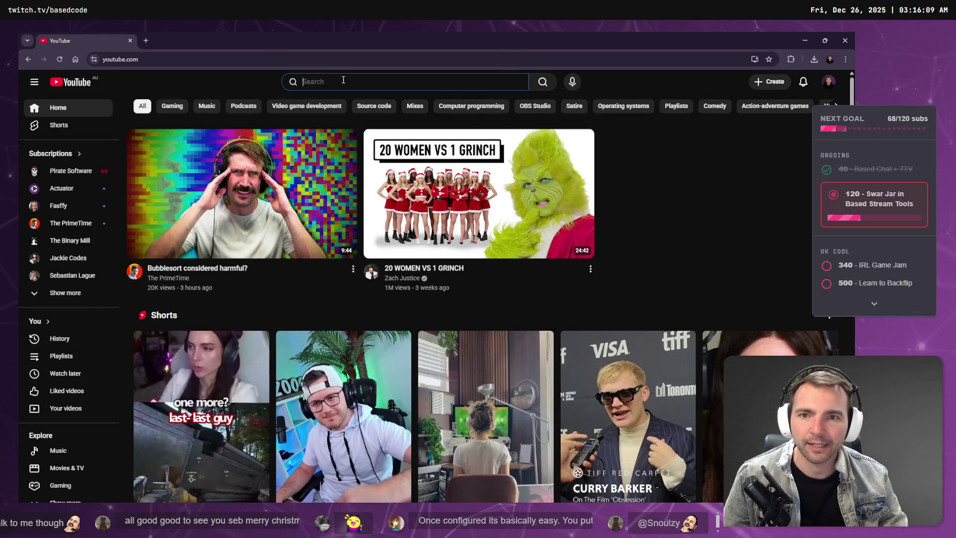
{"action": "type", "text": "Charact"}
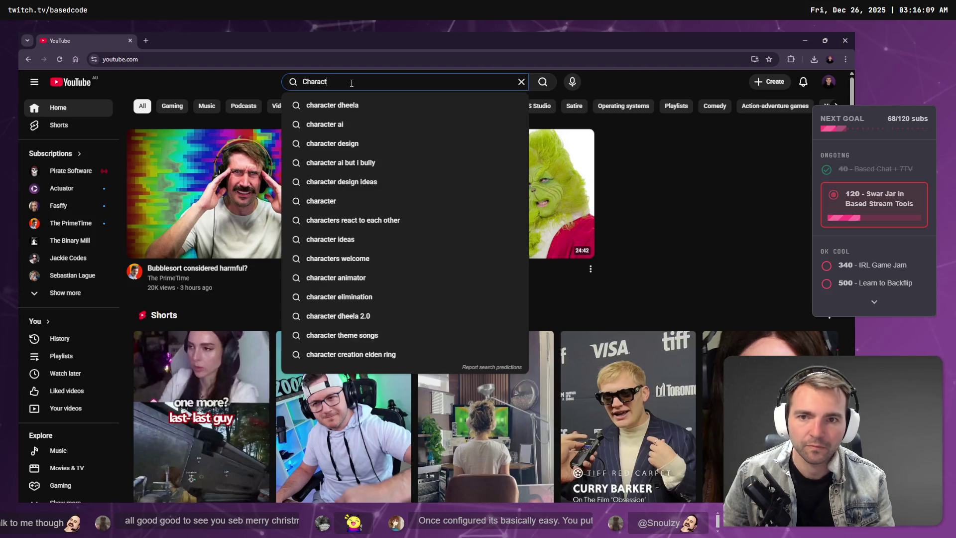
{"action": "type", "text": "er mixamo"}
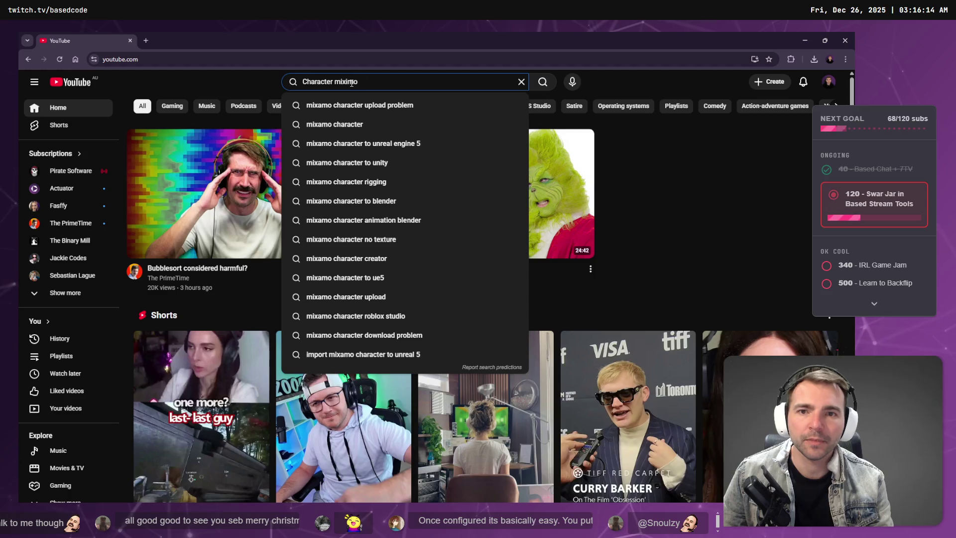
{"action": "key", "text": "Down"}
{"action": "key", "text": "Down"}
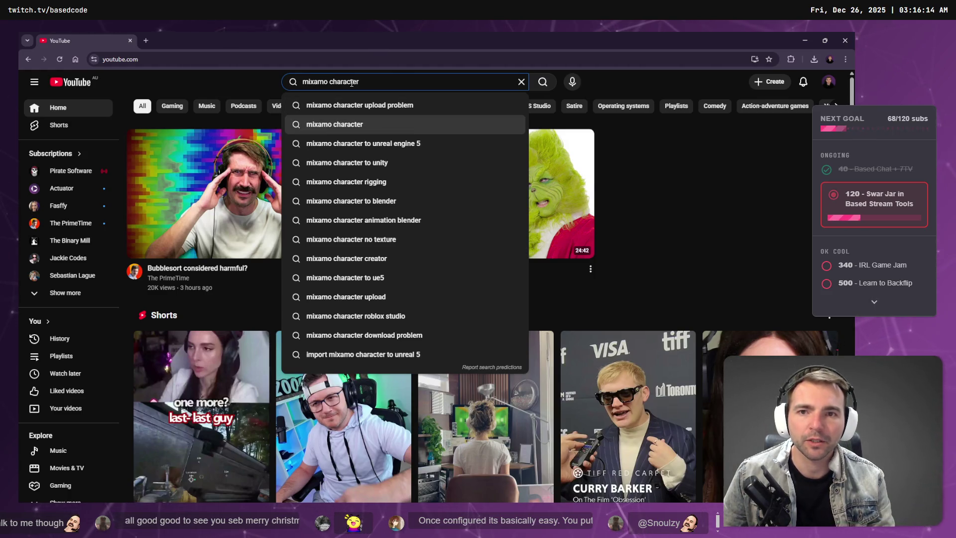
{"action": "type", "text": "godot"}
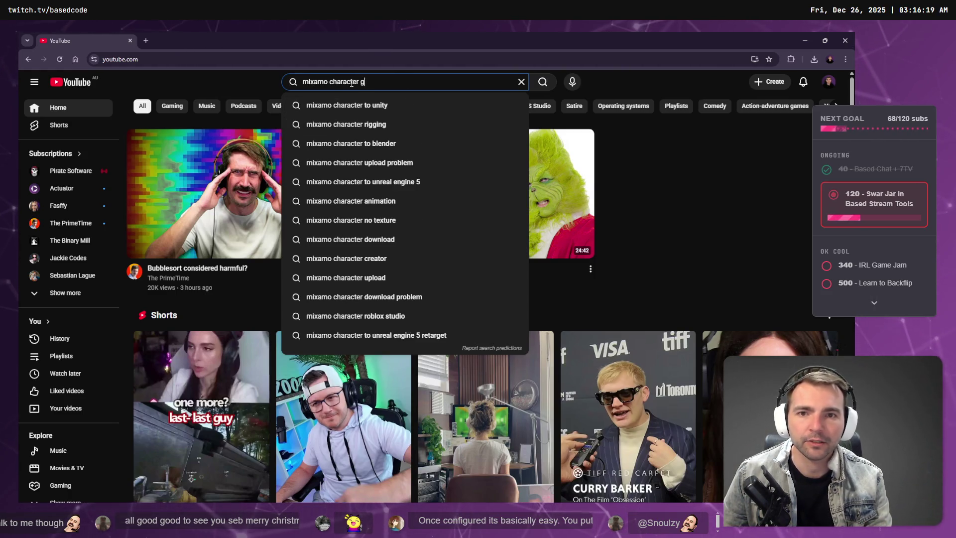
{"action": "key", "text": "Return"}
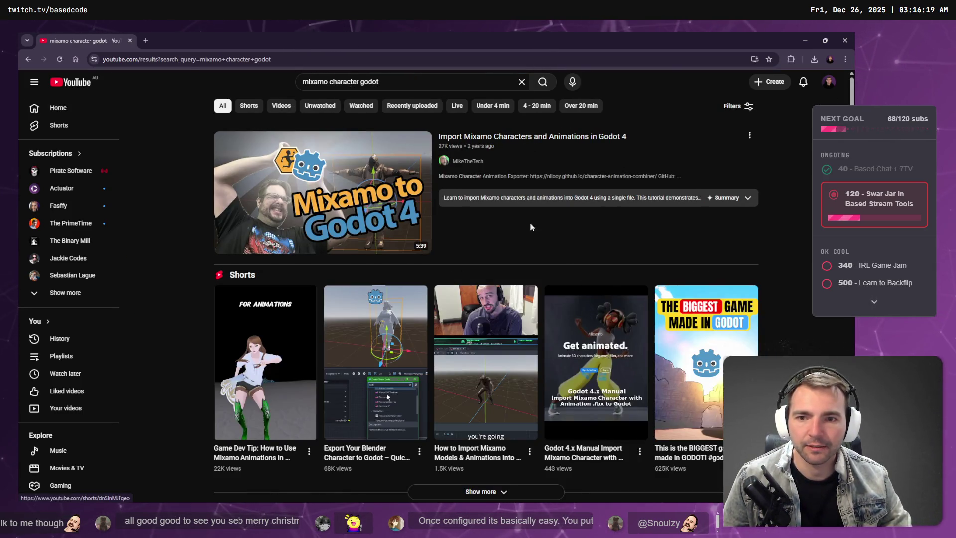
Play 'Import Mixamo Characters and Animations in Godot 4' full screen at a faster speed
{"action": "mouse_move", "coordinate": [399, 173]}
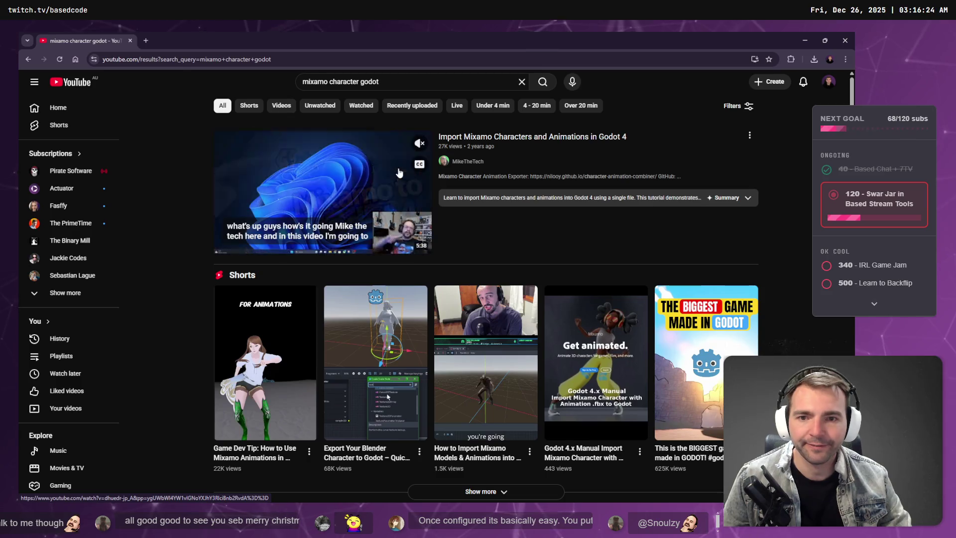
{"action": "left_click", "coordinate": [339, 172]}
{"action": "double_click", "coordinate": [427, 224]}
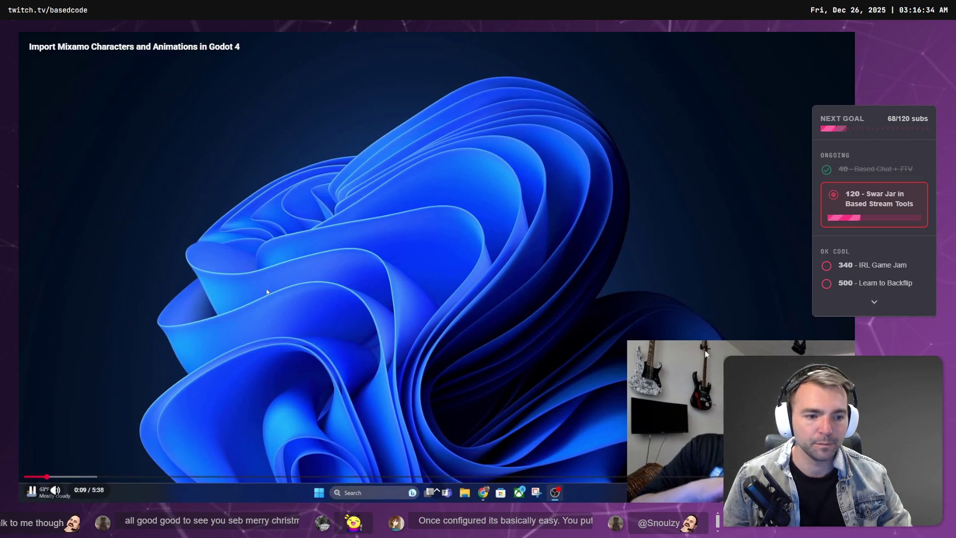
{"action": "left_click", "coordinate": [796, 490]}
{"action": "key", "text": "Escape"}
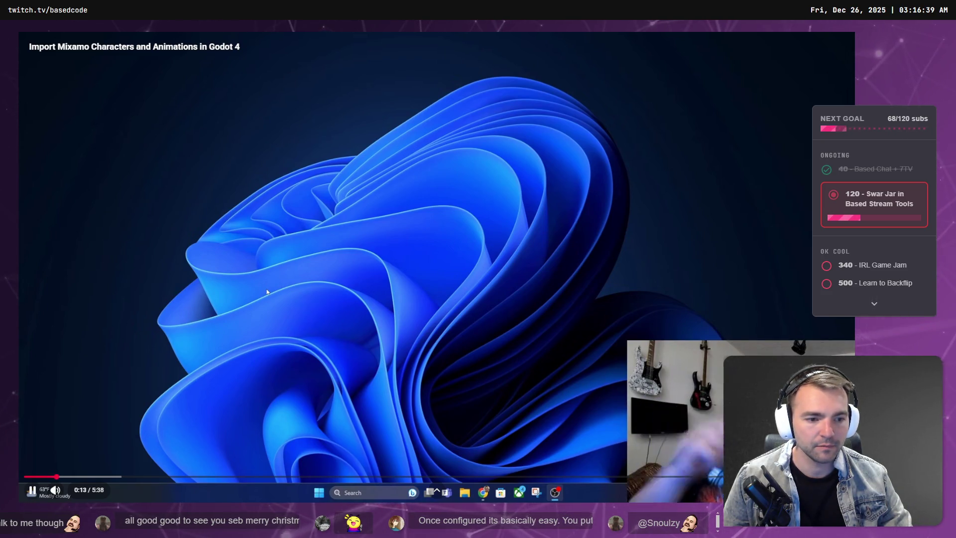
{"action": "key", "text": "shift+period"}
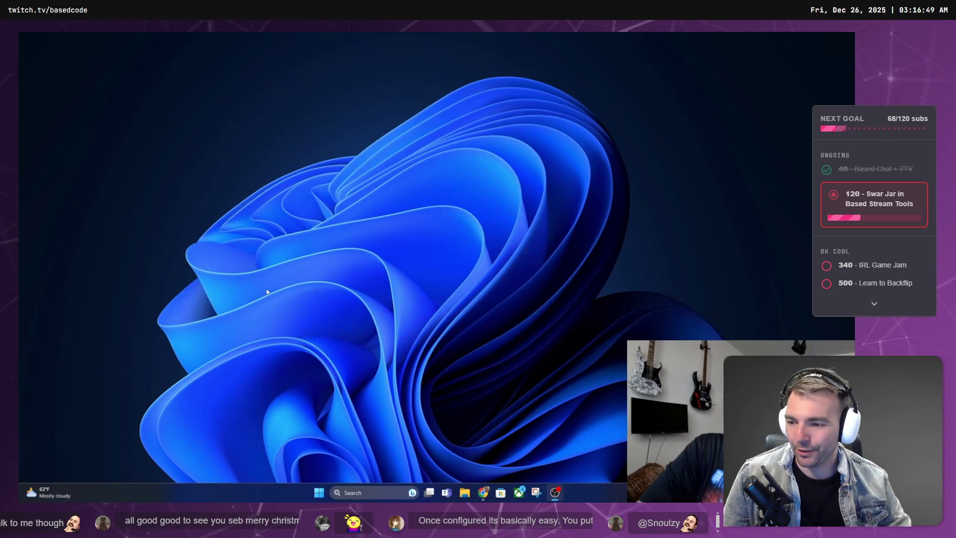
Skip ahead in the tutorial to the Mixamo Walking animation section
{"action": "left_click", "coordinate": [110, 476]}
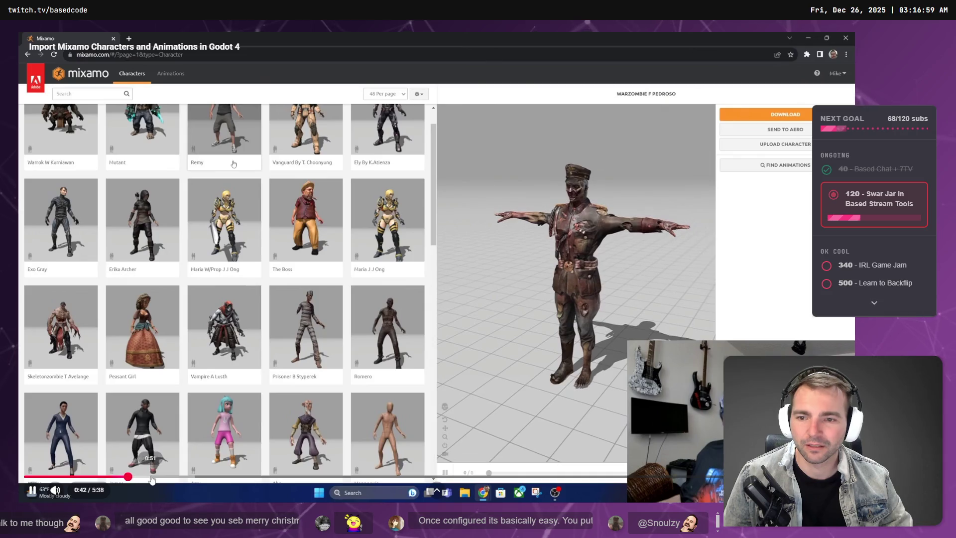
{"action": "left_click", "coordinate": [151, 476]}
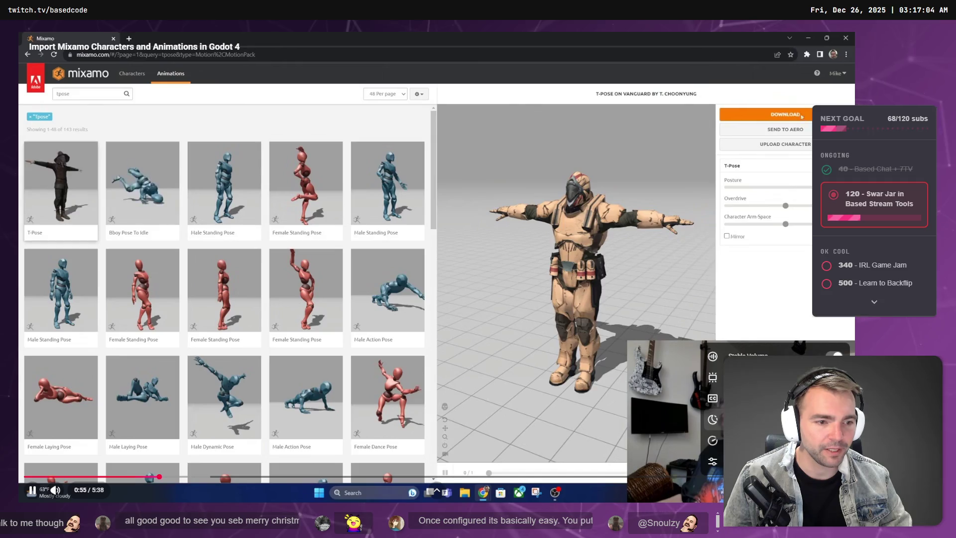
{"action": "left_click", "coordinate": [742, 419]}
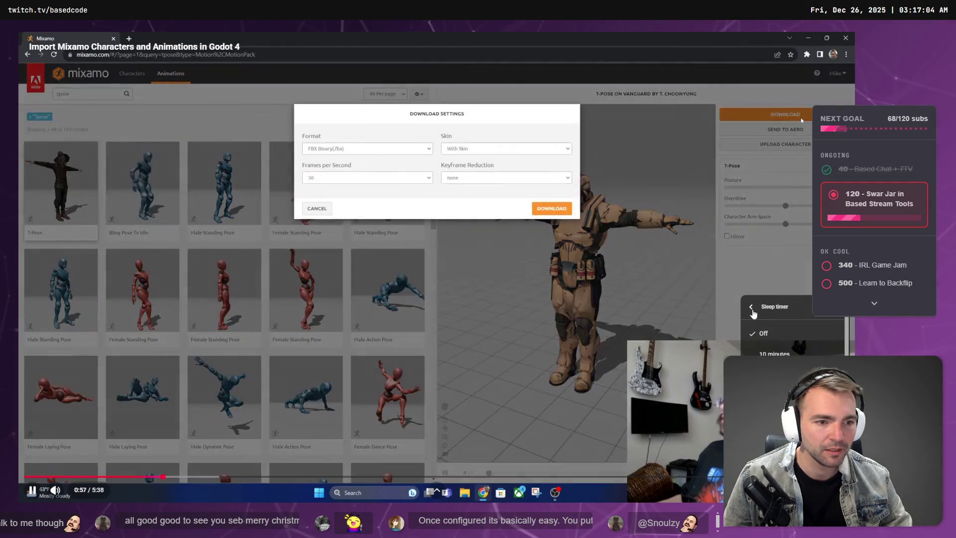
{"action": "left_click", "coordinate": [751, 308]}
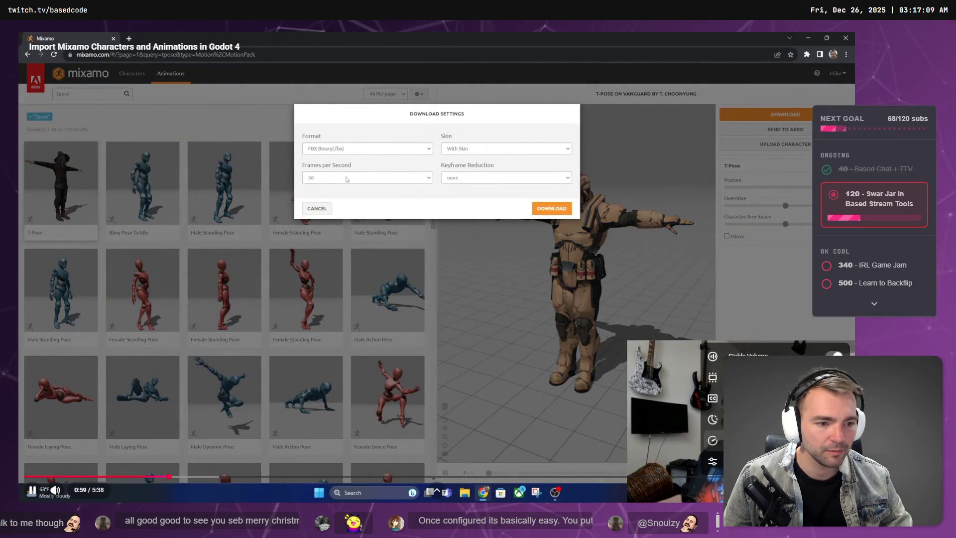
{"action": "key", "text": "Escape"}
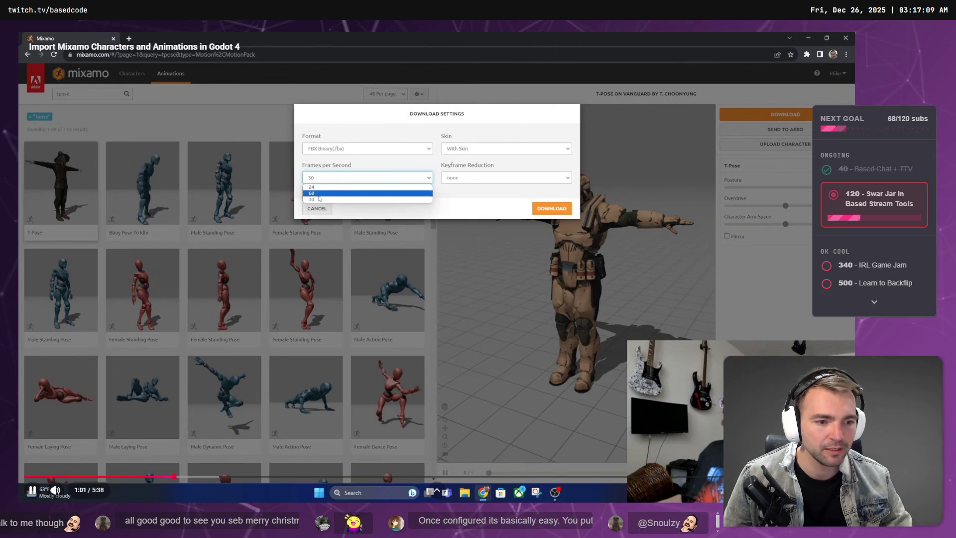
{"action": "left_click", "coordinate": [578, 404]}
{"action": "left_click", "coordinate": [394, 241]}
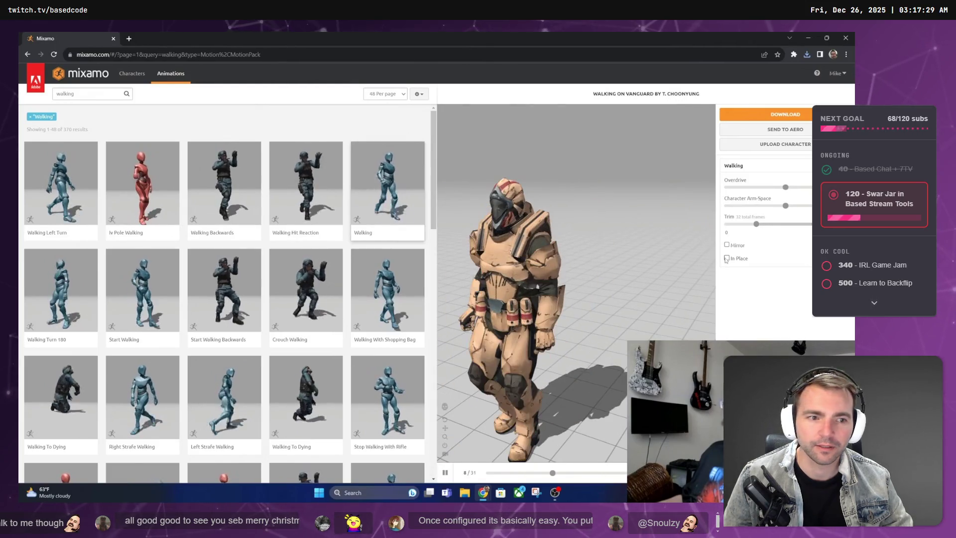
Pause and resume the tutorial, then jump ahead to the Character Animation Combiner part around 2:06
{"action": "left_click", "coordinate": [726, 258]}
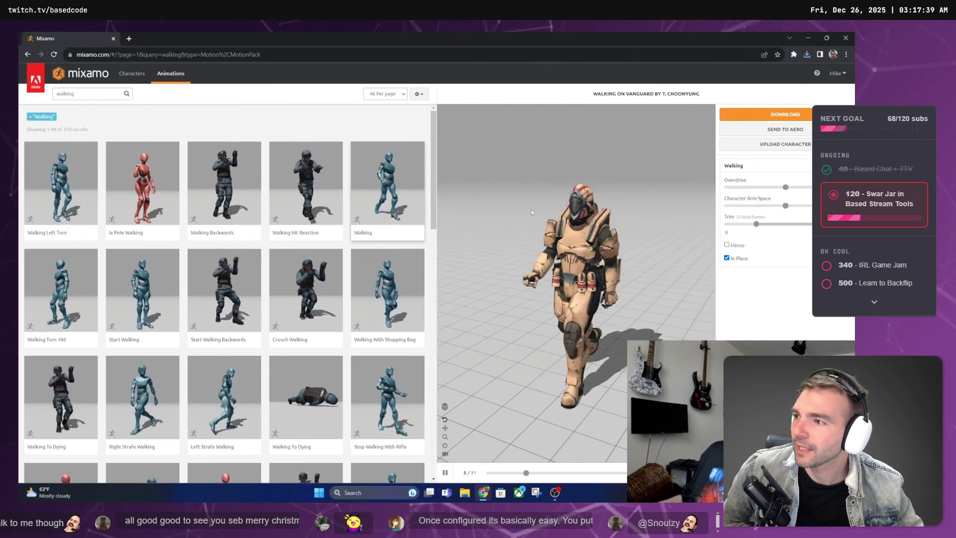
{"action": "key", "text": "space"}
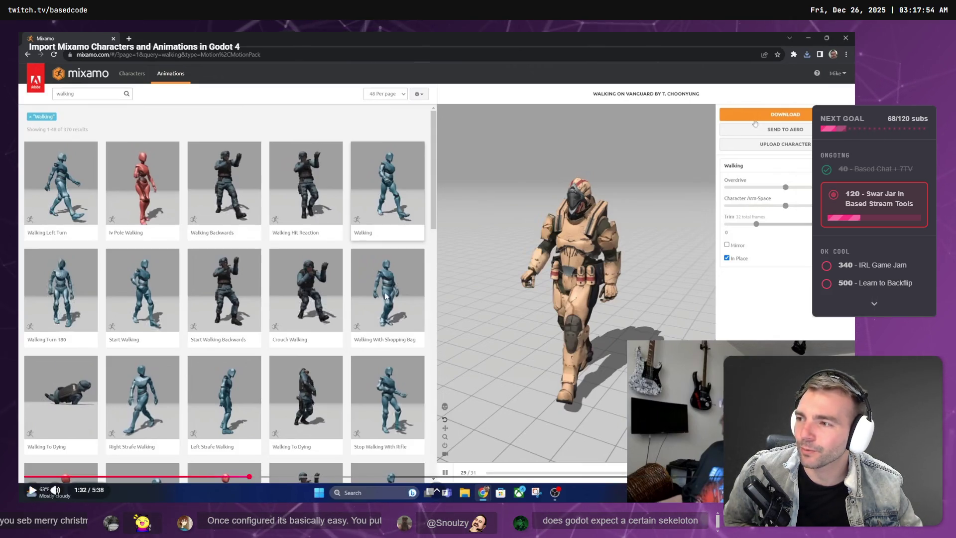
{"action": "left_click", "coordinate": [336, 252]}
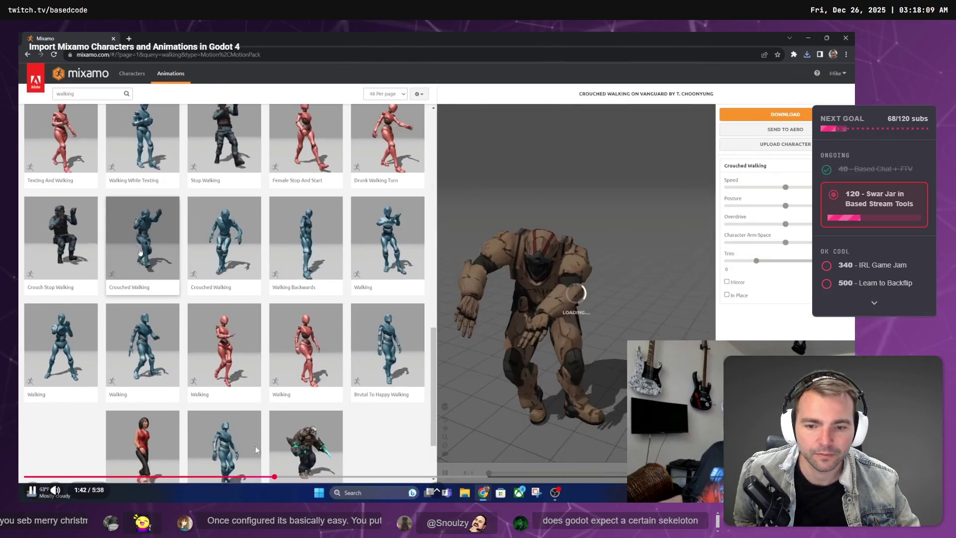
{"action": "key", "text": "space"}
{"action": "left_click", "coordinate": [332, 476]}
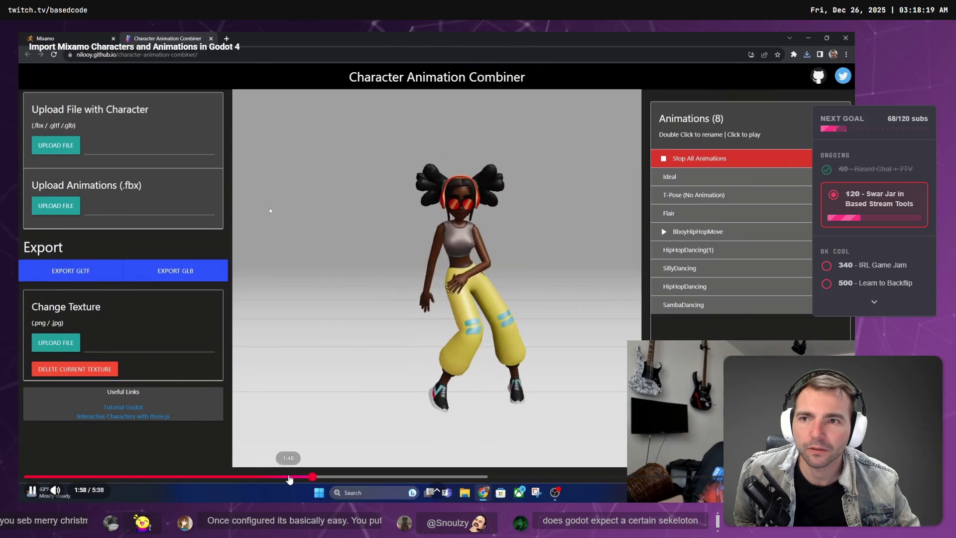
Seek the tutorial back to about 1:48 and step forward a few seconds
{"action": "left_click", "coordinate": [289, 476]}
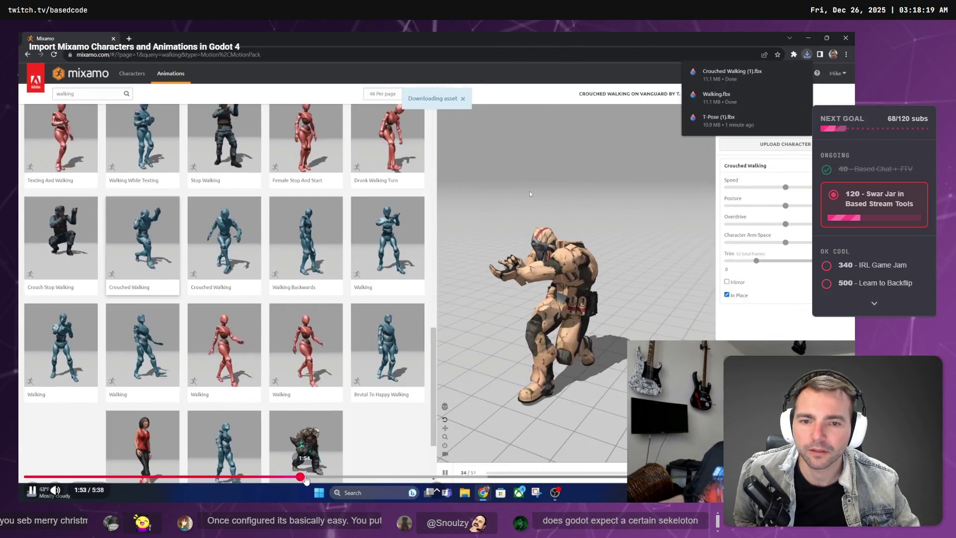
{"action": "left_click", "coordinate": [308, 477]}
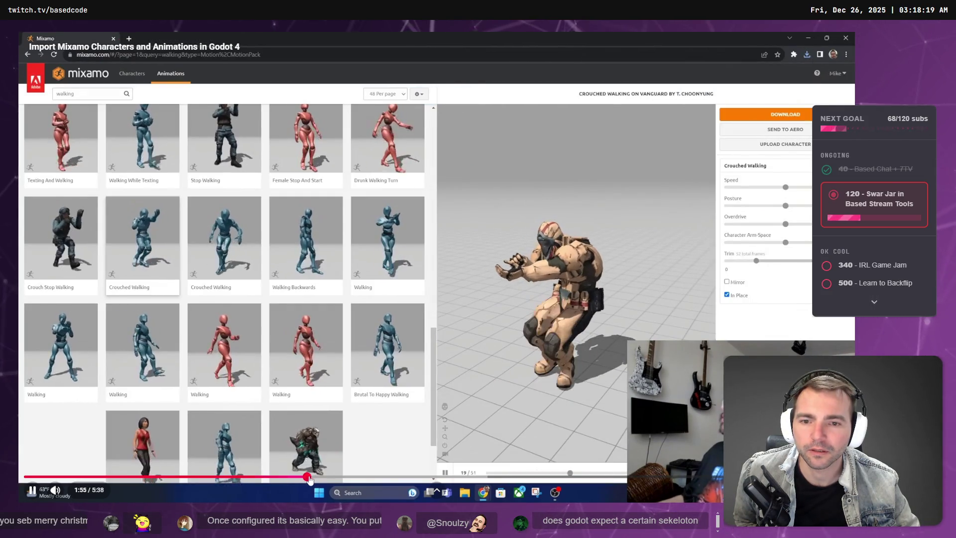
{"action": "key", "text": "Right"}
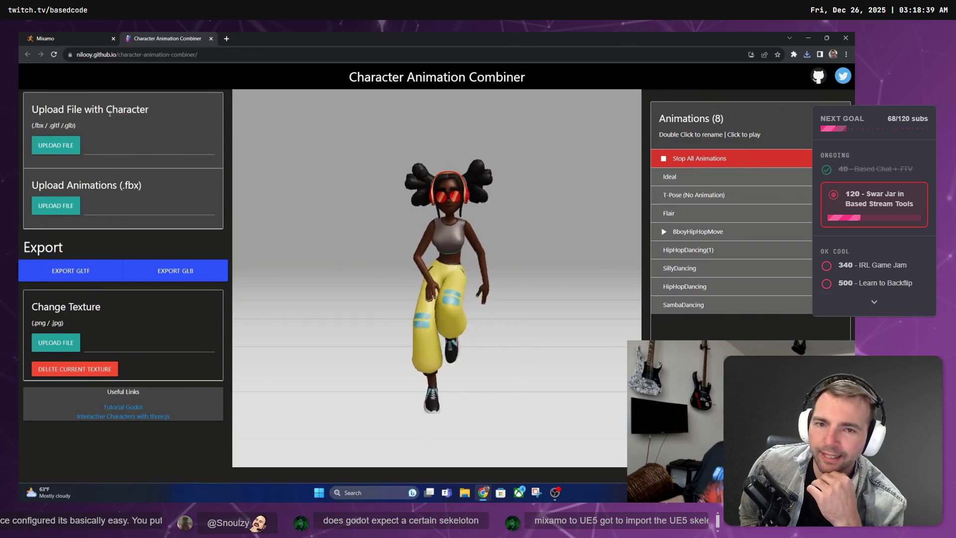
Follow the tutorial as T-Pose, Walking and CrouchedWalking are combined and exported as glTF
{"action": "left_click", "coordinate": [70, 146]}
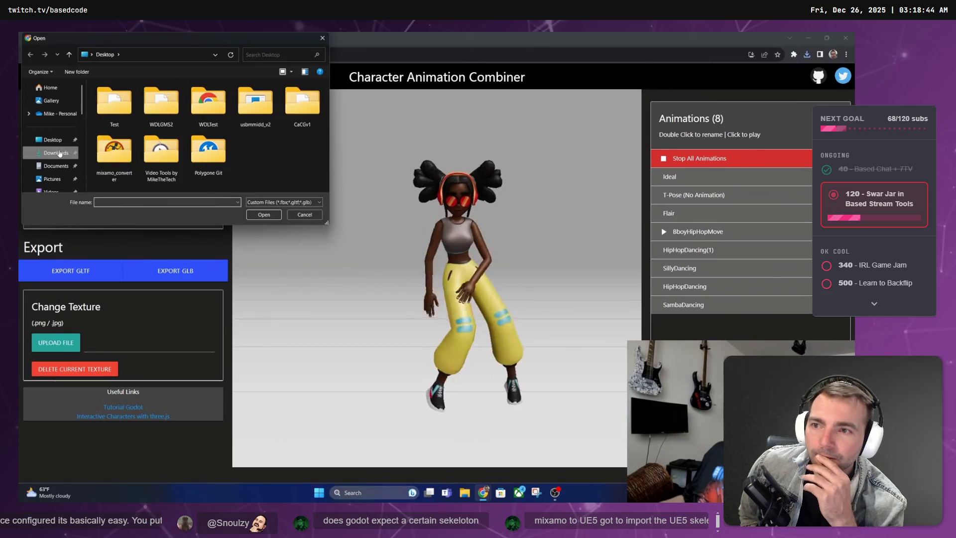
{"action": "left_click", "coordinate": [58, 153]}
{"action": "left_click", "coordinate": [231, 116]}
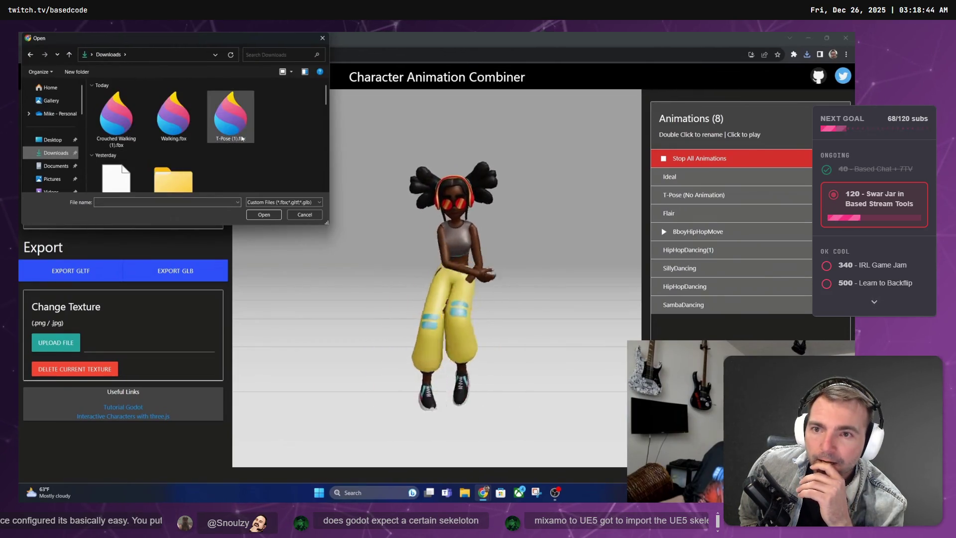
{"action": "left_click", "coordinate": [264, 214]}
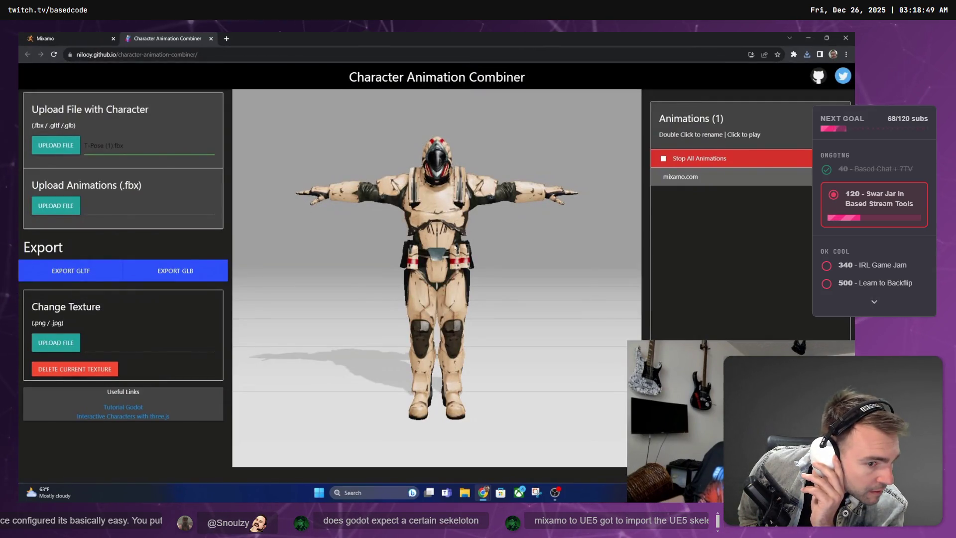
{"action": "mouse_move", "coordinate": [343, 210]}
{"action": "left_mouse_down"}
{"action": "mouse_move", "coordinate": [377, 256]}
{"action": "mouse_move", "coordinate": [350, 233]}
{"action": "left_mouse_up"}
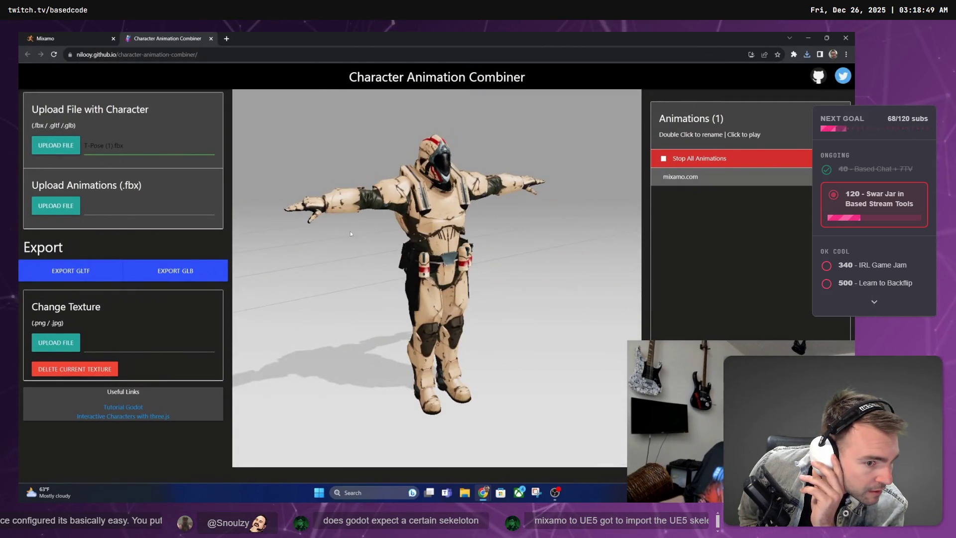
{"action": "left_click", "coordinate": [62, 207]}
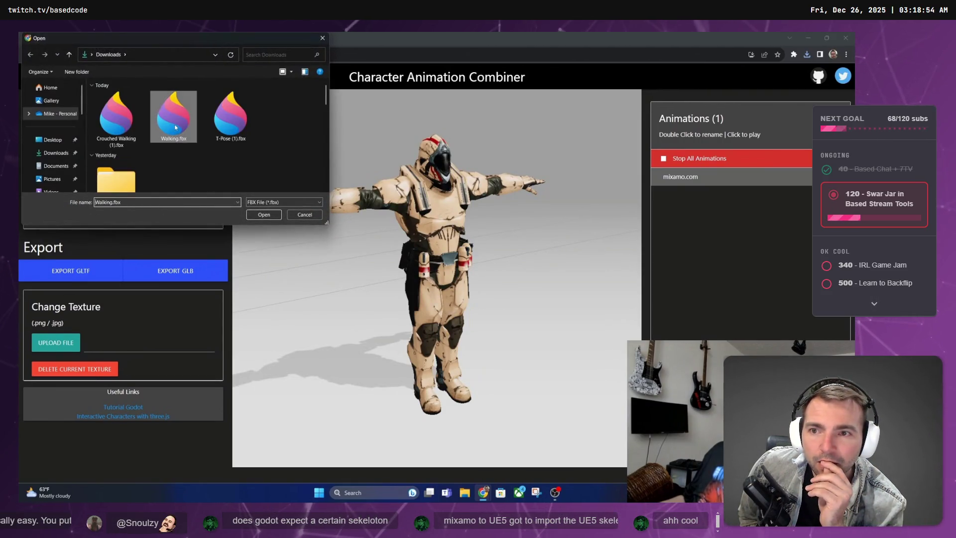
{"action": "left_click", "coordinate": [110, 128], "text": "ctrl"}
{"action": "left_click", "coordinate": [267, 215]}
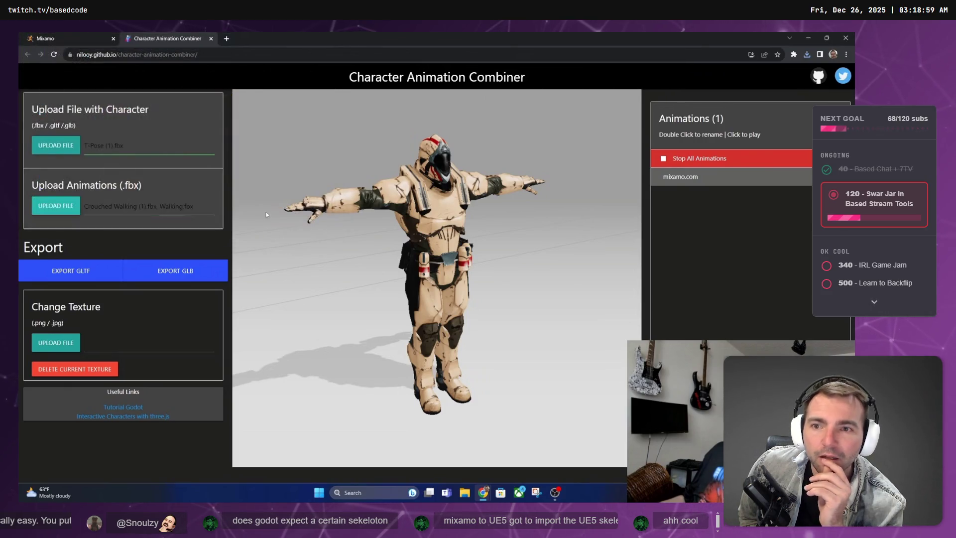
{"action": "left_click", "coordinate": [696, 213]}
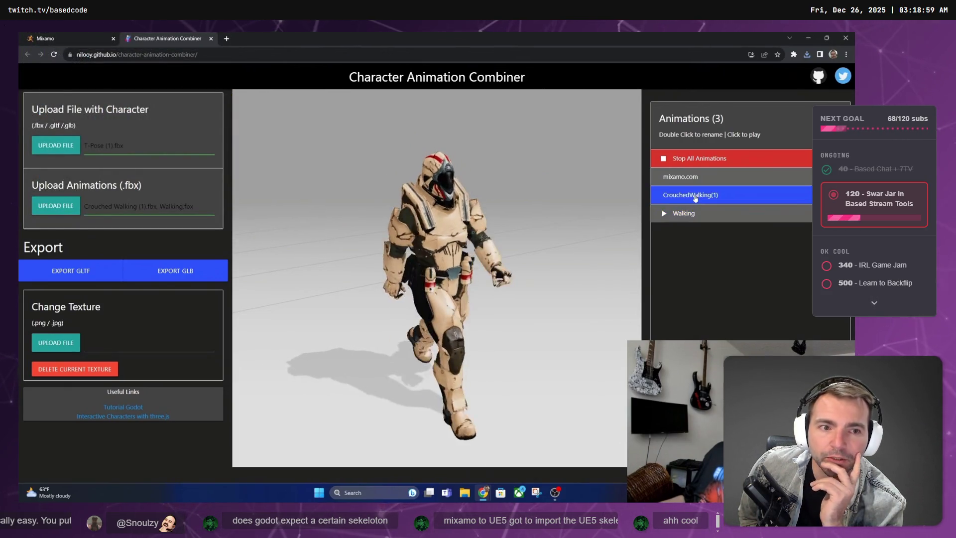
{"action": "left_click", "coordinate": [694, 195]}
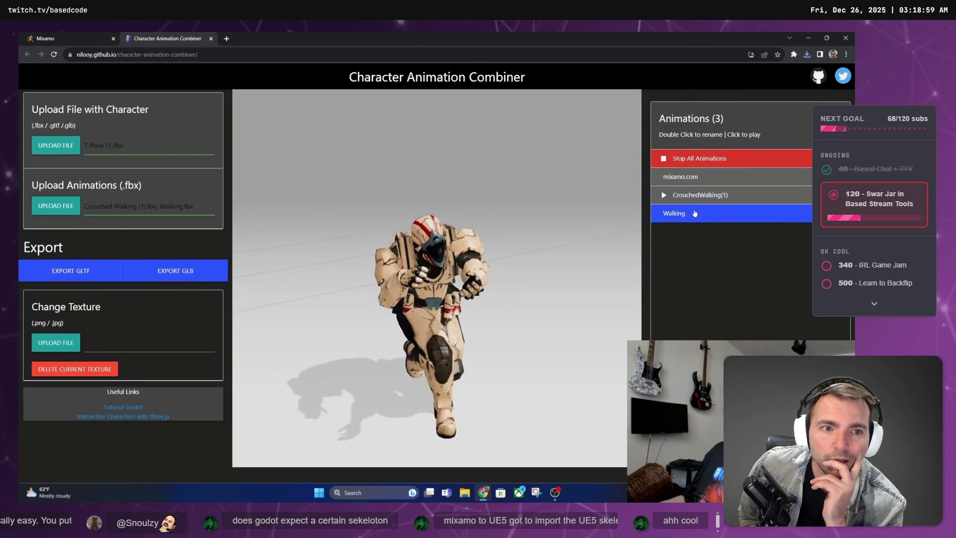
{"action": "left_click", "coordinate": [695, 212]}
{"action": "left_click", "coordinate": [694, 195]}
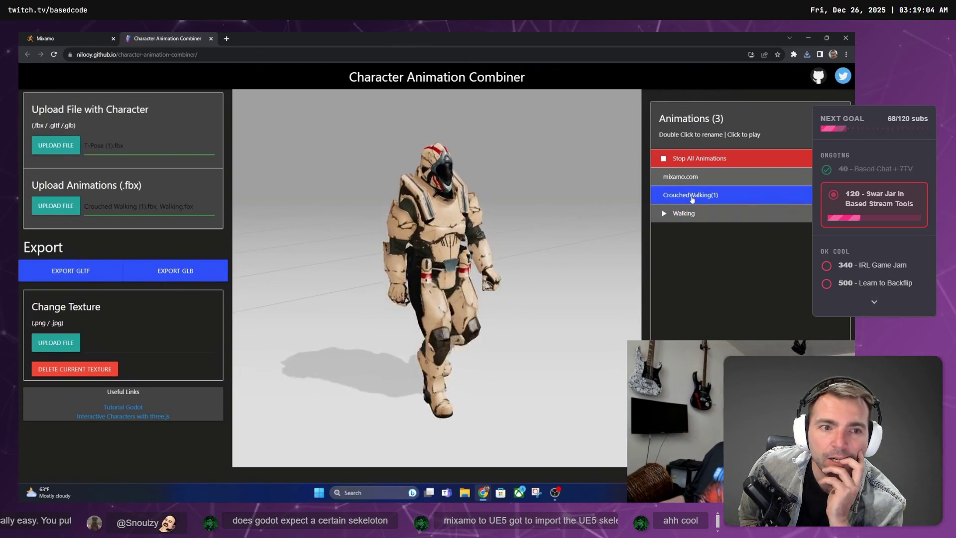
{"action": "left_click", "coordinate": [691, 177]}
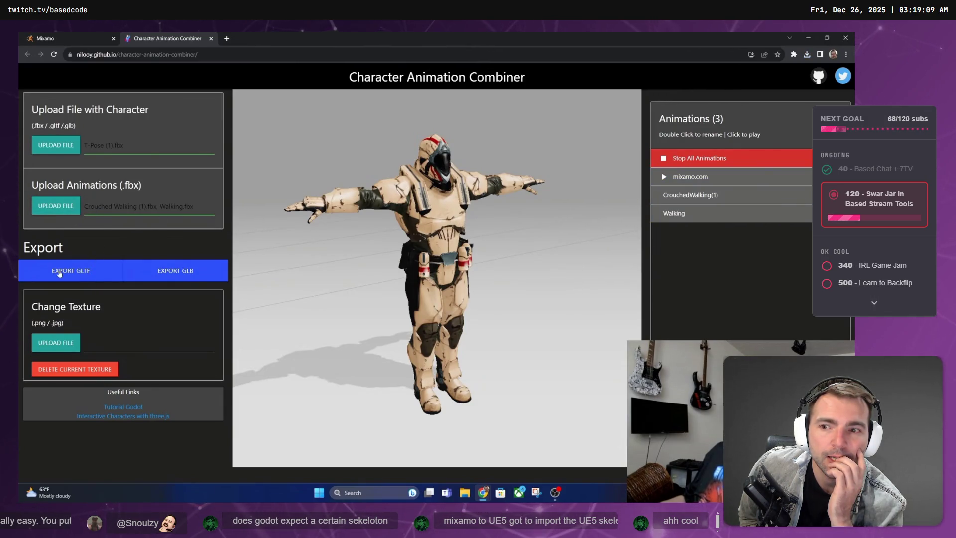
{"action": "left_click", "coordinate": [80, 277]}
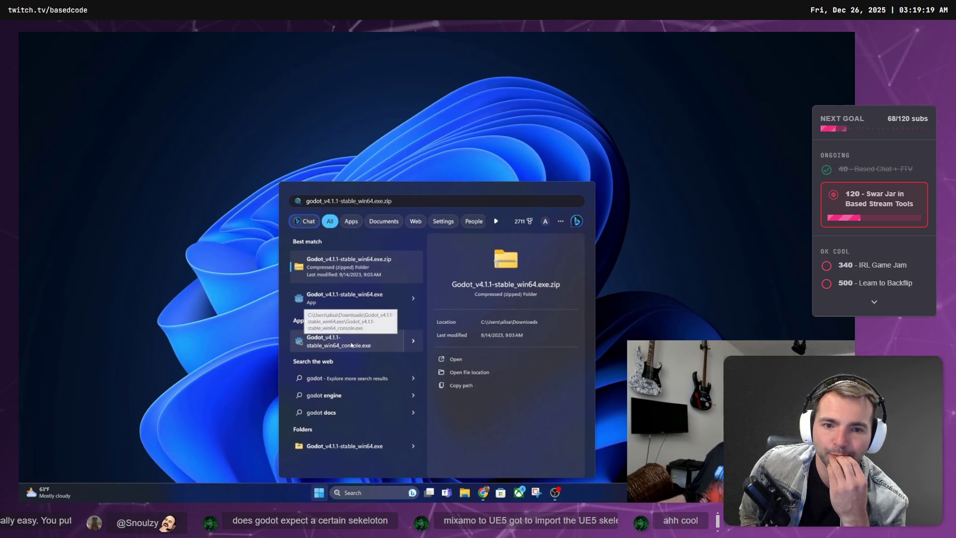
Follow the tutorial as the Test project opens and cac-1694941869319.gltf with its PNG textures is imported
{"action": "left_click", "coordinate": [352, 345]}
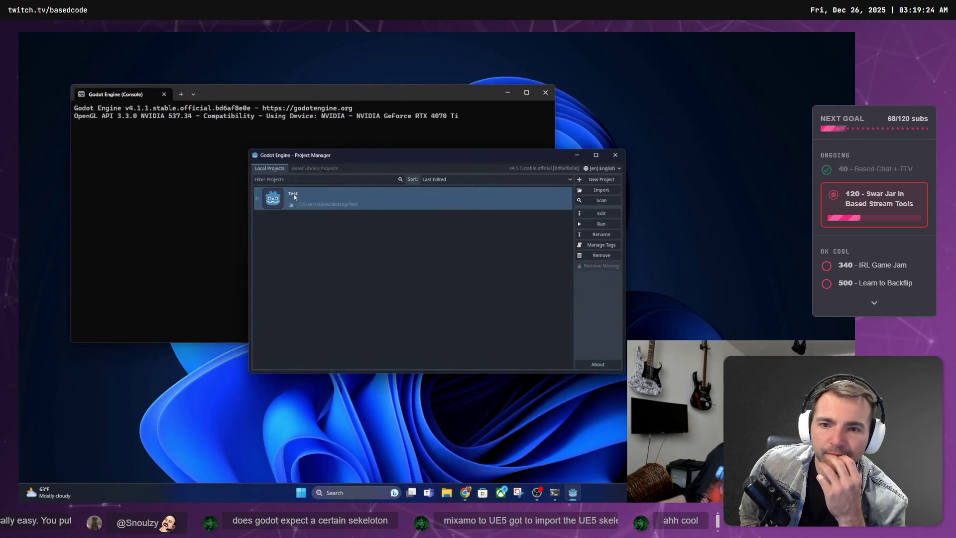
{"action": "double_click", "coordinate": [294, 198]}
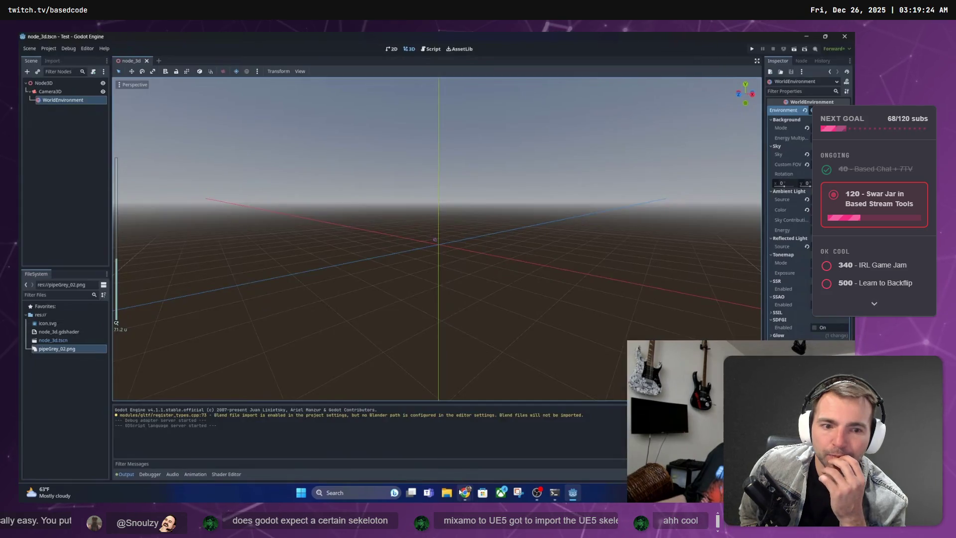
{"action": "left_click", "coordinate": [446, 493]}
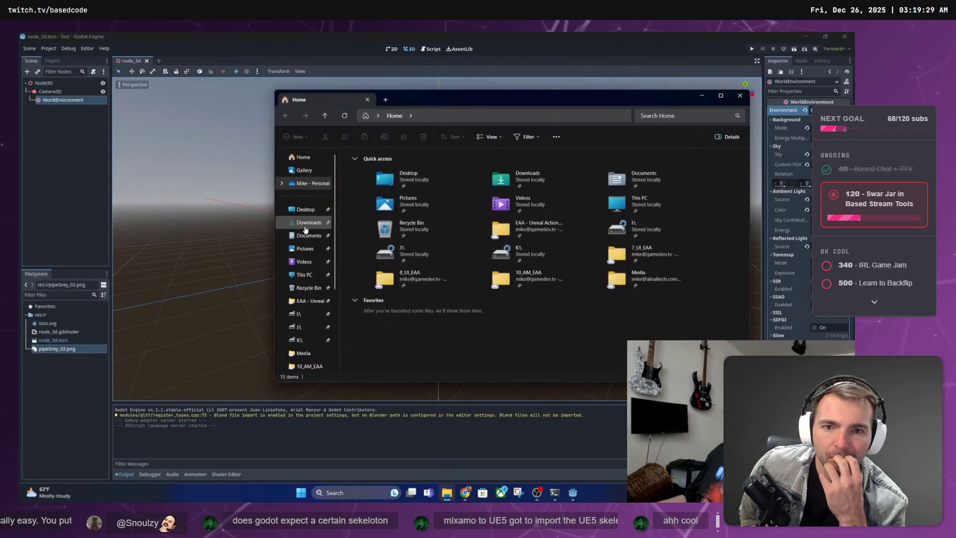
{"action": "left_click", "coordinate": [309, 222]}
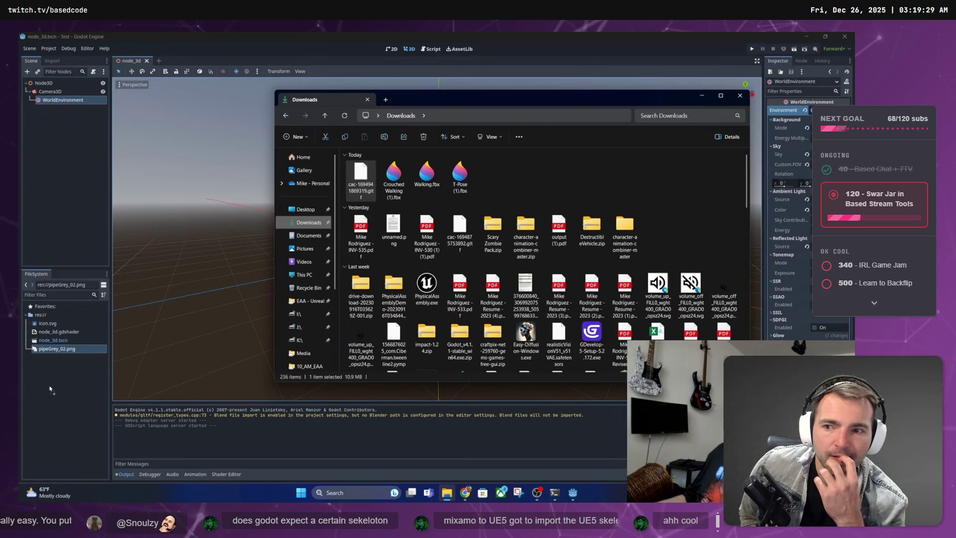
{"action": "left_click_drag", "start_coordinate": [50, 388], "coordinate": [49, 388]}
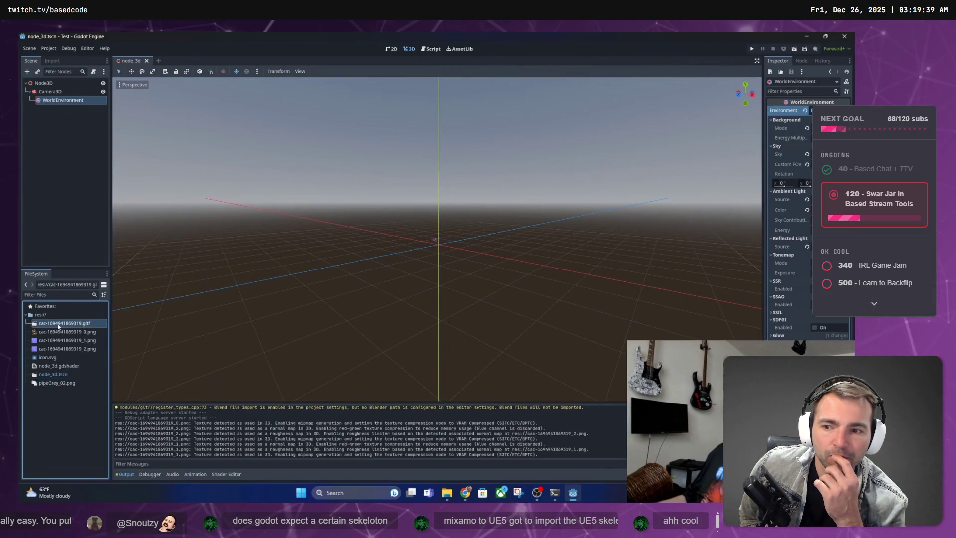
{"action": "left_click_drag", "start_coordinate": [64, 323], "coordinate": [445, 249]}
{"action": "scroll", "coordinate": [436, 239], "scroll_direction": "up", "scroll_amount": 15}
{"action": "key", "text": "s"}
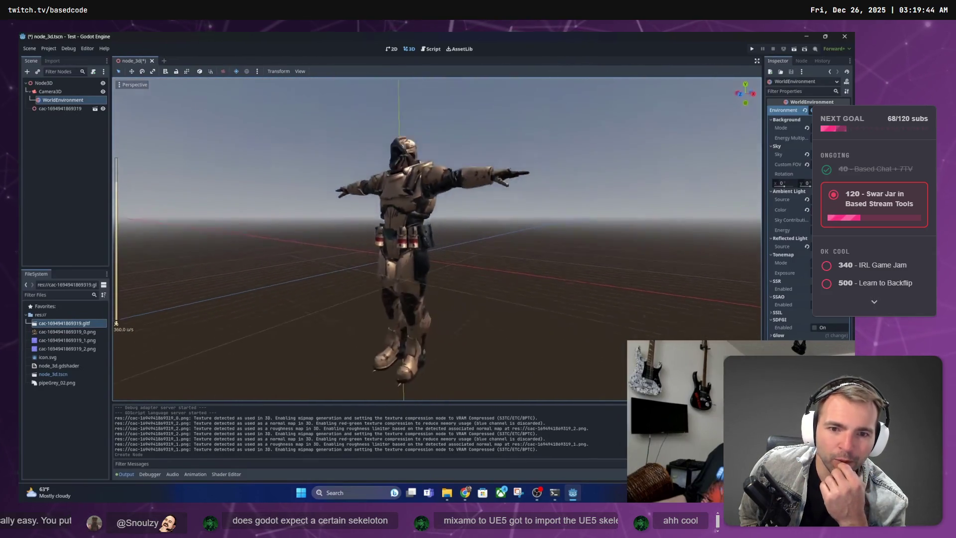
{"action": "left_click_drag", "start_coordinate": [445, 249], "coordinate": [469, 282]}
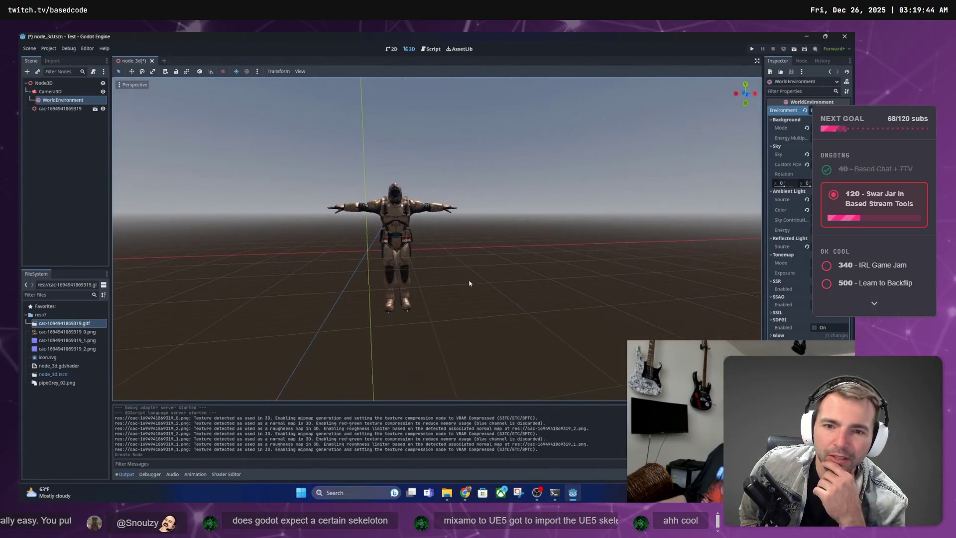
{"action": "left_click", "coordinate": [398, 213]}
{"action": "mouse_move", "coordinate": [395, 210]}
{"action": "left_mouse_down"}
{"action": "mouse_move", "coordinate": [404, 166]}
{"action": "mouse_move", "coordinate": [402, 192]}
{"action": "left_mouse_up"}
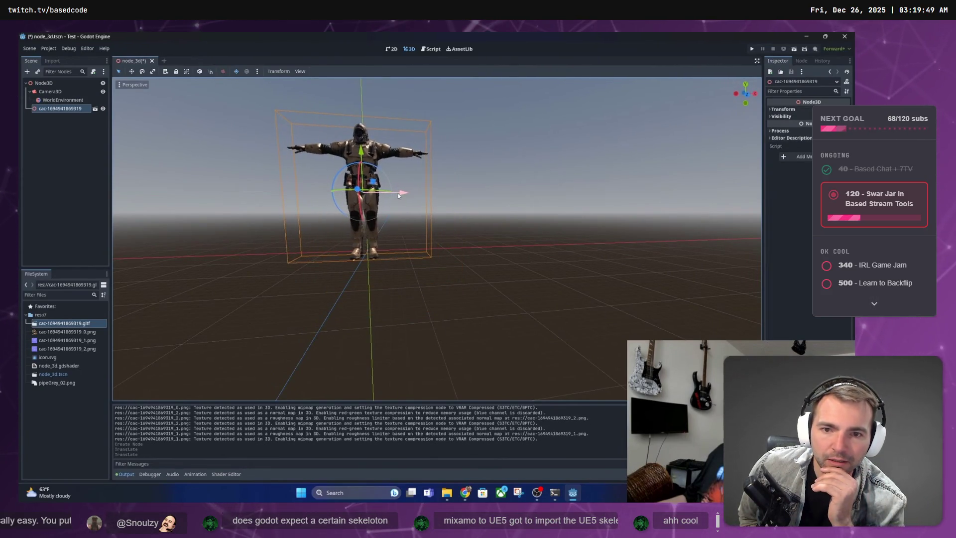
{"action": "key", "text": "w"}
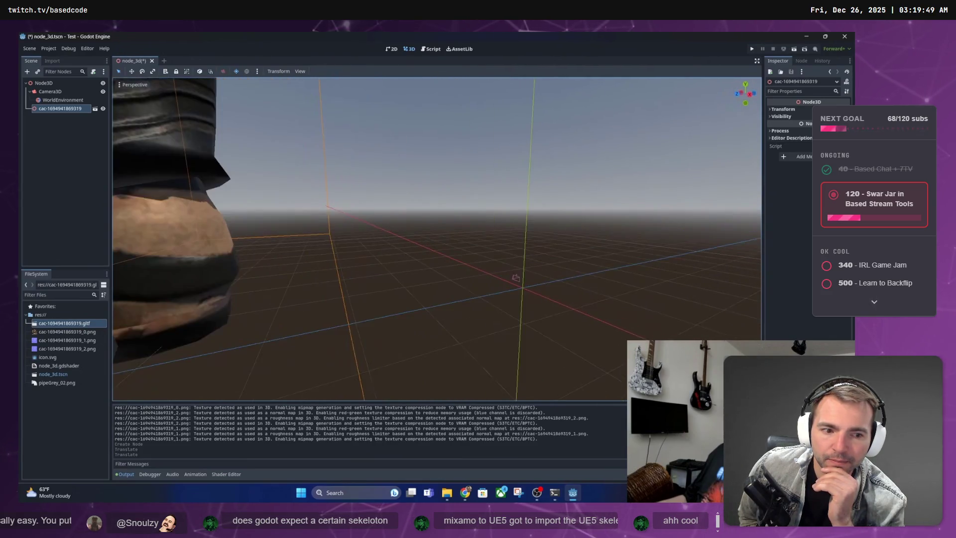
{"action": "key", "text": "f"}
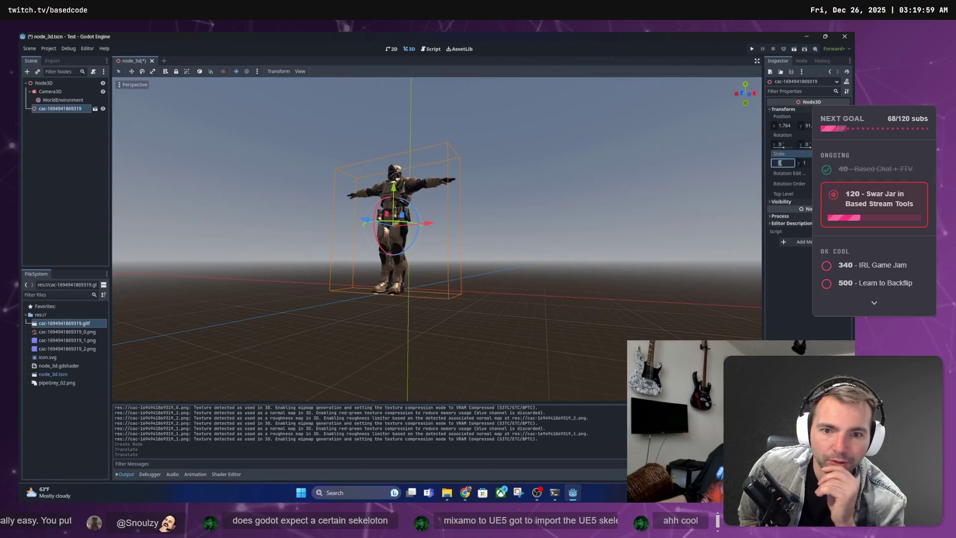
Set the character's scale to 0.1, move it lower and reframe the view
{"action": "type", "text": "0.1"}
{"action": "key", "text": "Return"}
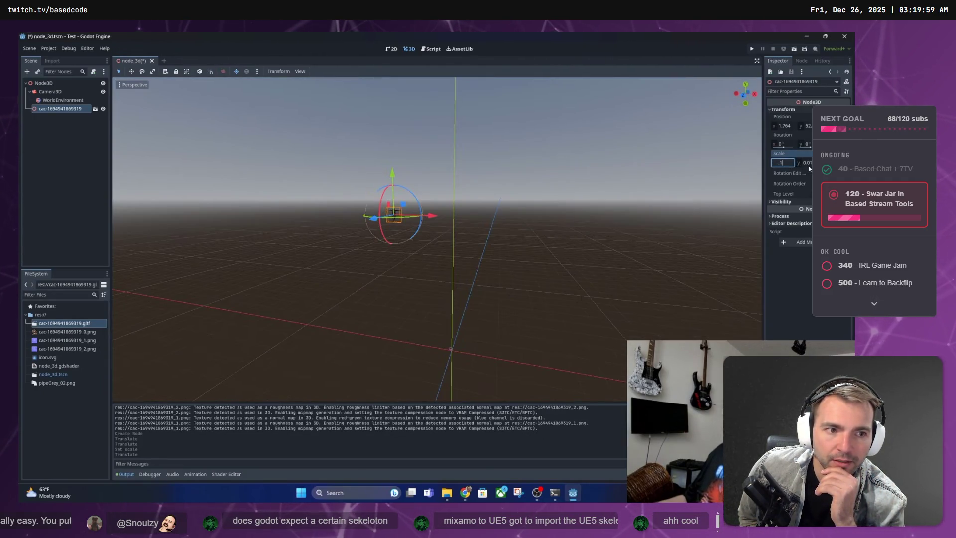
{"action": "left_click_drag", "start_coordinate": [407, 176], "coordinate": [405, 320]}
{"action": "key", "text": "f"}
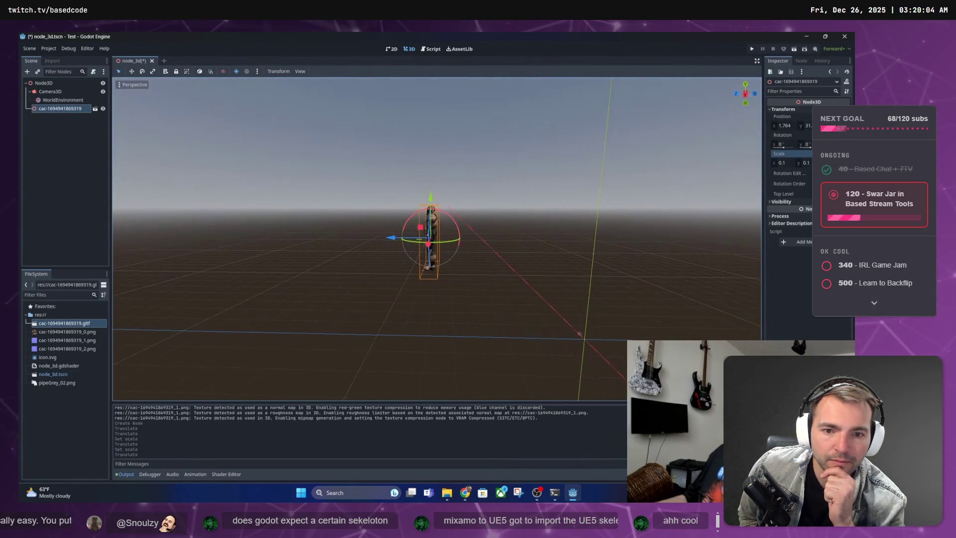
{"action": "mouse_move", "coordinate": [655, 422]}
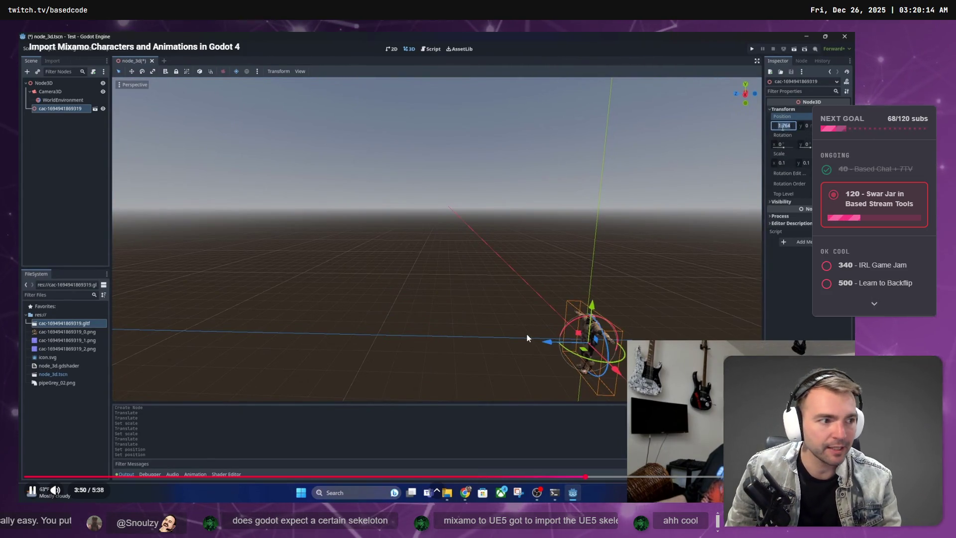
{"action": "key", "text": "Escape"}
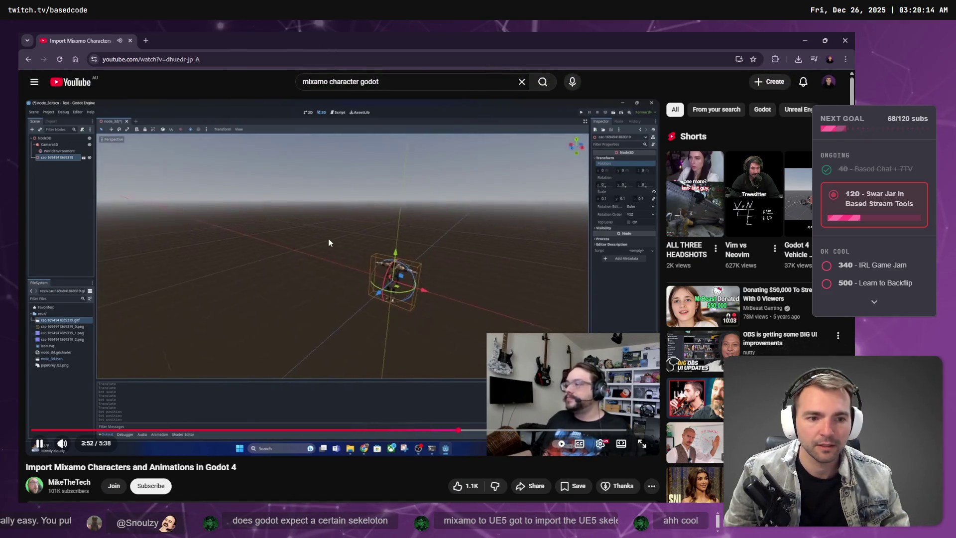
Put the tutorial back in full screen and resume playback
{"action": "double_click", "coordinate": [326, 241]}
{"action": "left_click", "coordinate": [329, 243]}
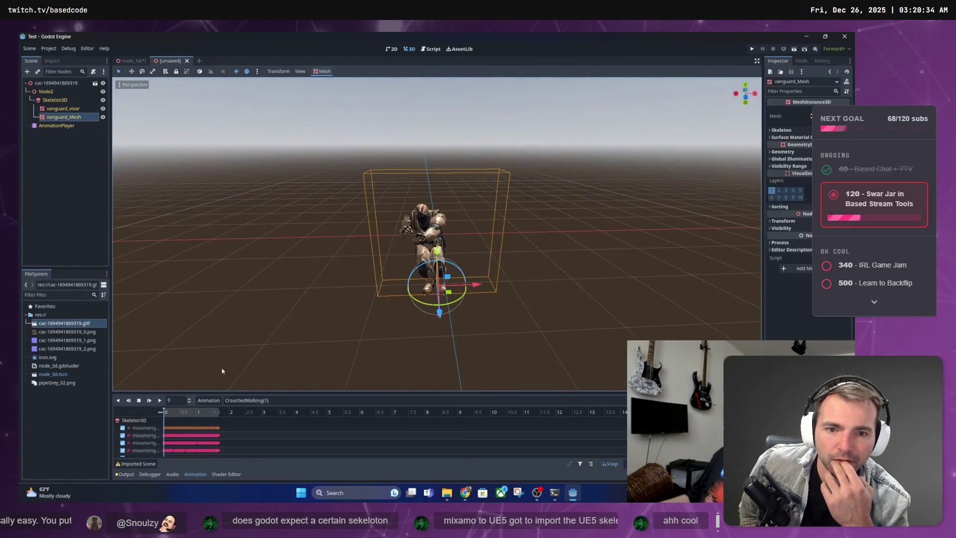
Enlarge the Animation panel, try mixamo_com, then scrub and play the Walking animation
{"action": "left_click_drag", "start_coordinate": [159, 392], "coordinate": [160, 302]}
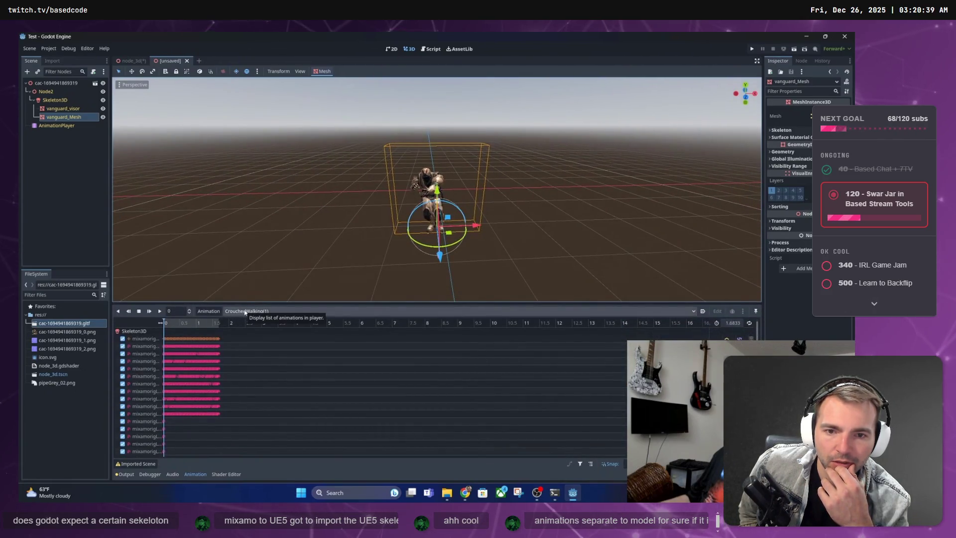
{"action": "left_click", "coordinate": [662, 310]}
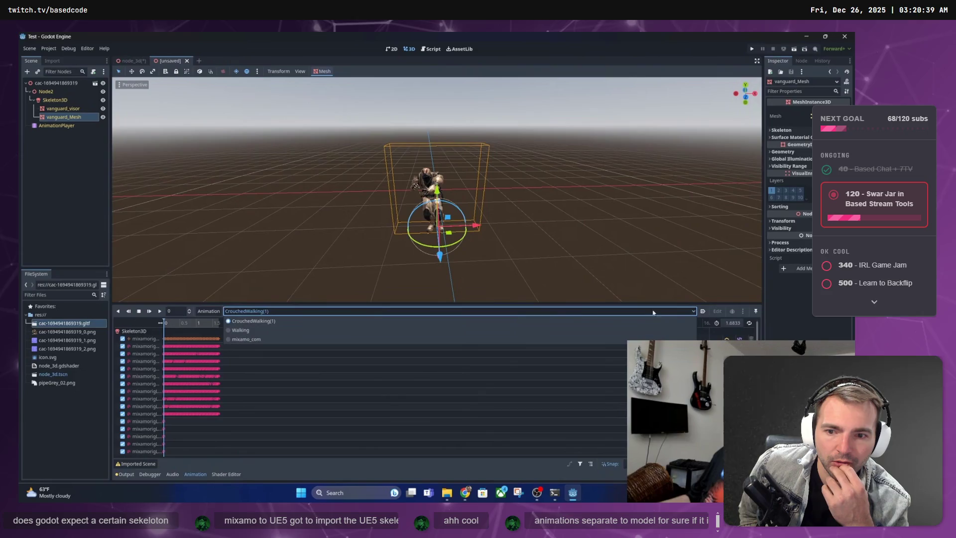
{"action": "left_click", "coordinate": [275, 330]}
{"action": "left_click", "coordinate": [261, 311]}
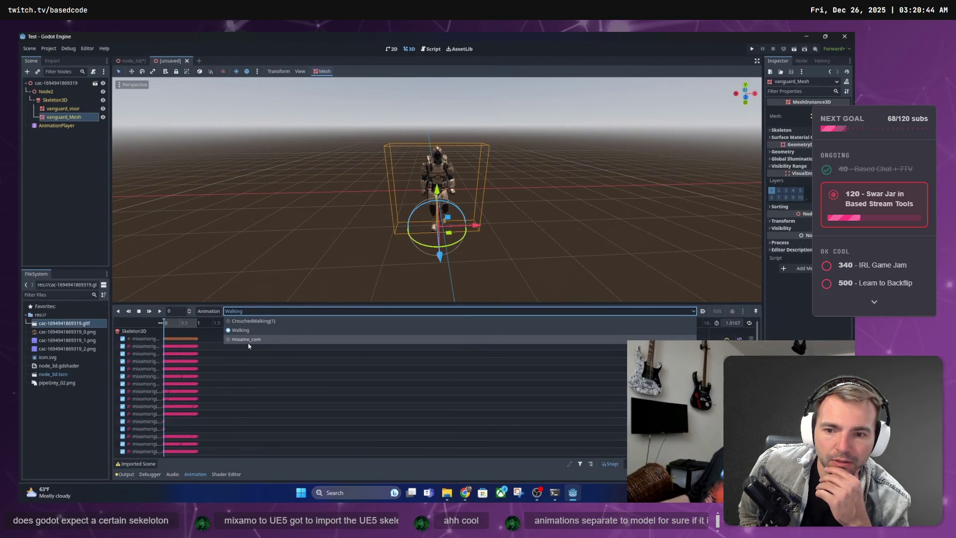
{"action": "left_click", "coordinate": [246, 339]}
{"action": "left_click", "coordinate": [262, 329]}
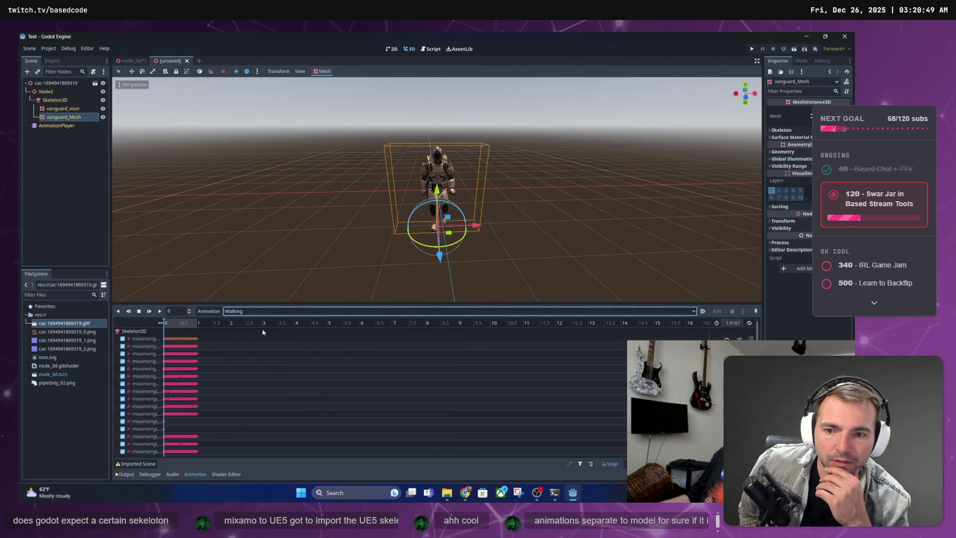
{"action": "mouse_move", "coordinate": [165, 326]}
{"action": "left_mouse_down"}
{"action": "mouse_move", "coordinate": [201, 329]}
{"action": "mouse_move", "coordinate": [175, 327]}
{"action": "left_mouse_up"}
{"action": "left_click", "coordinate": [159, 311]}
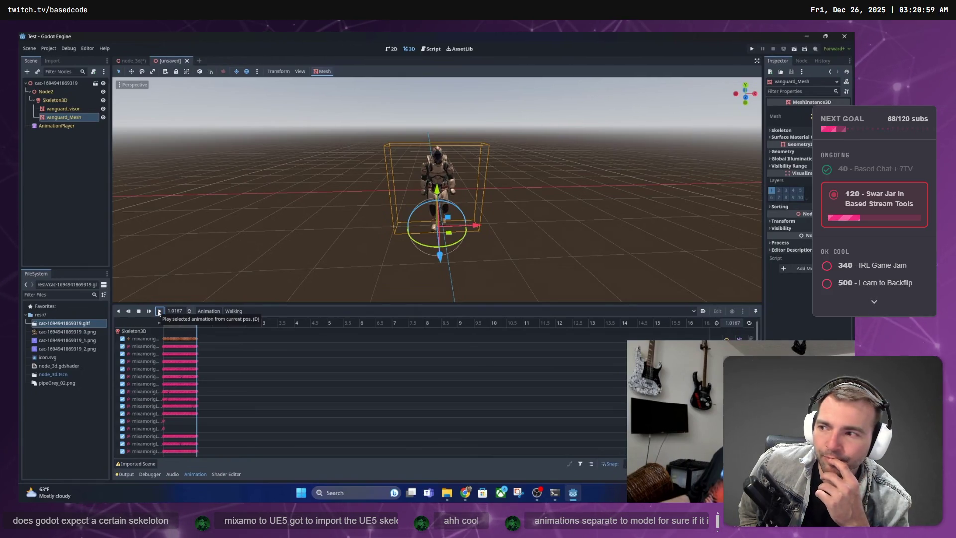
Select the AnimationPlayer and root nodes, then leave the full-screen video view
{"action": "left_click", "coordinate": [75, 127]}
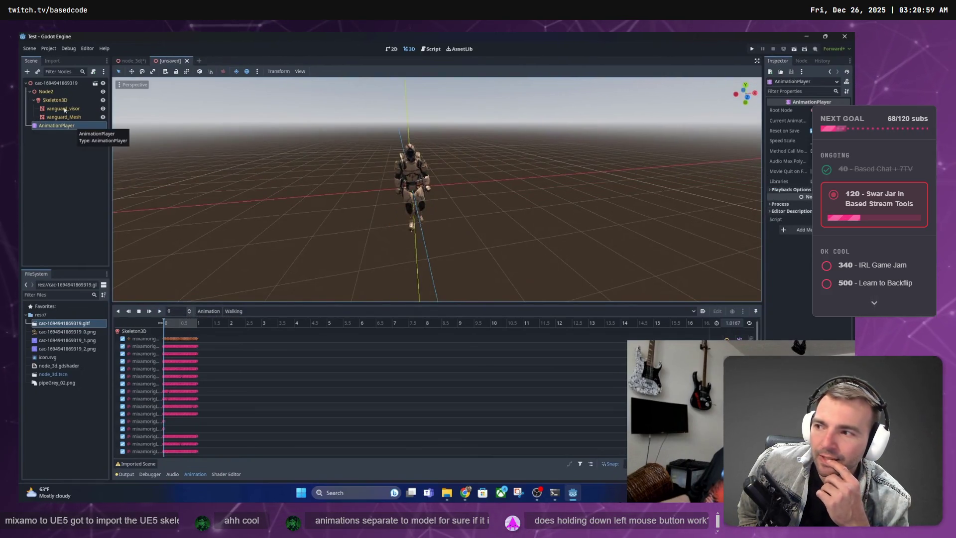
{"action": "left_click", "coordinate": [61, 83]}
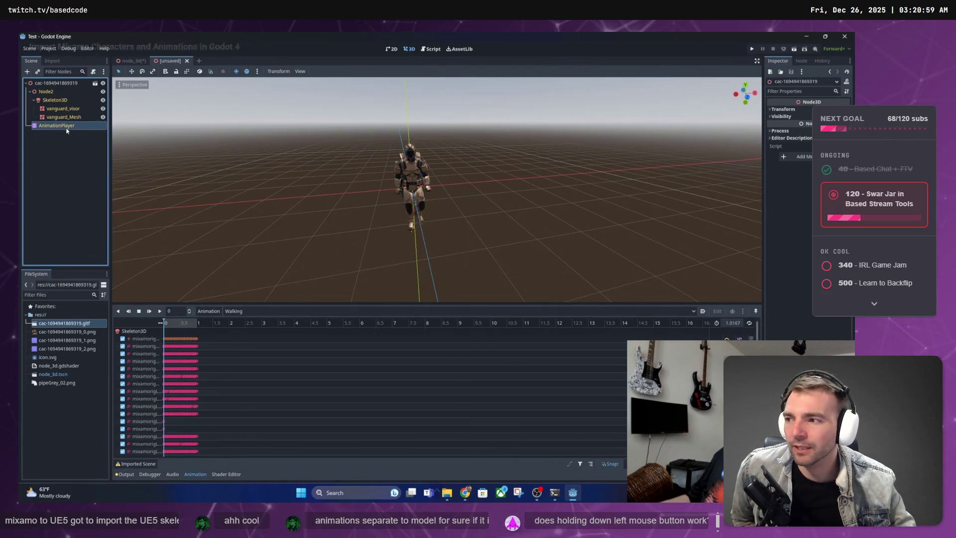
{"action": "left_click_drag", "start_coordinate": [419, 274], "coordinate": [419, 274]}
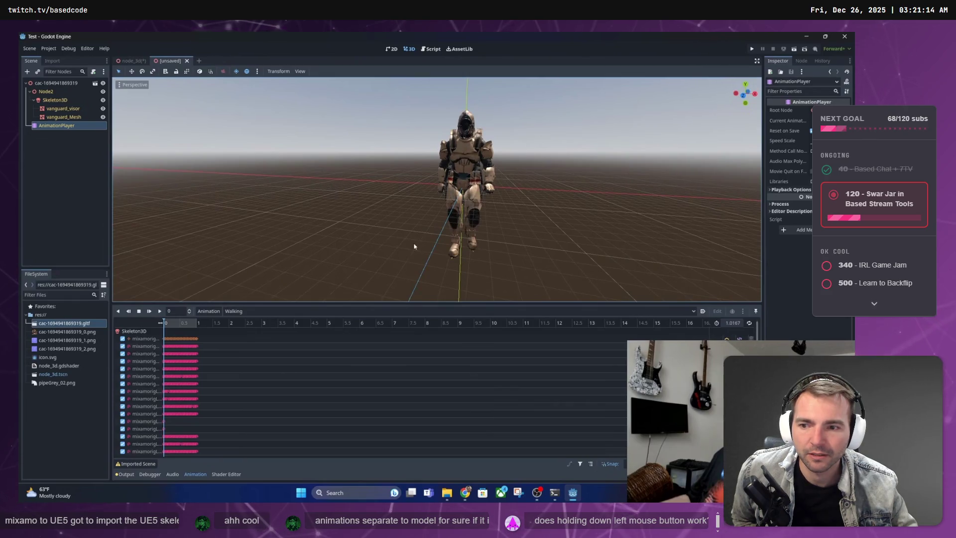
{"action": "mouse_move", "coordinate": [287, 290]}
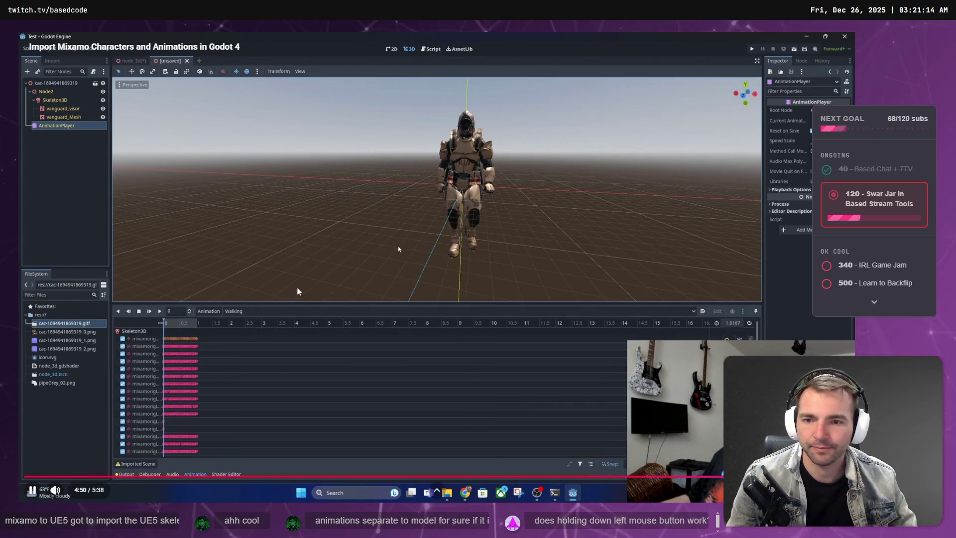
{"action": "double_click", "coordinate": [325, 267]}
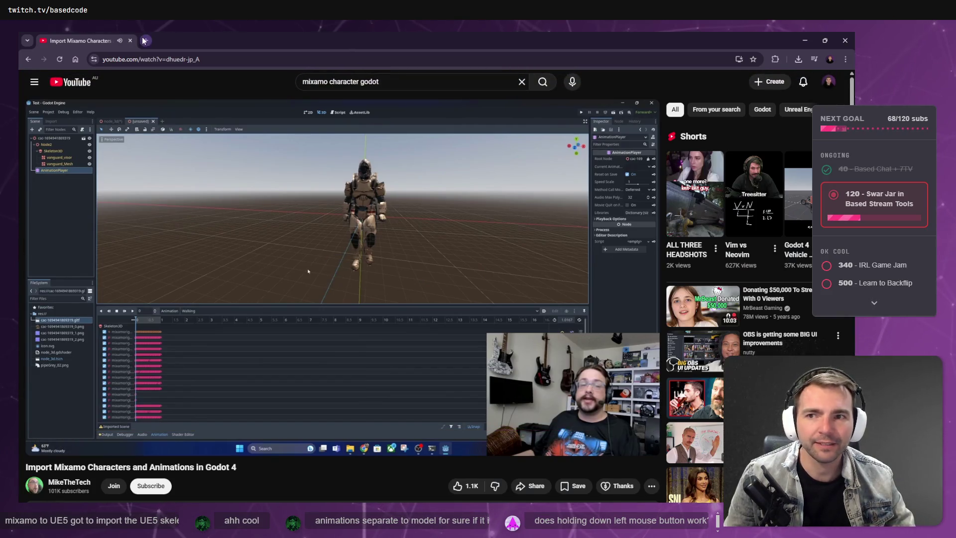
Search 'Dodot aharacter animation' and open 'Import Animations in Godot 4 with Animation Retargeting' in a new tab
{"action": "left_click", "coordinate": [144, 40]}
{"action": "left_click", "coordinate": [79, 40]}
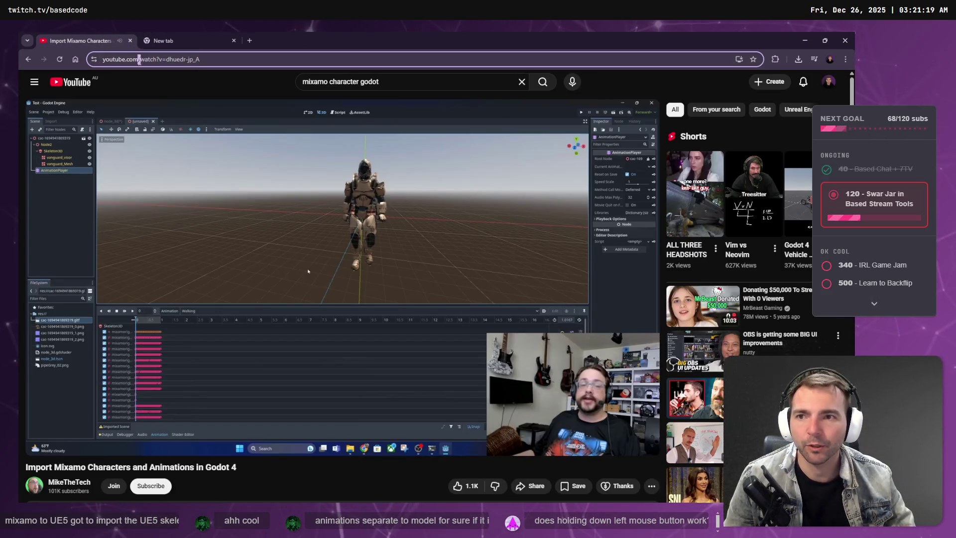
{"action": "left_click", "coordinate": [366, 87]}
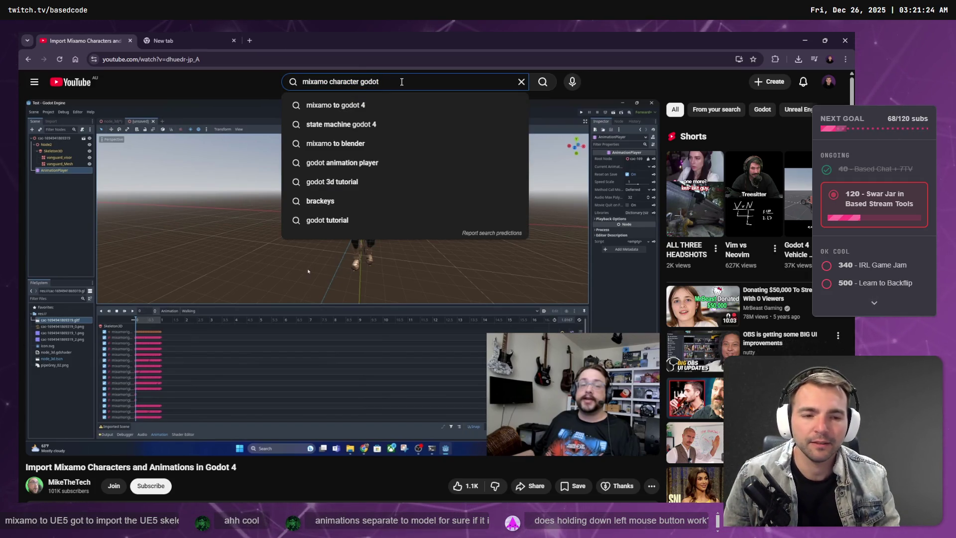
{"action": "type", "text": "Dodot a"}
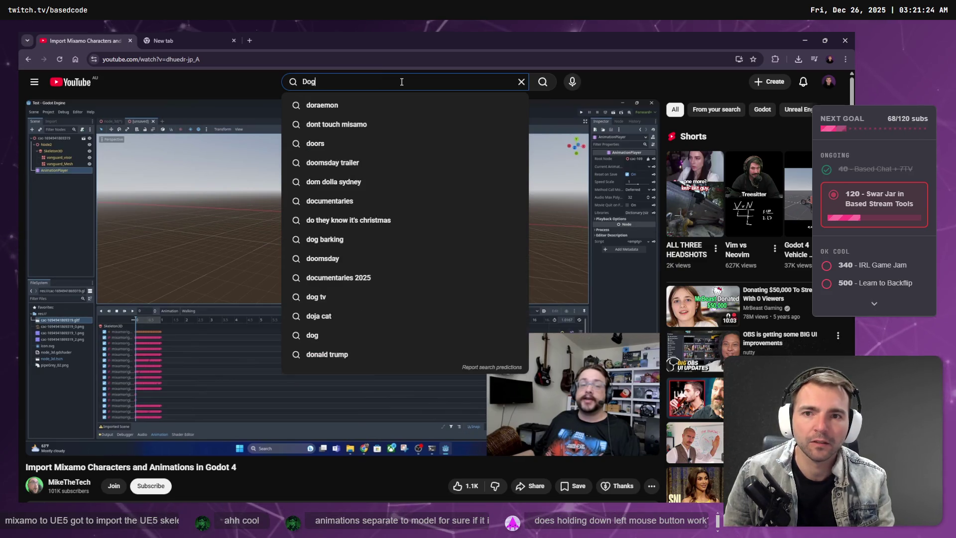
{"action": "type", "text": "harac"}
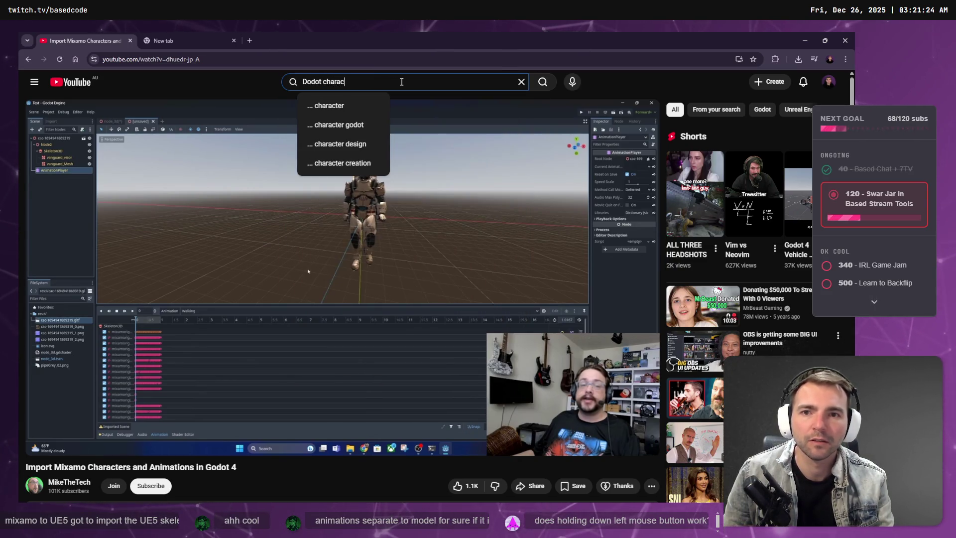
{"action": "type", "text": "ter animation"}
{"action": "key", "text": "Return"}
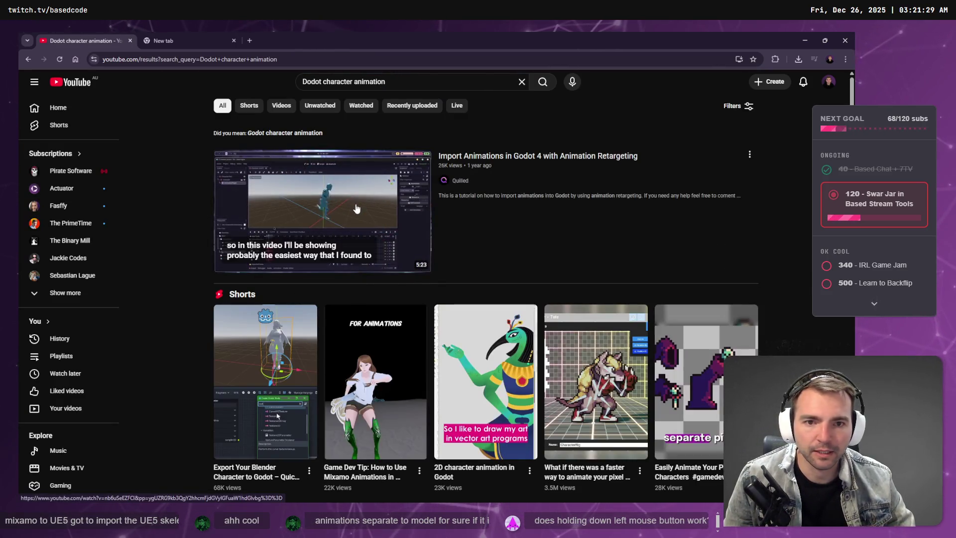
{"action": "middle_click", "coordinate": [351, 208]}
{"action": "left_click", "coordinate": [211, 40]}
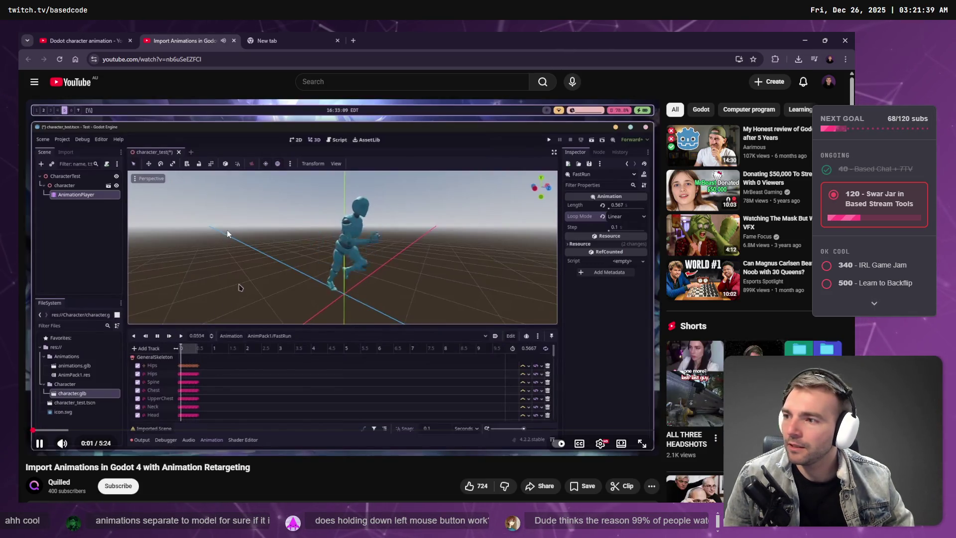
Play the retargeting tutorial faster, advancing it toward the 3:00 mark of 5:24
{"action": "left_click", "coordinate": [241, 287]}
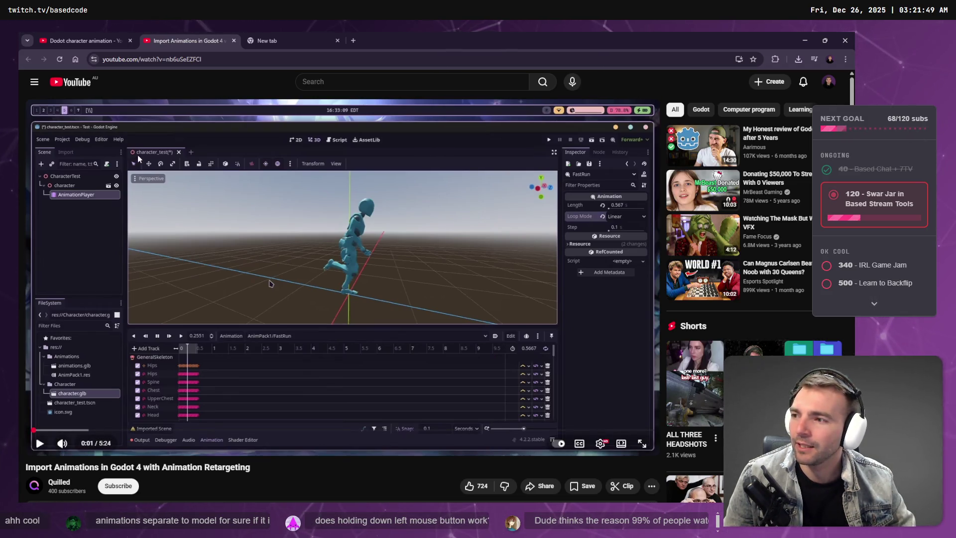
{"action": "left_click", "coordinate": [316, 268]}
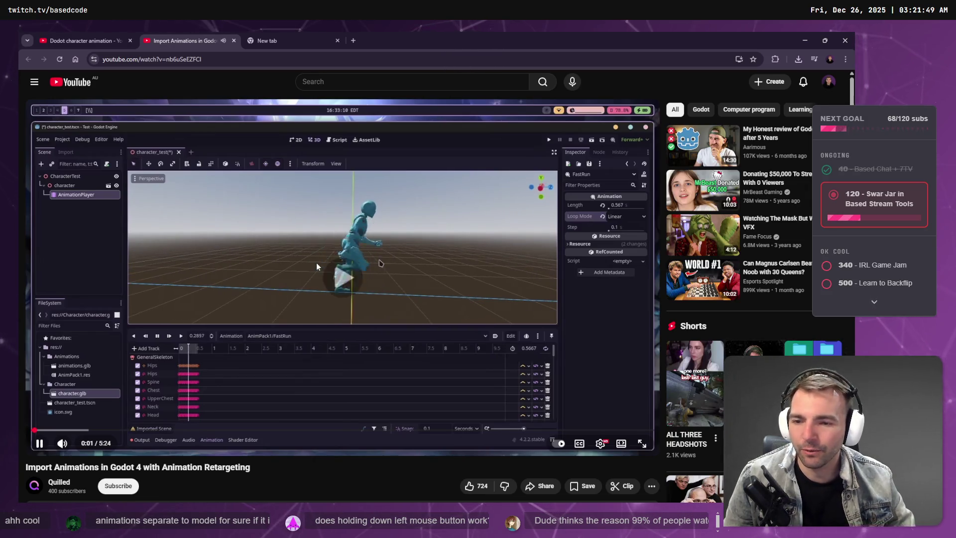
{"action": "key", "text": "shift+period"}
{"action": "key", "text": "shift+period"}
{"action": "key", "text": "shift+period"}
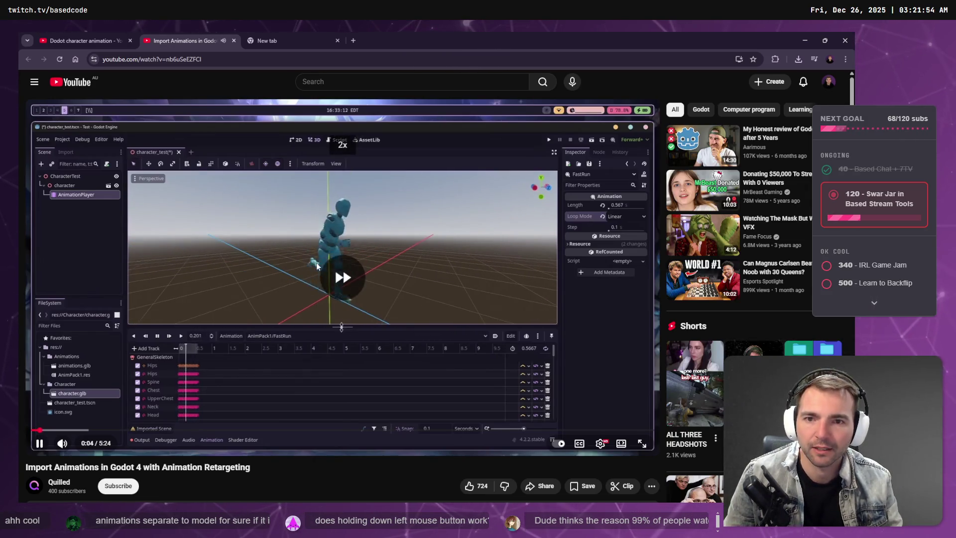
{"action": "key", "text": "shift+comma"}
{"action": "key", "text": "shift+comma"}
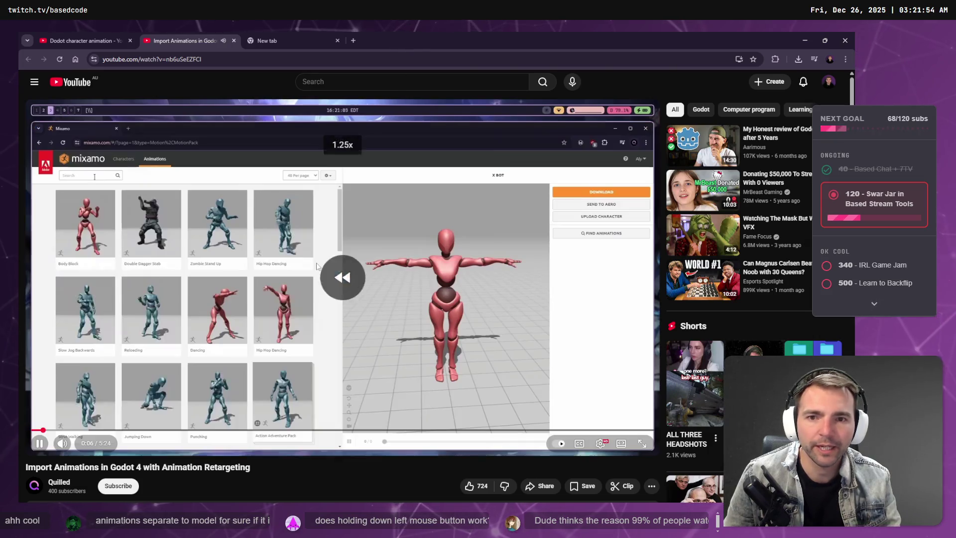
{"action": "key", "text": "shift+period"}
{"action": "key", "text": "shift+period"}
{"action": "key", "text": "shift+period"}
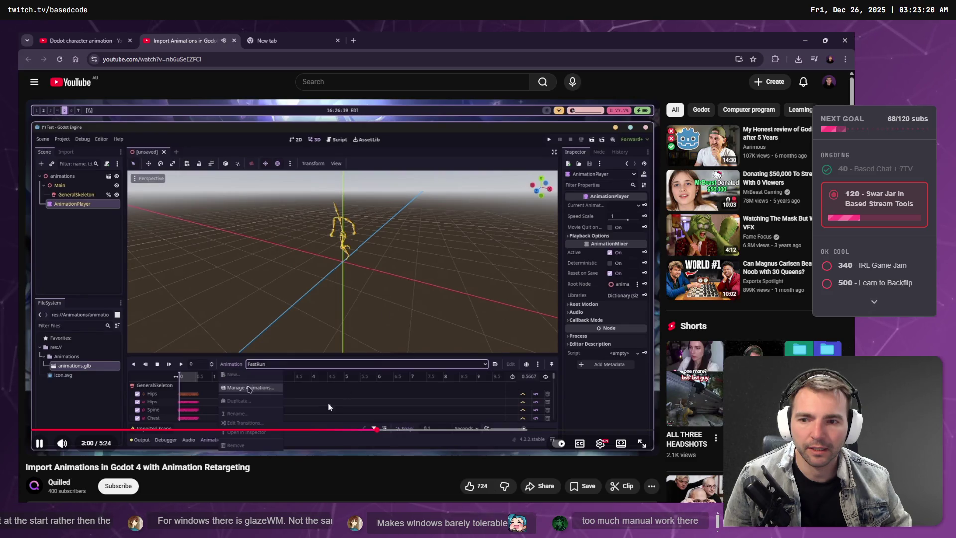
Rewind the tutorial slightly and continue it fullscreen as the character model is added to the scene
{"action": "left_click", "coordinate": [365, 429]}
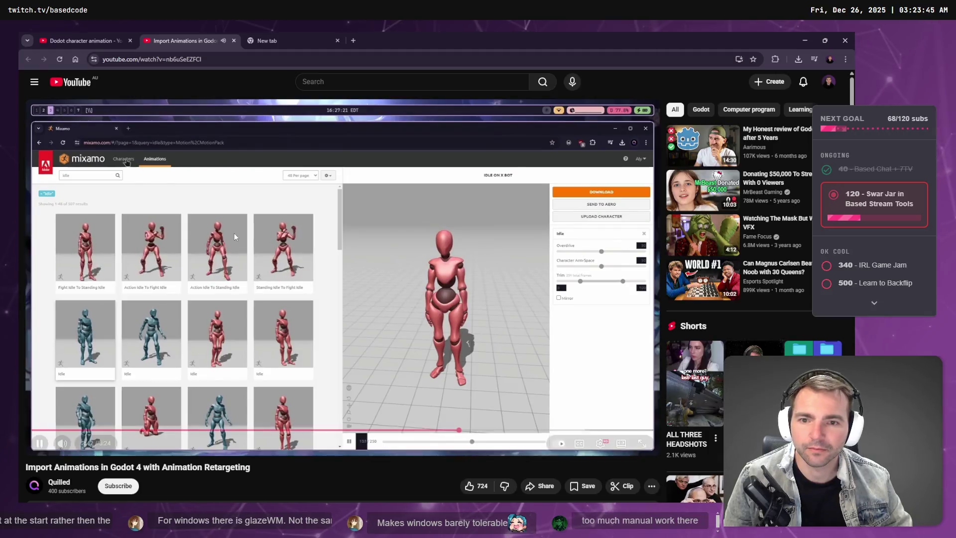
{"action": "key", "text": "f"}
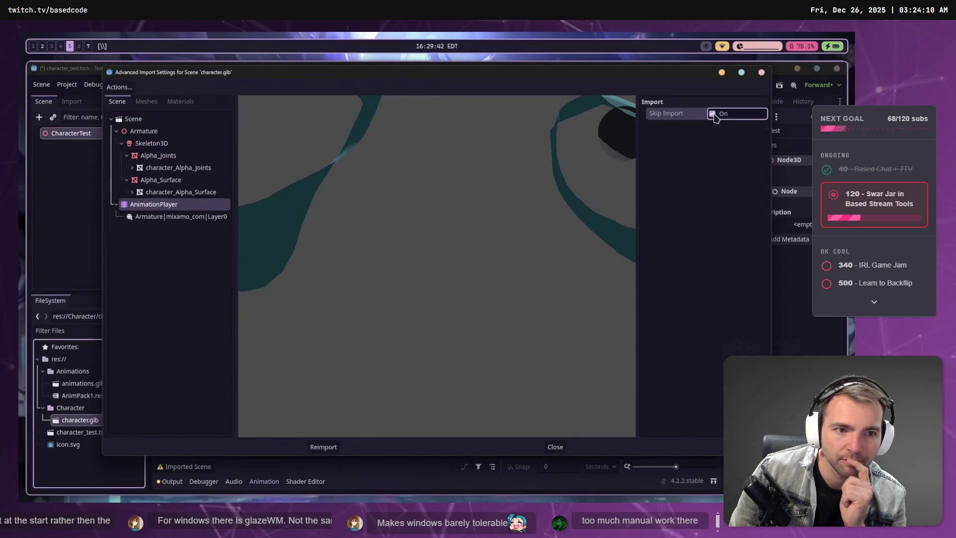
{"action": "left_click", "coordinate": [326, 448]}
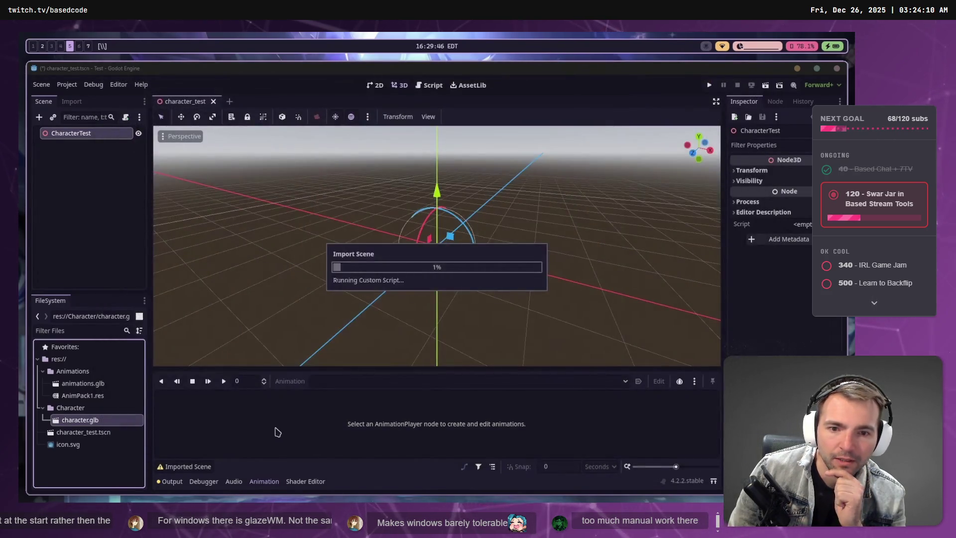
{"action": "left_click_drag", "start_coordinate": [98, 417], "coordinate": [80, 145]}
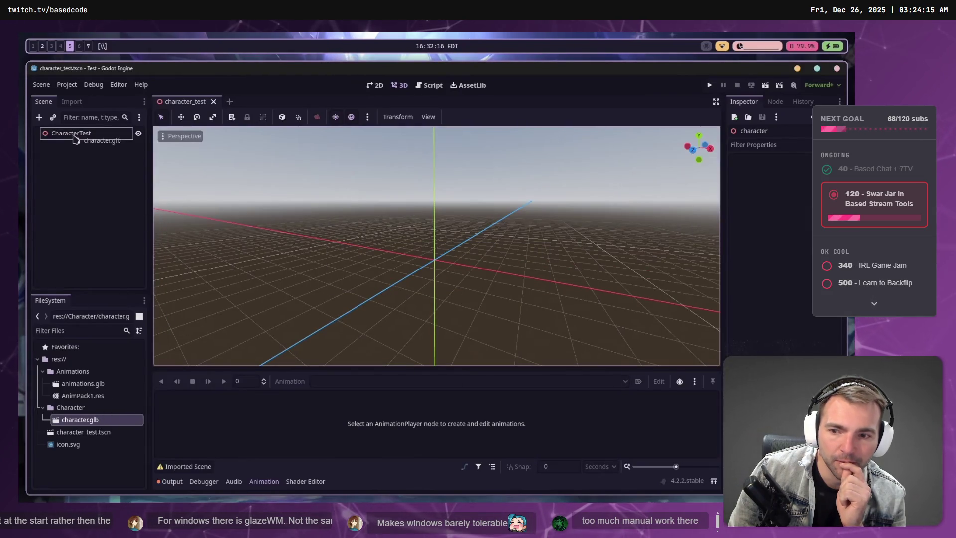
{"action": "double_click", "coordinate": [79, 145]}
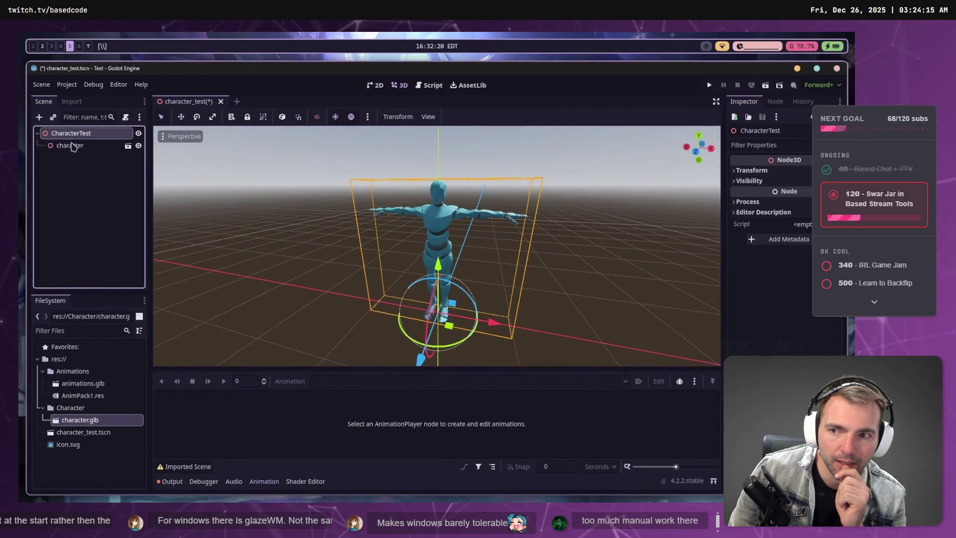
Keep watching as the tutorial adds an animation node to the character scene
{"action": "right_click", "coordinate": [106, 149]}
{"action": "left_click", "coordinate": [38, 117]}
{"action": "type", "text": "animation"}
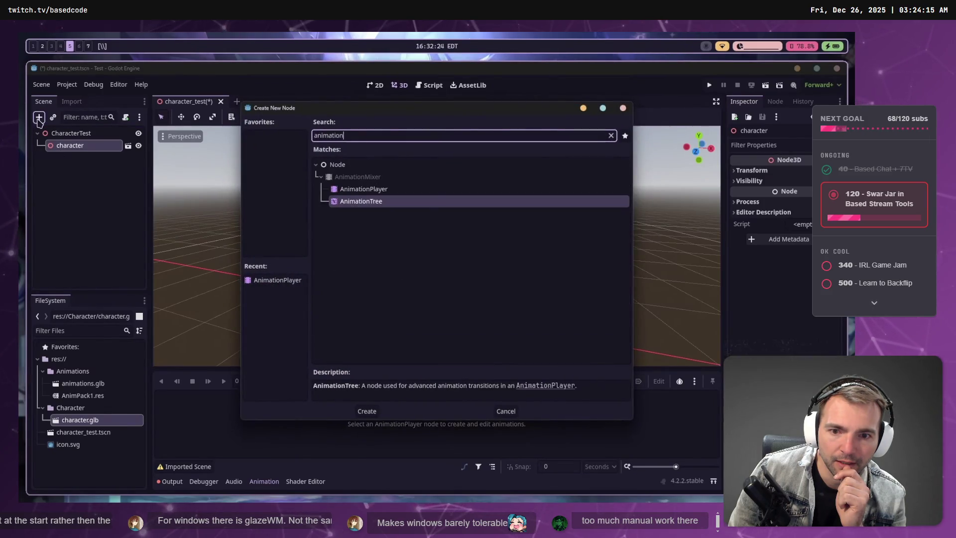
{"action": "key", "text": "Return"}
{"action": "double_click", "coordinate": [396, 153]}
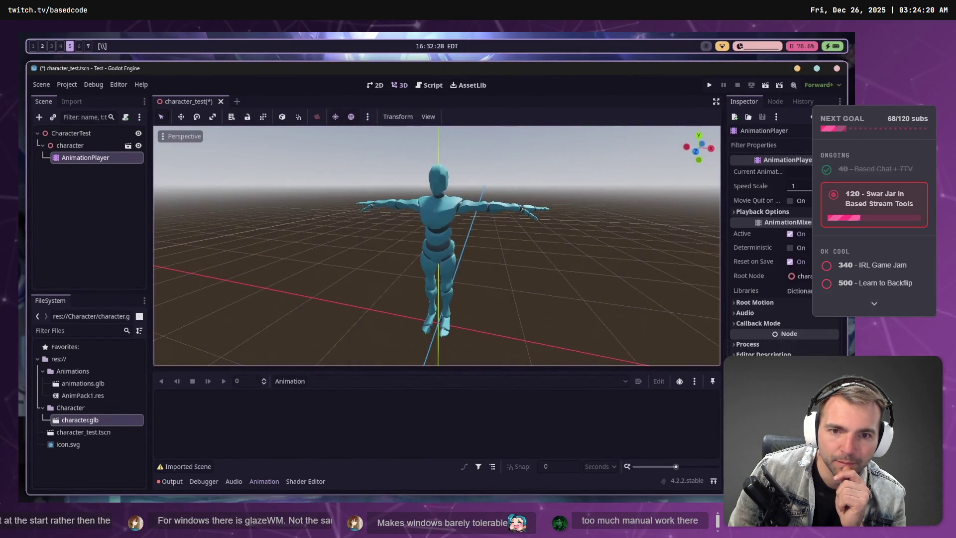
{"action": "left_click", "coordinate": [289, 381]}
{"action": "left_click", "coordinate": [308, 412]}
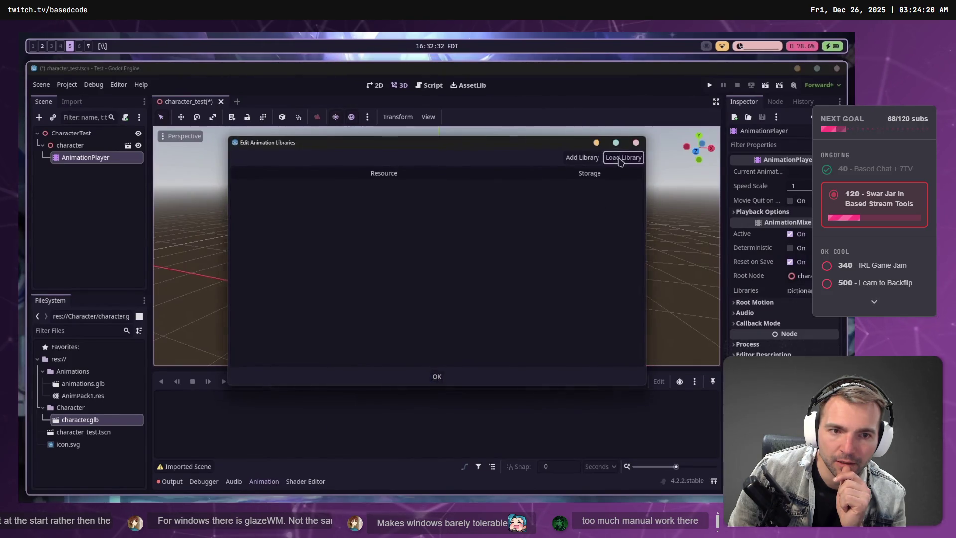
{"action": "left_click", "coordinate": [624, 160]}
{"action": "double_click", "coordinate": [245, 132]}
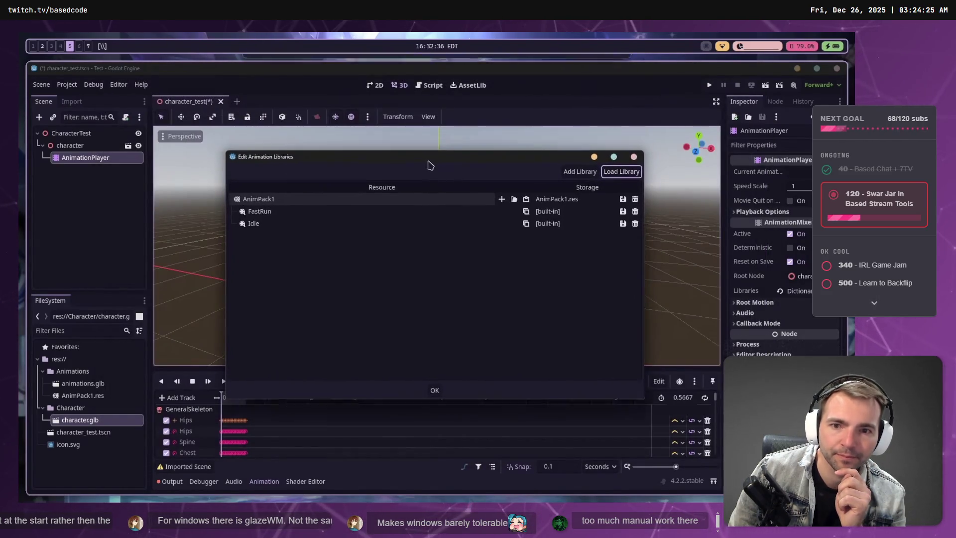
Watch to the 5:24 end, with the character playing retargeted FastRun and Idle
{"action": "left_click", "coordinate": [622, 204]}
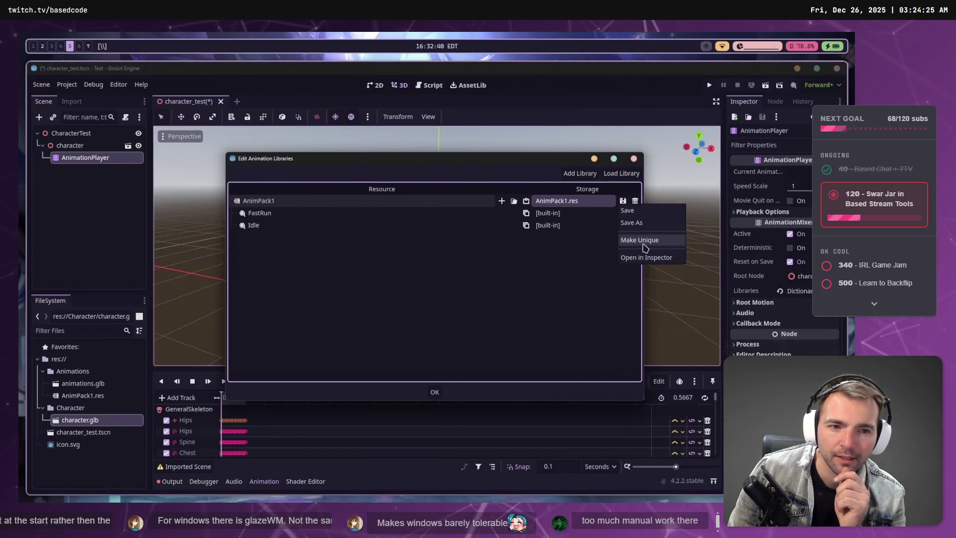
{"action": "left_click", "coordinate": [640, 239]}
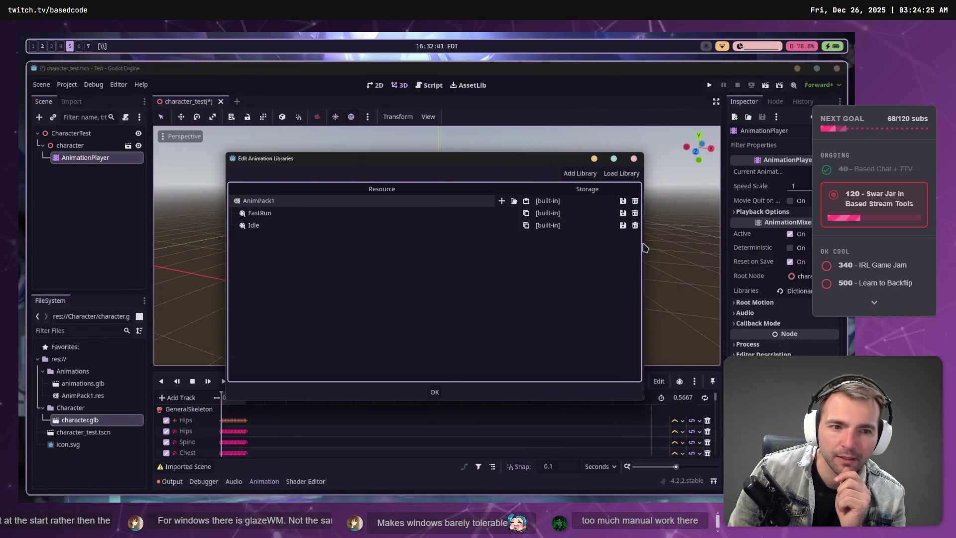
{"action": "left_click", "coordinate": [434, 391]}
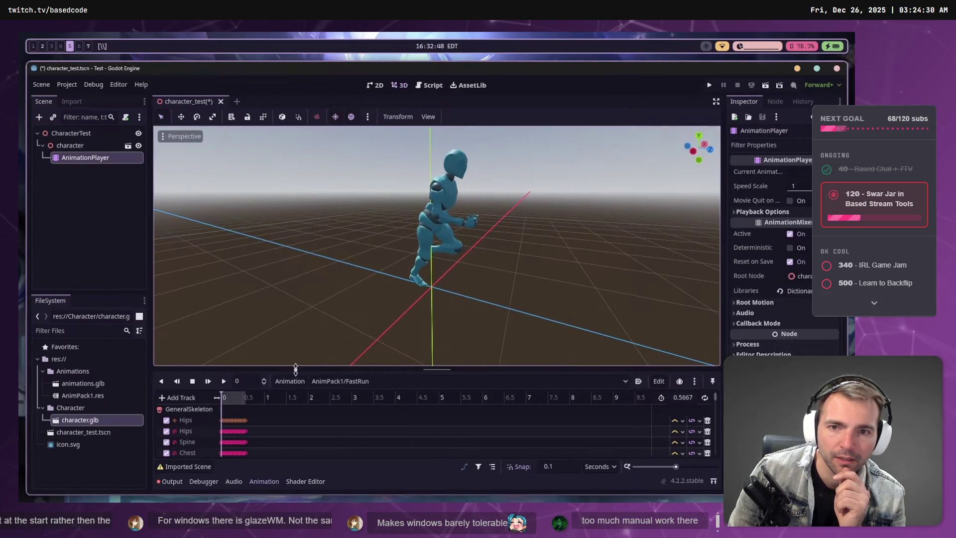
{"action": "left_click_drag", "start_coordinate": [299, 371], "coordinate": [298, 334]}
{"action": "left_click", "coordinate": [208, 344]}
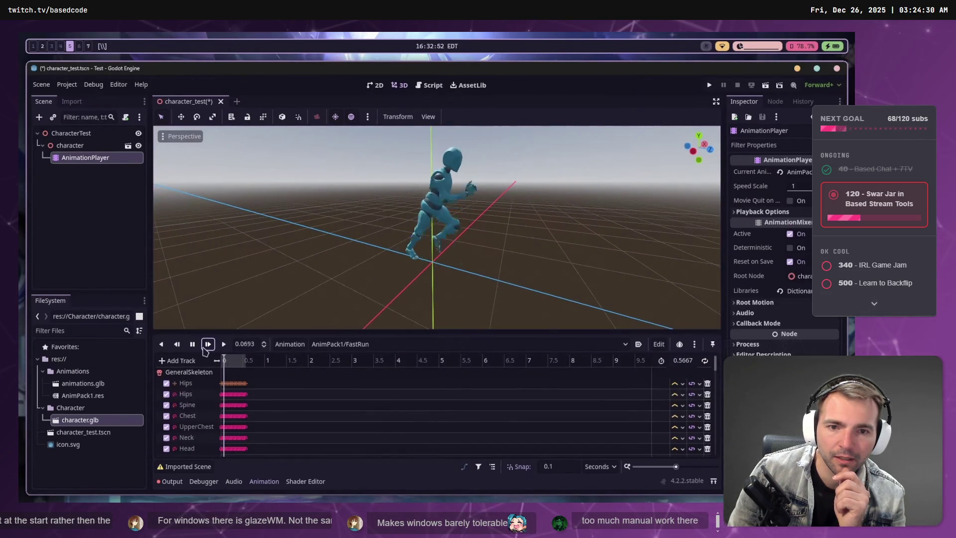
{"action": "left_click", "coordinate": [349, 343]}
{"action": "left_click", "coordinate": [338, 379]}
{"action": "mouse_move", "coordinate": [348, 279]}
{"action": "left_mouse_down"}
{"action": "mouse_move", "coordinate": [367, 277]}
{"action": "mouse_move", "coordinate": [316, 260]}
{"action": "mouse_move", "coordinate": [375, 230]}
{"action": "mouse_move", "coordinate": [448, 235]}
{"action": "mouse_move", "coordinate": [463, 220]}
{"action": "left_mouse_up"}
{"action": "left_click", "coordinate": [349, 343]}
{"action": "left_click", "coordinate": [339, 369]}
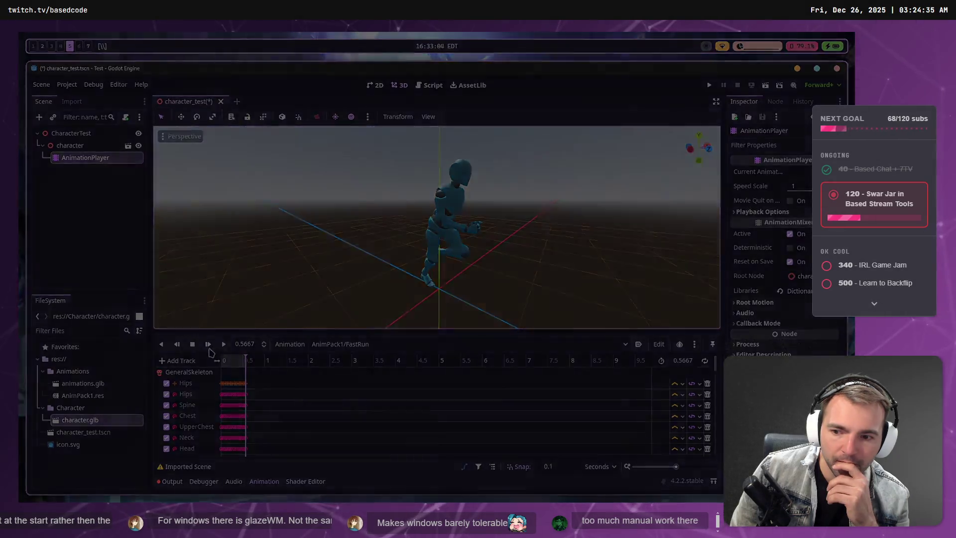
Exit fullscreen, select the tutorial's URL in the address bar, and minimize the browser
{"action": "key", "text": "Escape"}
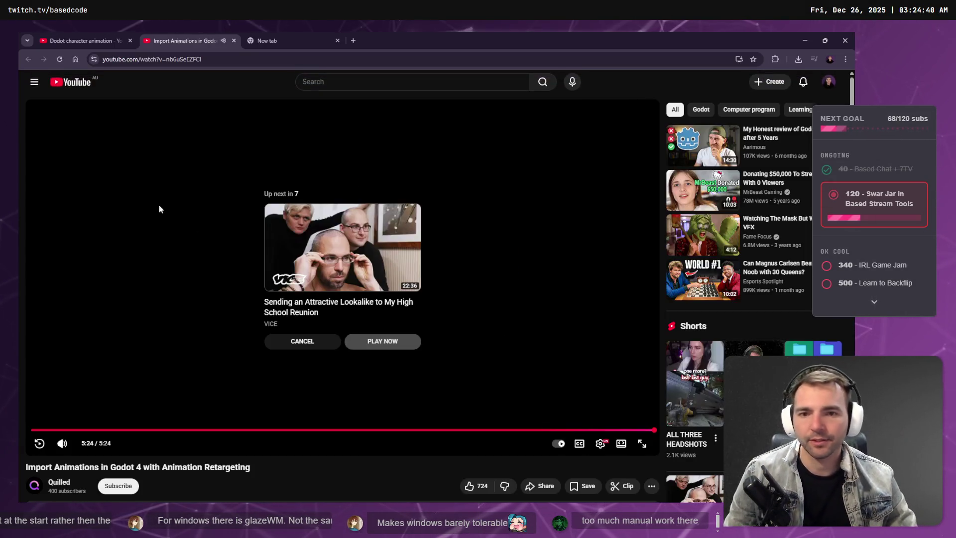
{"action": "left_click", "coordinate": [266, 59]}
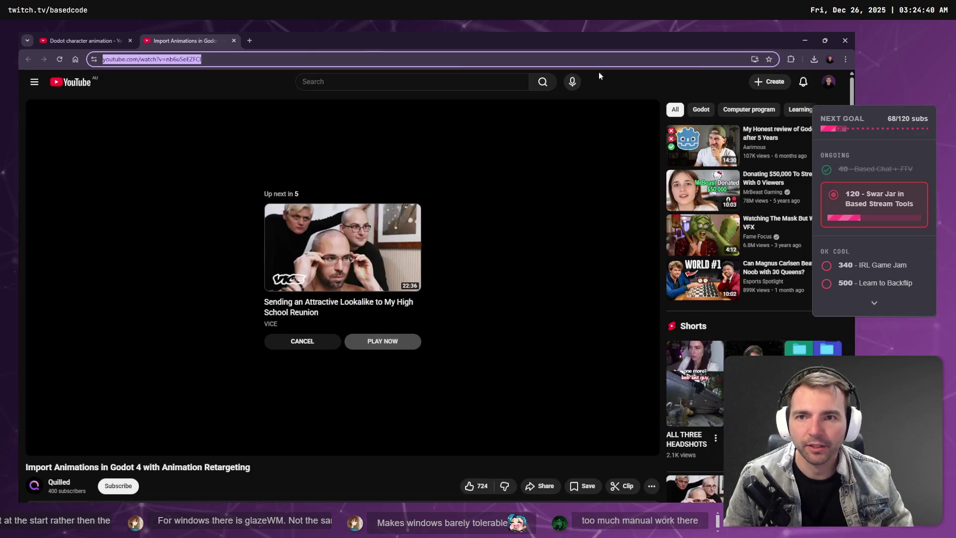
{"action": "left_click", "coordinate": [805, 40]}
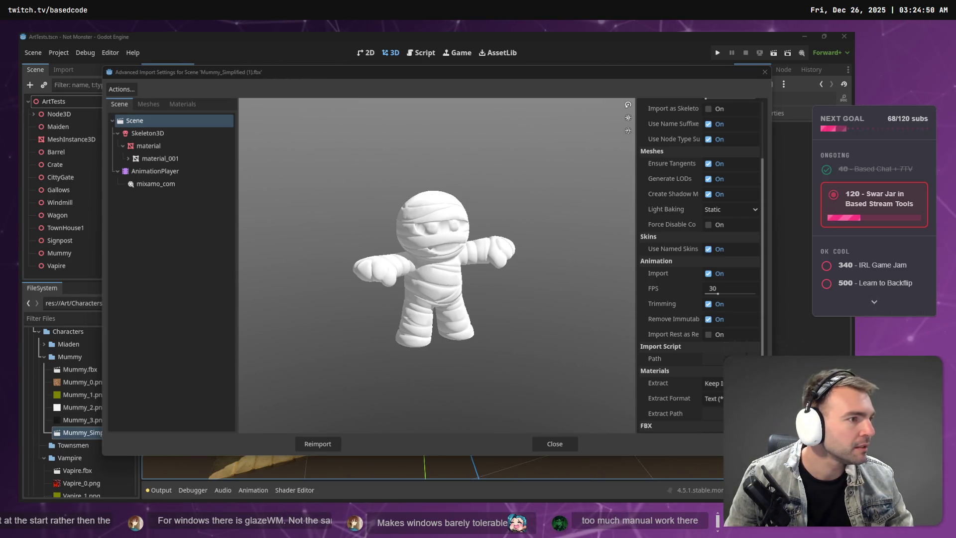
Pause the autoplaying video and bring up the Windows task view of open windows
{"action": "key", "text": "alt+Tab"}
{"action": "left_click", "coordinate": [344, 240]}
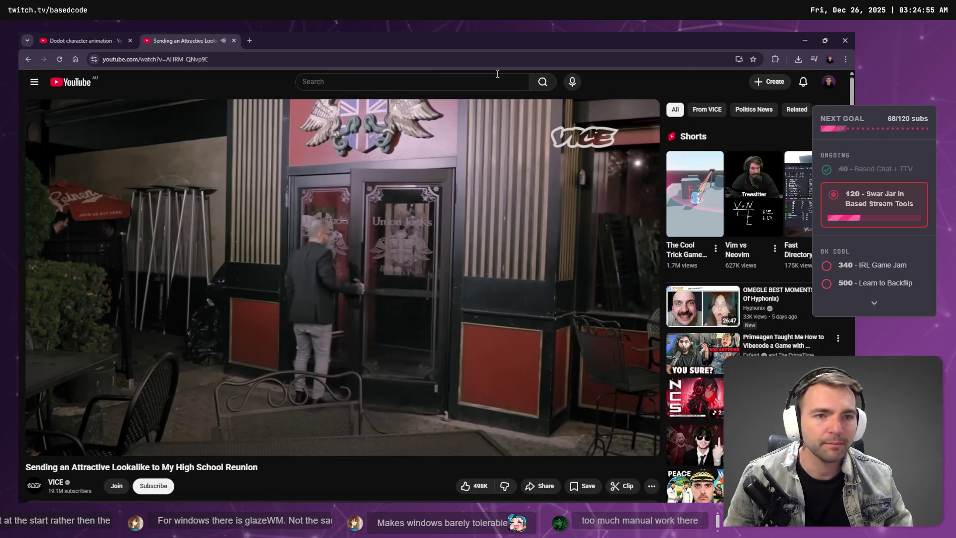
{"action": "key", "text": "ctrl+Tab"}
{"action": "key", "text": "alt+Tab"}
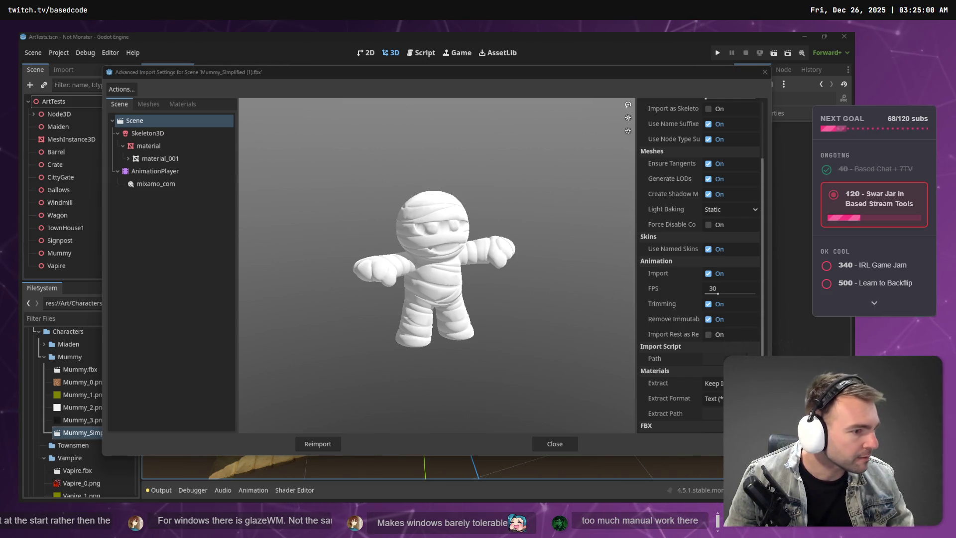
{"action": "key", "text": "super+Tab"}
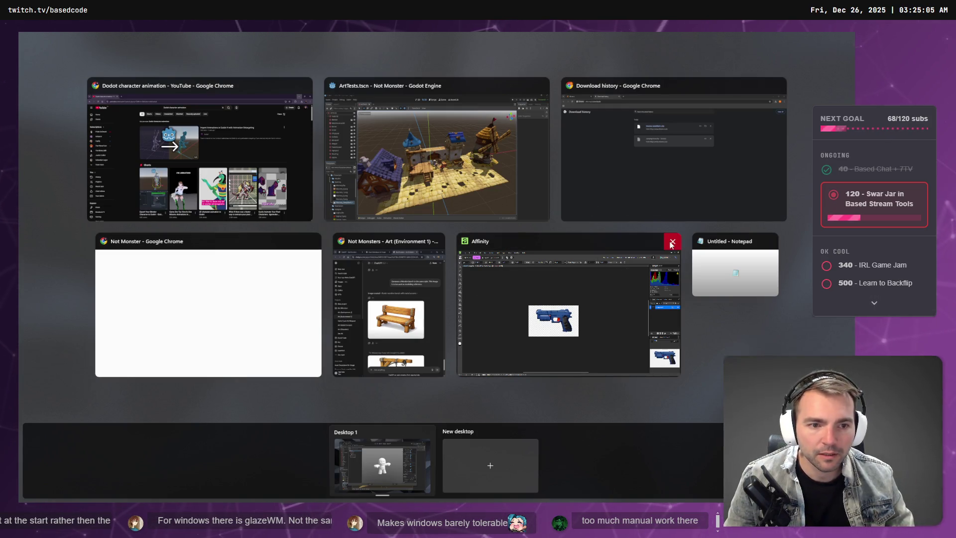
Bring the Not Monster board forward and paste the tutorial link as a video embed
{"action": "left_click", "coordinate": [220, 346]}
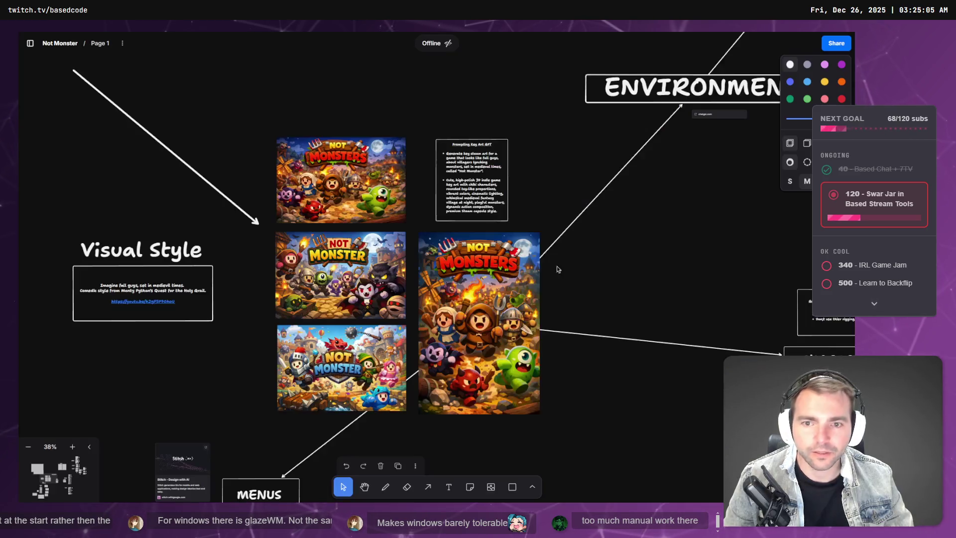
{"action": "scroll", "coordinate": [588, 184], "scroll_direction": "right", "scroll_amount": 5}
{"action": "scroll", "coordinate": [550, 339], "scroll_direction": "down", "scroll_amount": 3}
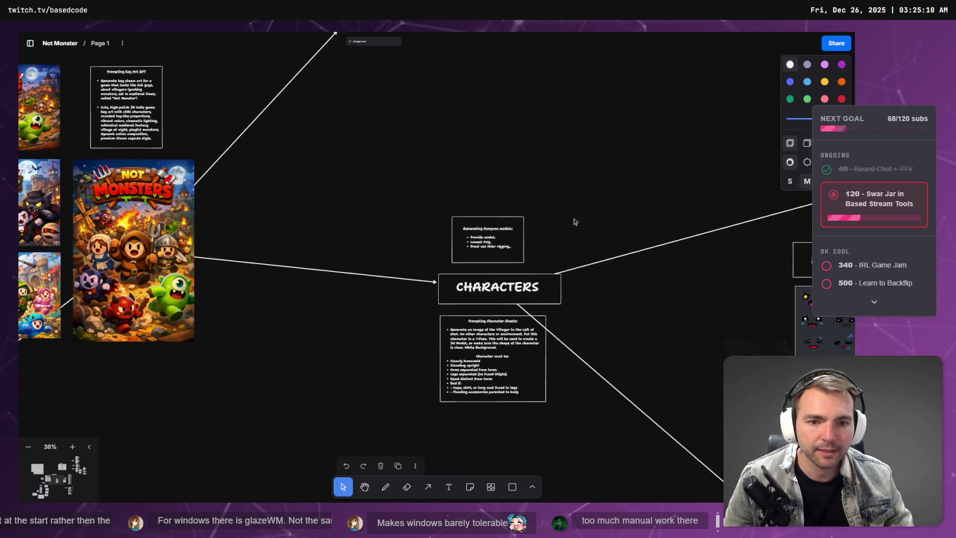
{"action": "scroll", "coordinate": [574, 221], "scroll_direction": "up", "scroll_amount": 5}
{"action": "scroll", "coordinate": [571, 256], "scroll_direction": "down", "scroll_amount": 5}
{"action": "scroll", "coordinate": [503, 153], "scroll_direction": "up", "scroll_amount": 5}
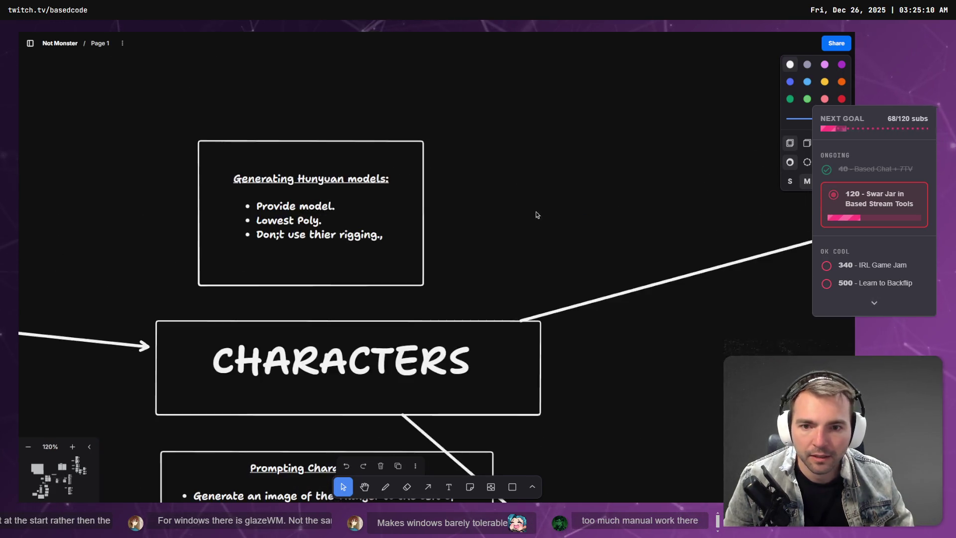
{"action": "key", "text": "ctrl+v"}
Move the video embed just above the Hunyuan notes and shrink it
{"action": "left_click_drag", "start_coordinate": [477, 253], "coordinate": [663, 126]}
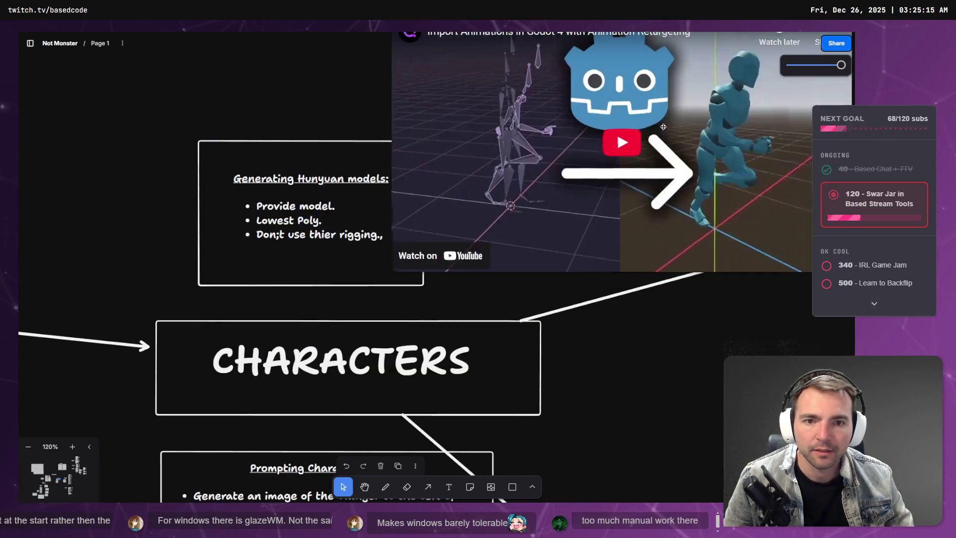
{"action": "scroll", "coordinate": [663, 126], "scroll_direction": "down", "scroll_amount": 5}
{"action": "mouse_move", "coordinate": [535, 196]}
{"action": "left_mouse_down"}
{"action": "mouse_move", "coordinate": [434, 121]}
{"action": "mouse_move", "coordinate": [392, 123]}
{"action": "left_mouse_up"}
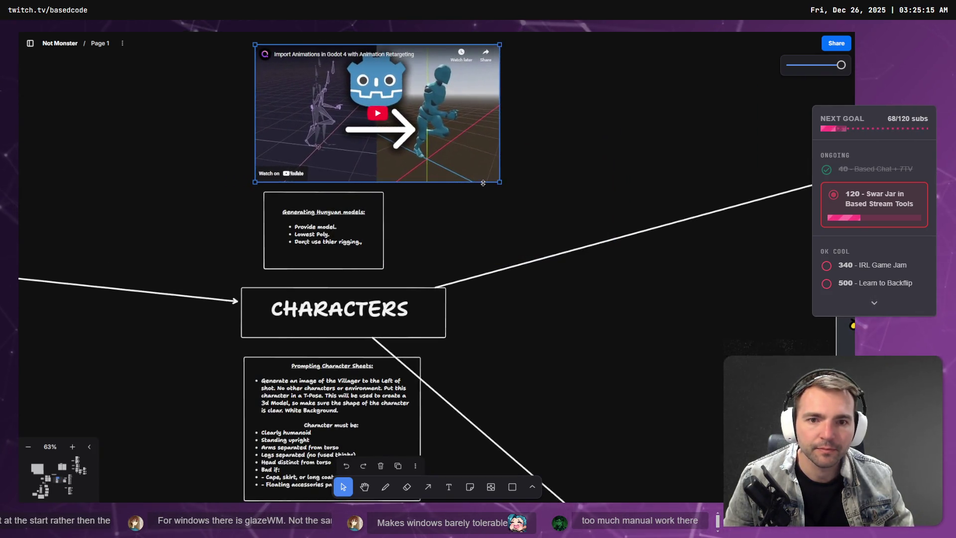
{"action": "mouse_move", "coordinate": [501, 183]}
{"action": "left_mouse_down"}
{"action": "mouse_move", "coordinate": [493, 189]}
{"action": "mouse_move", "coordinate": [399, 128]}
{"action": "mouse_move", "coordinate": [448, 154]}
{"action": "left_mouse_up"}
{"action": "scroll", "coordinate": [401, 130], "scroll_direction": "up", "scroll_amount": 1}
{"action": "left_click_drag", "start_coordinate": [401, 131], "coordinate": [412, 163]}
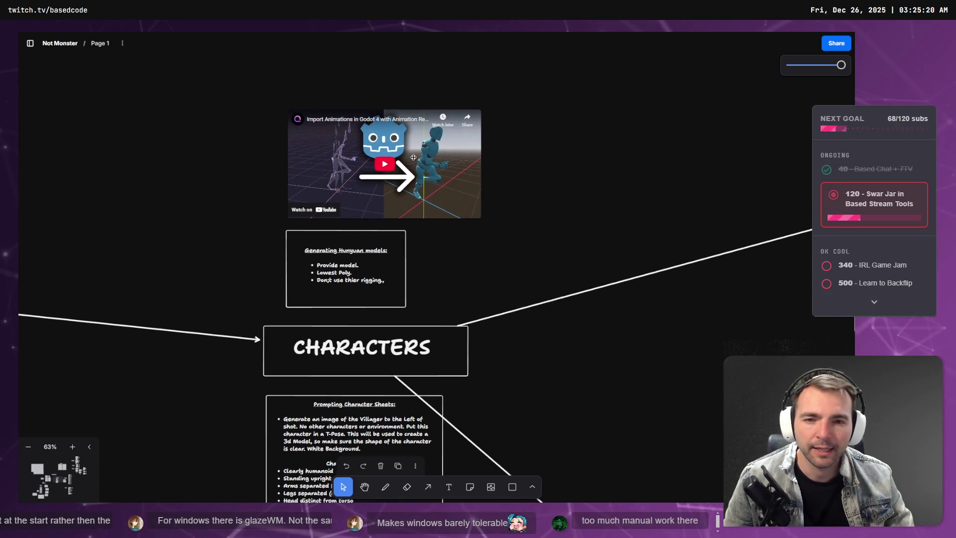
Confirm the embed opens the tutorial on YouTube, then deselect it on the board
{"action": "key", "text": "alt+Tab"}
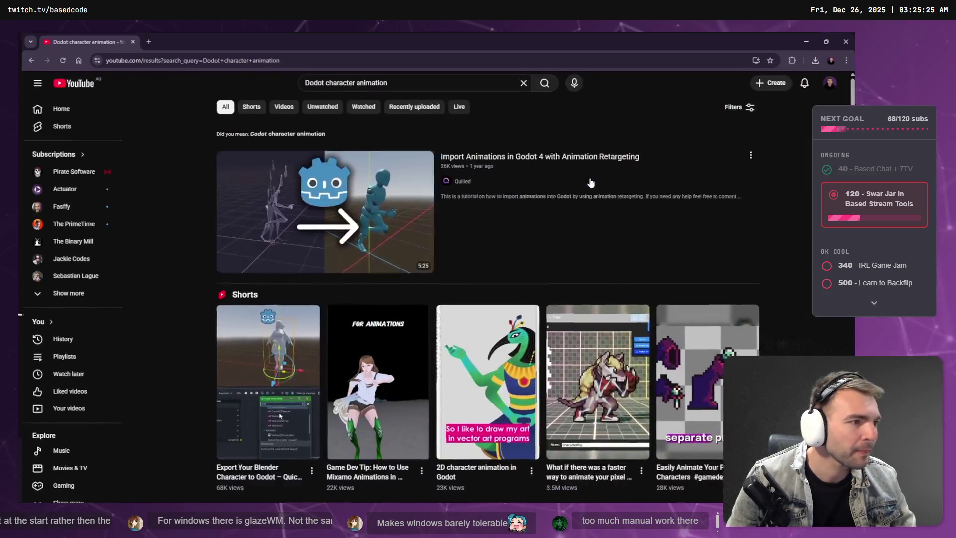
{"action": "key", "text": "alt+Tab"}
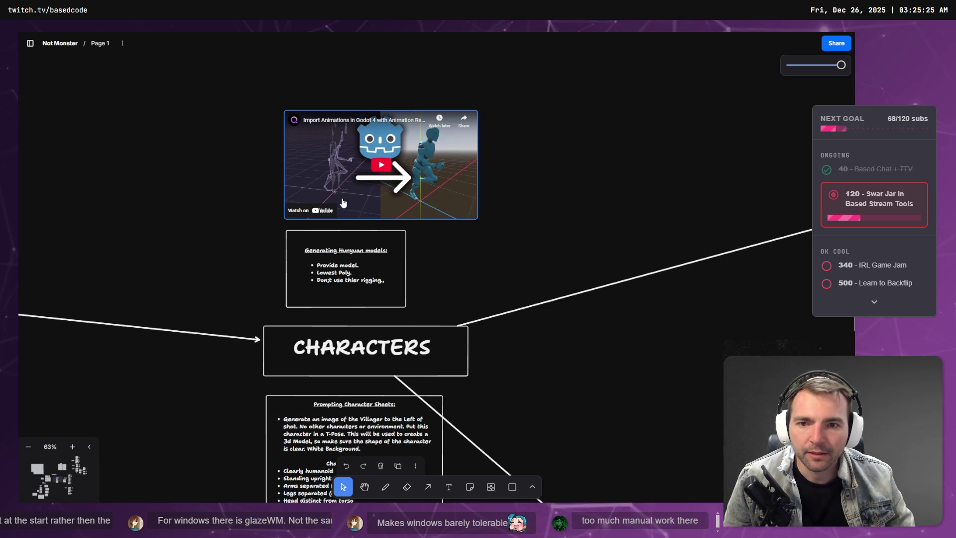
{"action": "left_click", "coordinate": [326, 210]}
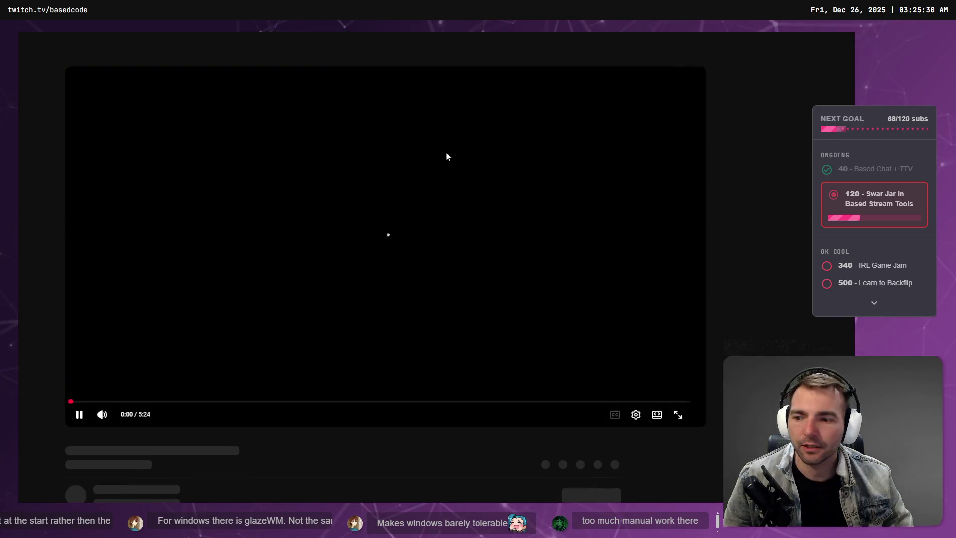
{"action": "key", "text": "alt+Tab"}
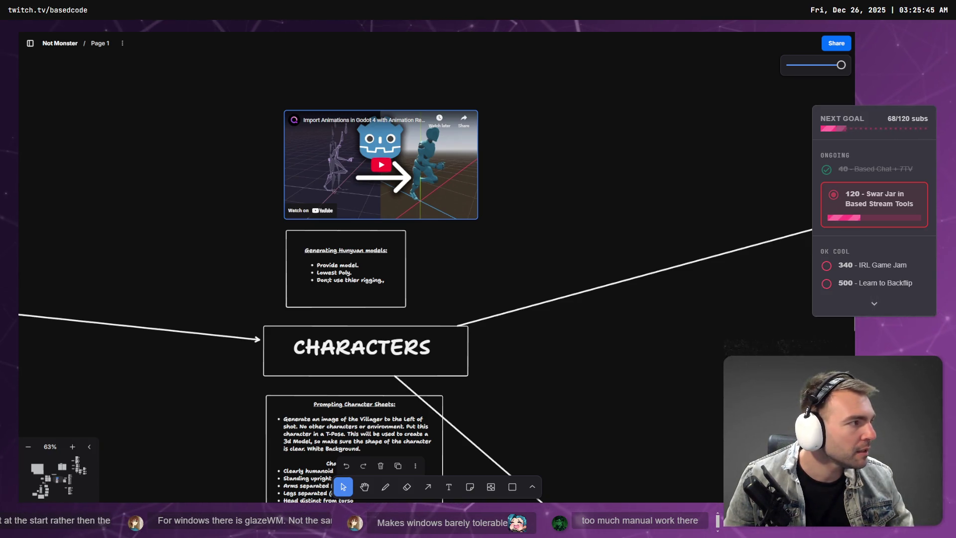
{"action": "left_click", "coordinate": [550, 150]}
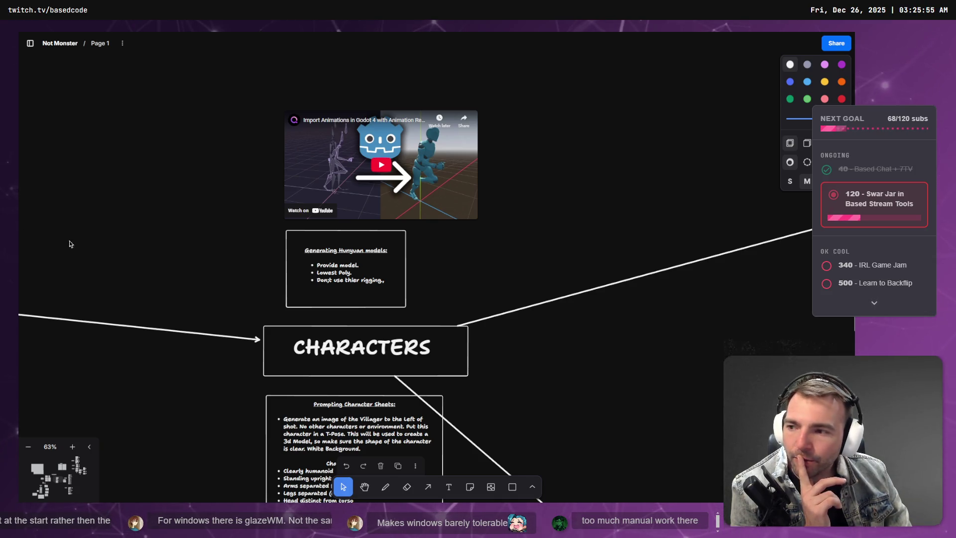
{"action": "scroll", "coordinate": [161, 231], "scroll_direction": "down", "scroll_amount": 5}
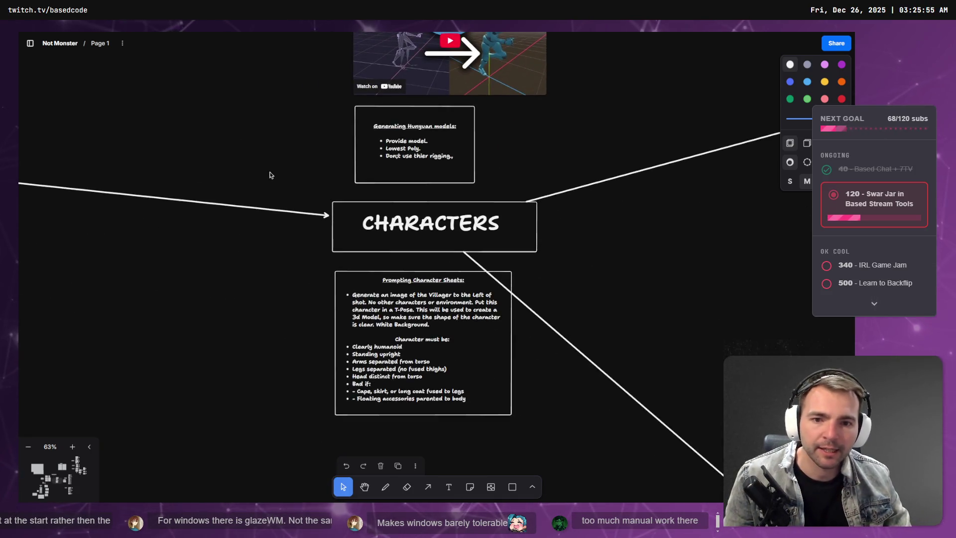
Zoom out over the board, recentre on CHARACTERS, then turn Godot's mummy preview frontward
{"action": "scroll", "coordinate": [271, 174], "scroll_direction": "down", "scroll_amount": 5}
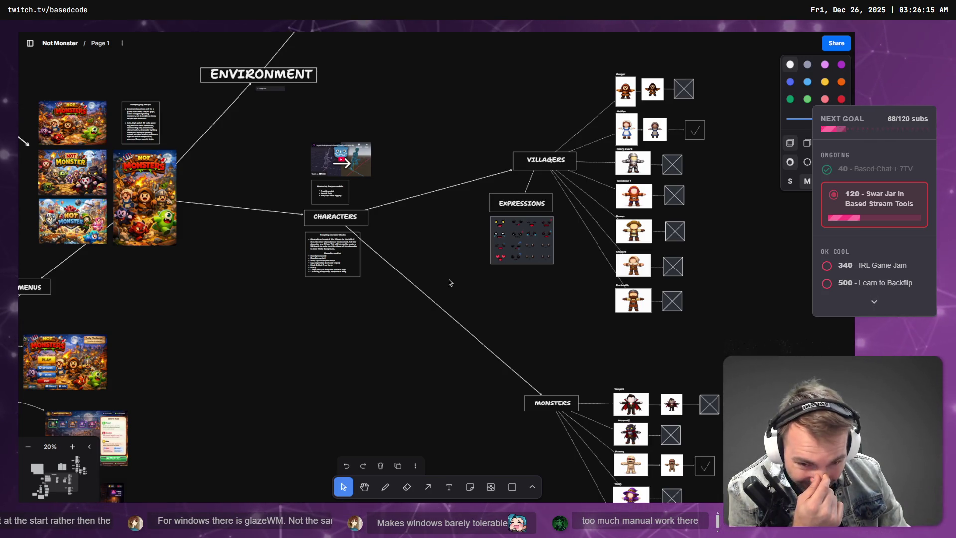
{"action": "scroll", "coordinate": [774, 218], "scroll_direction": "down", "scroll_amount": 1}
{"action": "scroll", "coordinate": [774, 217], "scroll_direction": "up", "scroll_amount": 3}
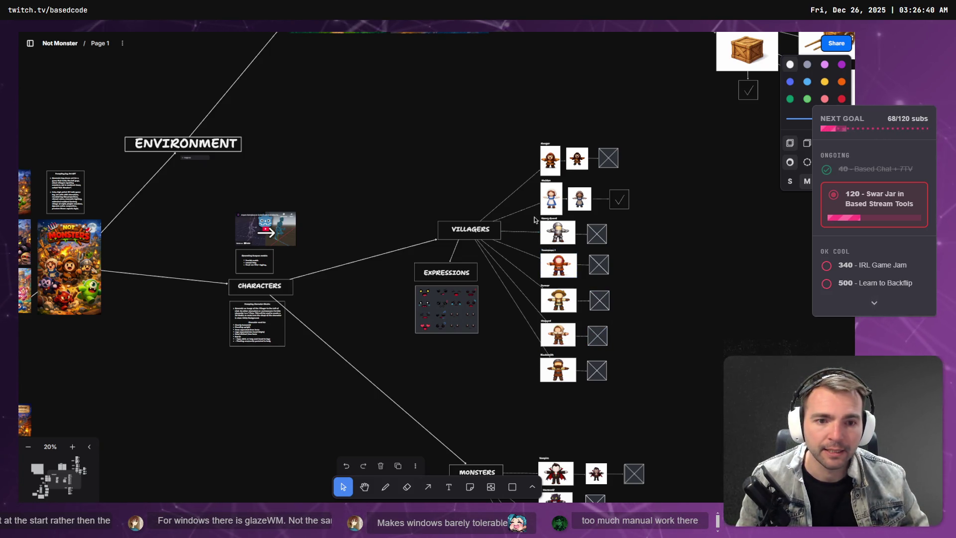
{"action": "scroll", "coordinate": [422, 280], "scroll_direction": "up", "scroll_amount": 5}
{"action": "mouse_move", "coordinate": [187, 326]}
{"action": "left_mouse_down"}
{"action": "mouse_move", "coordinate": [503, 341]}
{"action": "mouse_move", "coordinate": [463, 341]}
{"action": "left_mouse_up"}
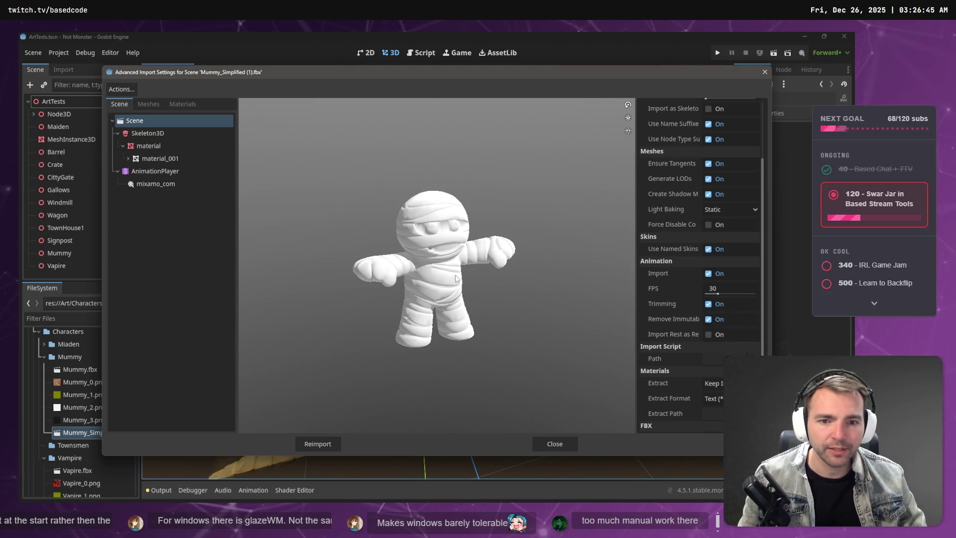
{"action": "mouse_move", "coordinate": [455, 278]}
{"action": "left_mouse_down"}
{"action": "mouse_move", "coordinate": [551, 300]}
{"action": "mouse_move", "coordinate": [592, 284]}
{"action": "left_mouse_up"}
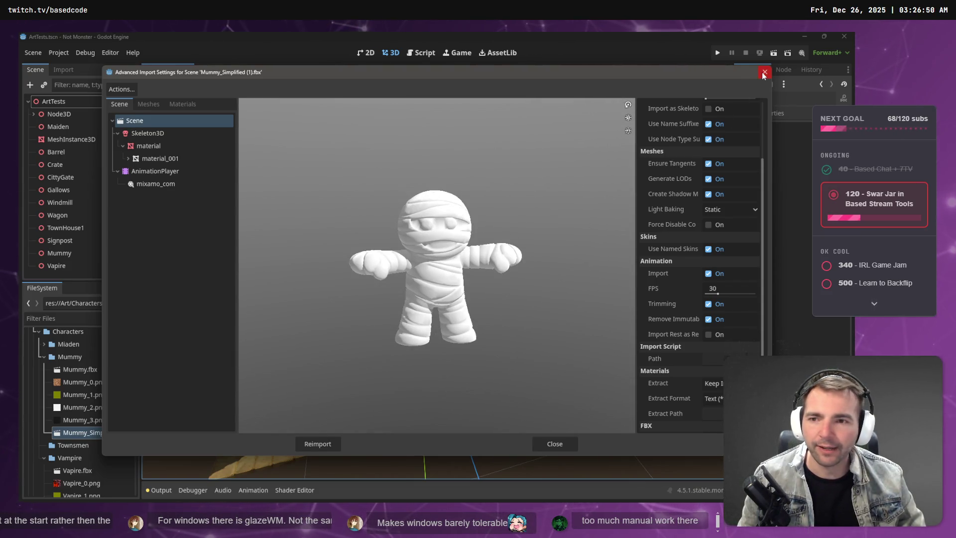
Close Mummy_Simplified (1).fbx import settings and open the import settings for Mummy.fbx
{"action": "left_click", "coordinate": [150, 146]}
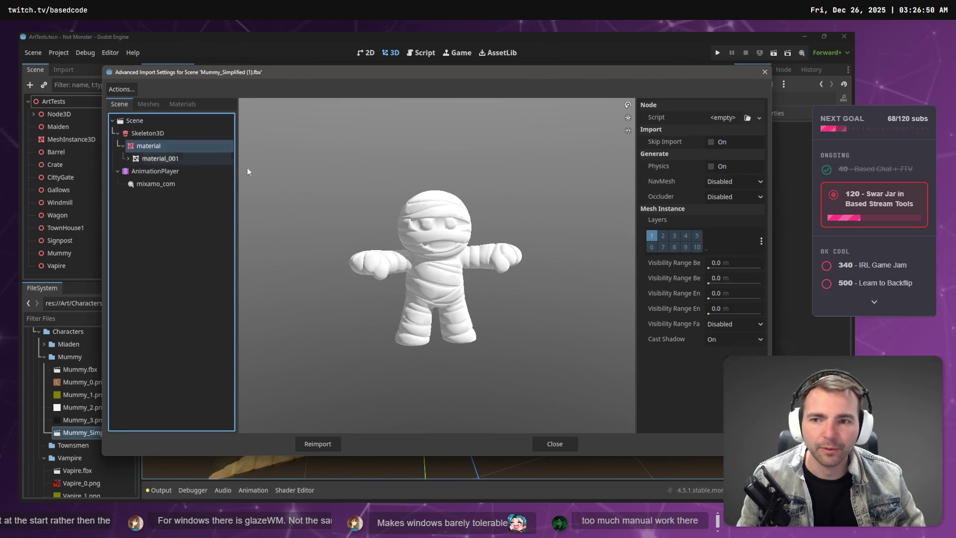
{"action": "left_click", "coordinate": [763, 72]}
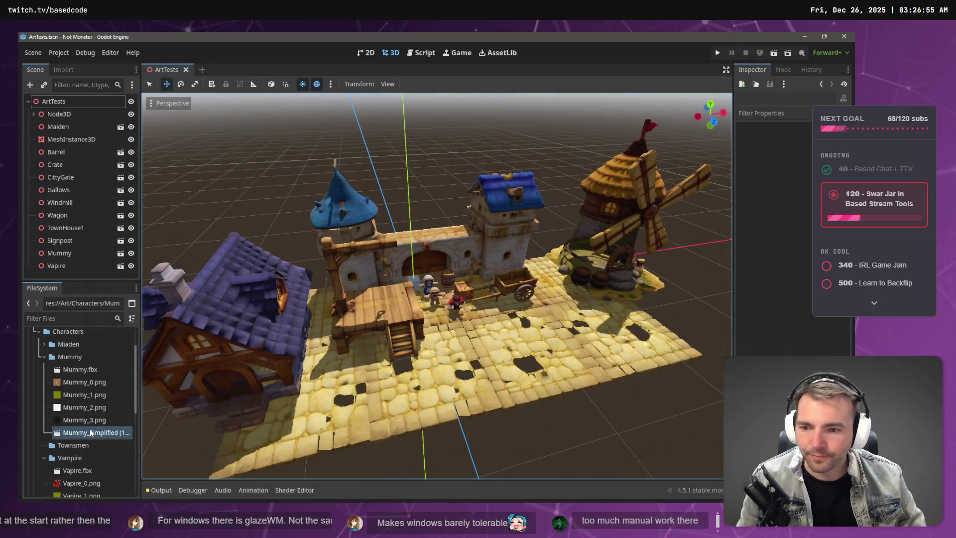
{"action": "left_click", "coordinate": [86, 370]}
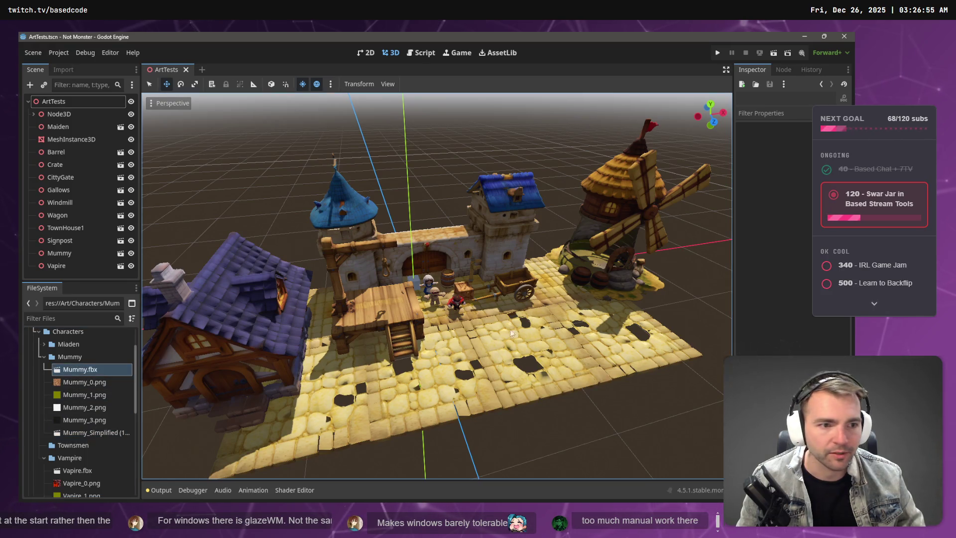
{"action": "double_click", "coordinate": [86, 369]}
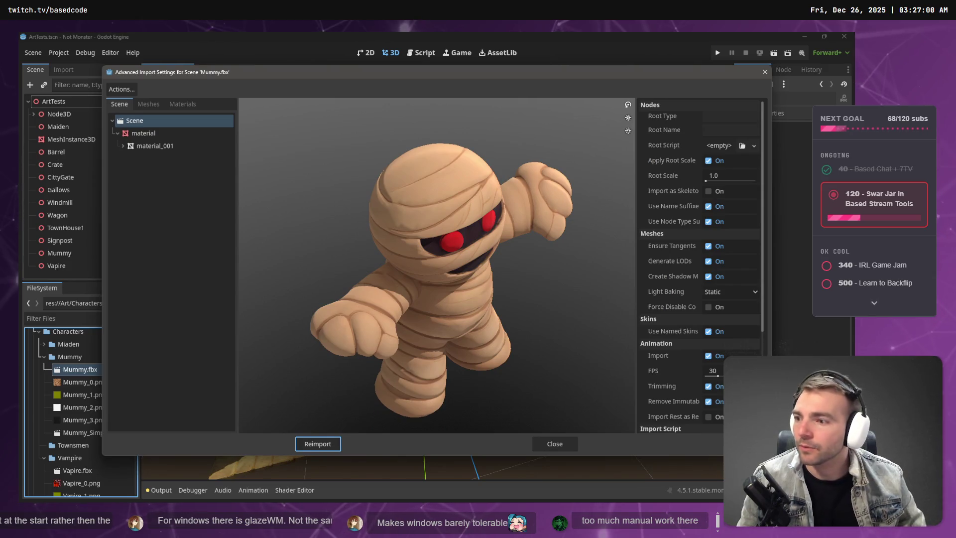
Inspect Mummy.fbx's mesh and scene root import options, then close the dialog
{"action": "left_click", "coordinate": [668, 283]}
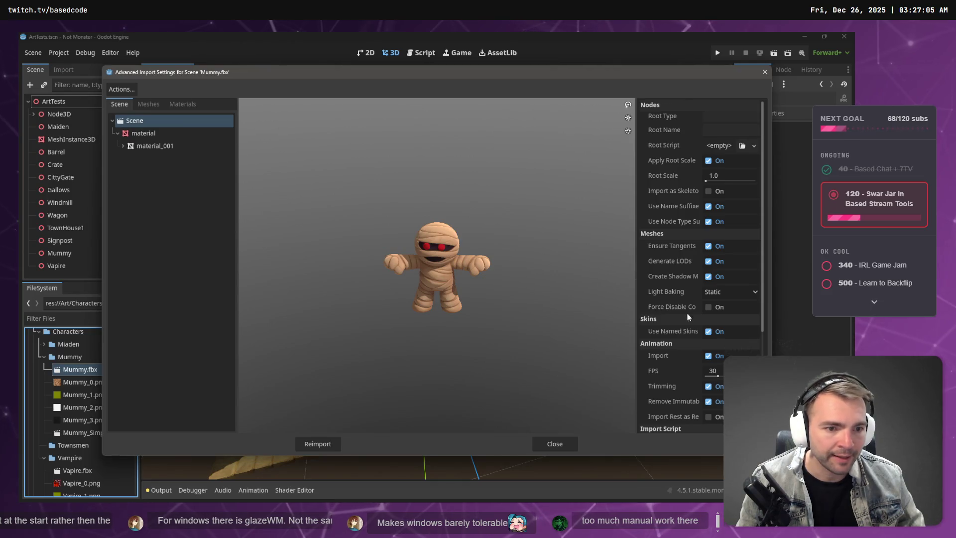
{"action": "left_click", "coordinate": [149, 133]}
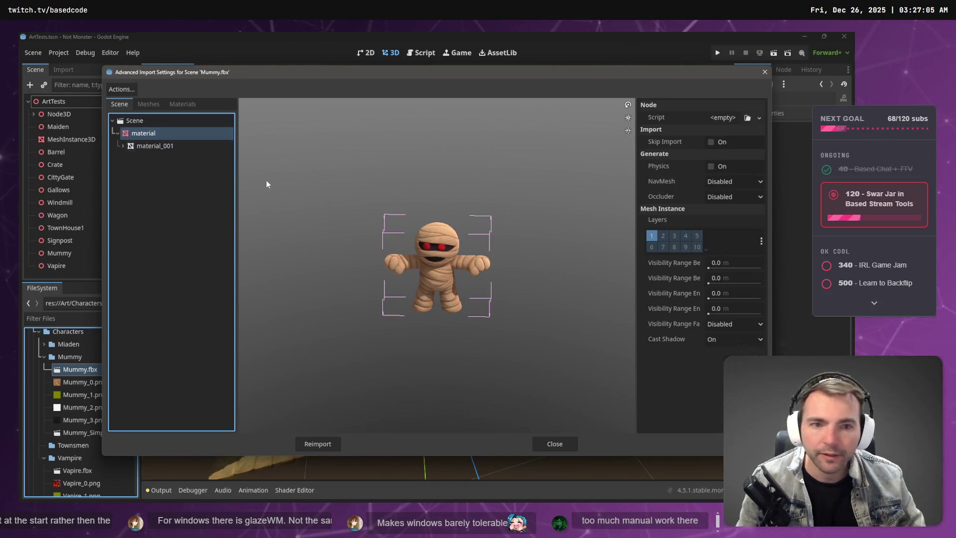
{"action": "left_click", "coordinate": [149, 145]}
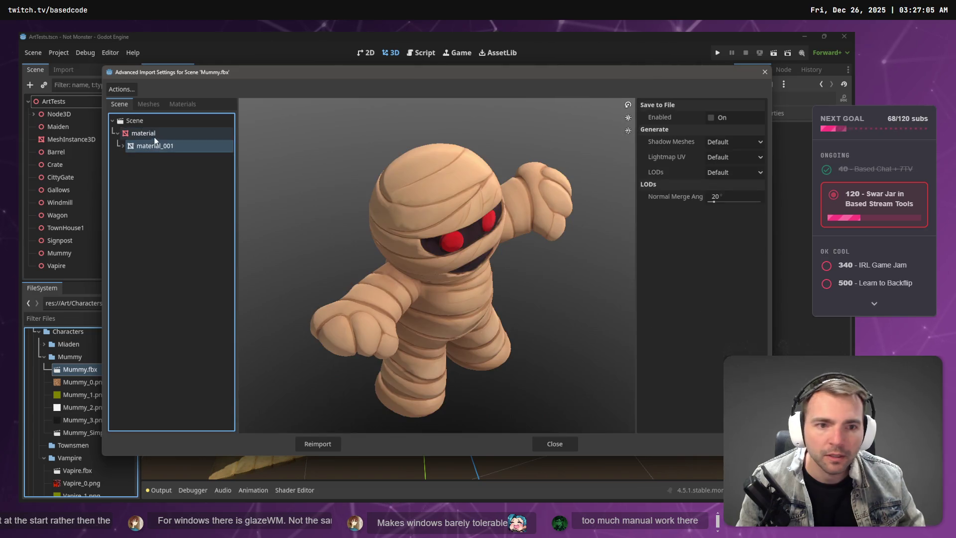
{"action": "left_click", "coordinate": [155, 123]}
{"action": "scroll", "coordinate": [726, 229], "scroll_direction": "down", "scroll_amount": 5}
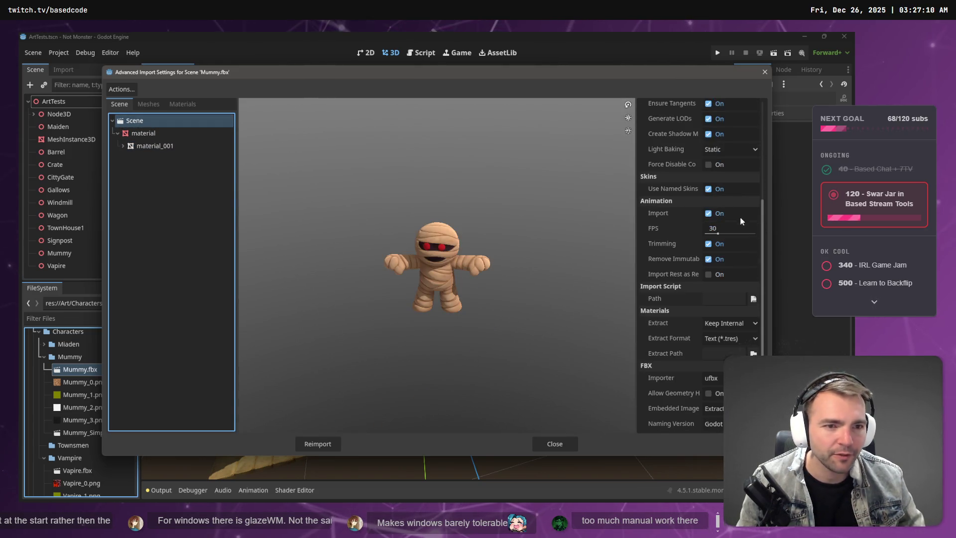
{"action": "scroll", "coordinate": [719, 398], "scroll_direction": "up", "scroll_amount": 5}
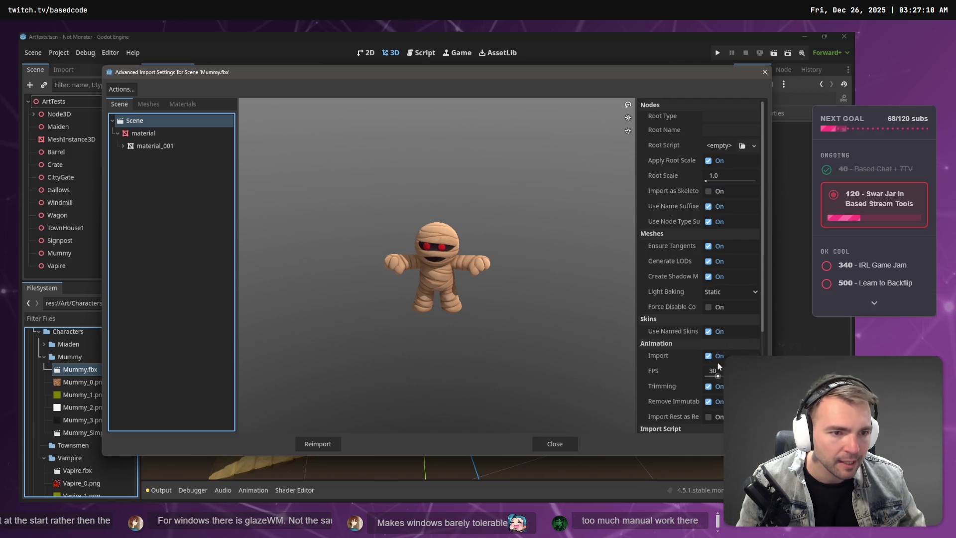
{"action": "left_click", "coordinate": [764, 72]}
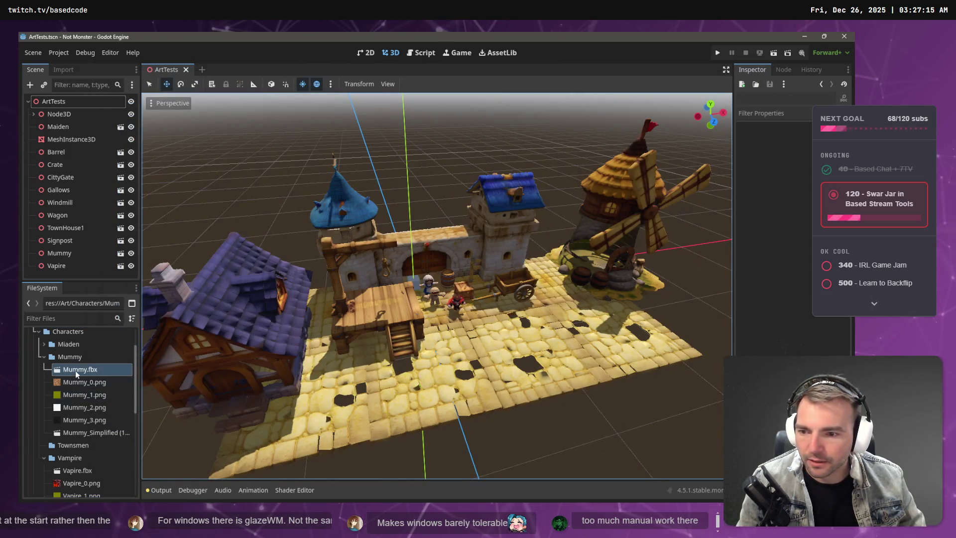
{"action": "left_click", "coordinate": [90, 371]}
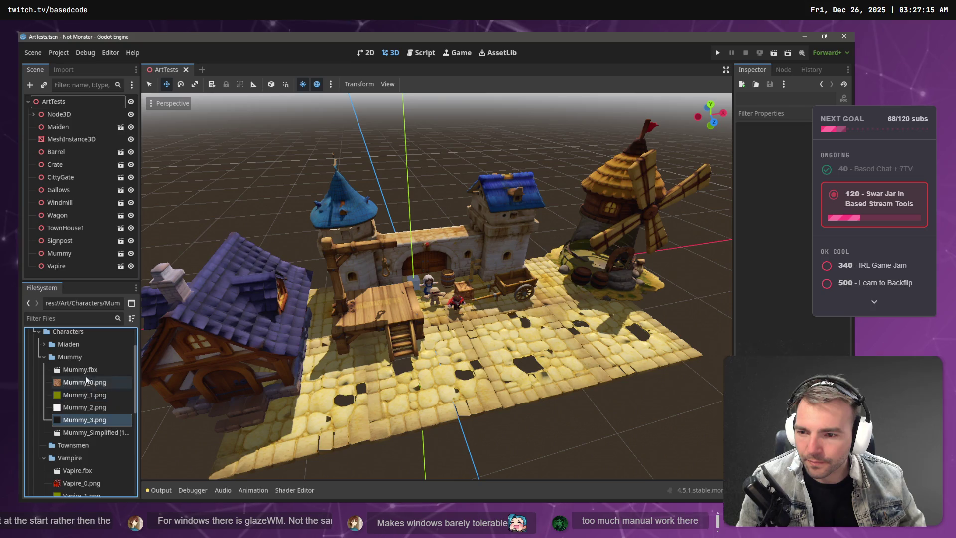
{"action": "left_click", "coordinate": [782, 70]}
{"action": "left_click", "coordinate": [811, 70]}
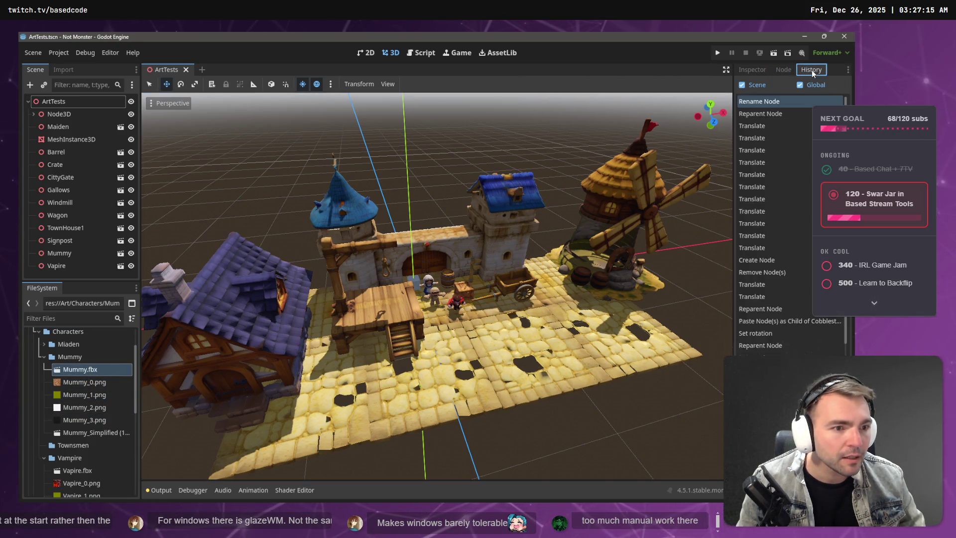
{"action": "left_click", "coordinate": [753, 70]}
{"action": "double_click", "coordinate": [79, 368]}
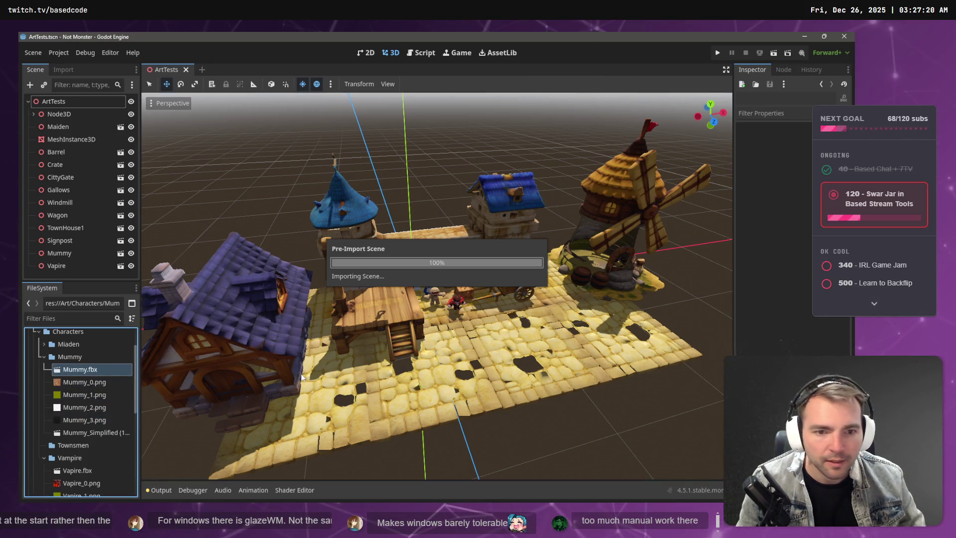
{"action": "scroll", "coordinate": [691, 348], "scroll_direction": "down", "scroll_amount": 5}
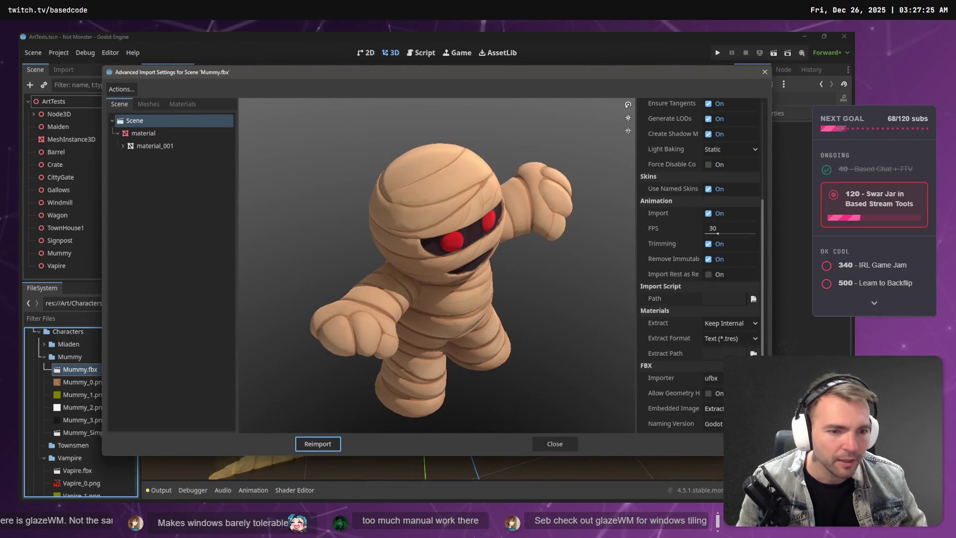
{"action": "scroll", "coordinate": [717, 341], "scroll_direction": "up", "scroll_amount": 5}
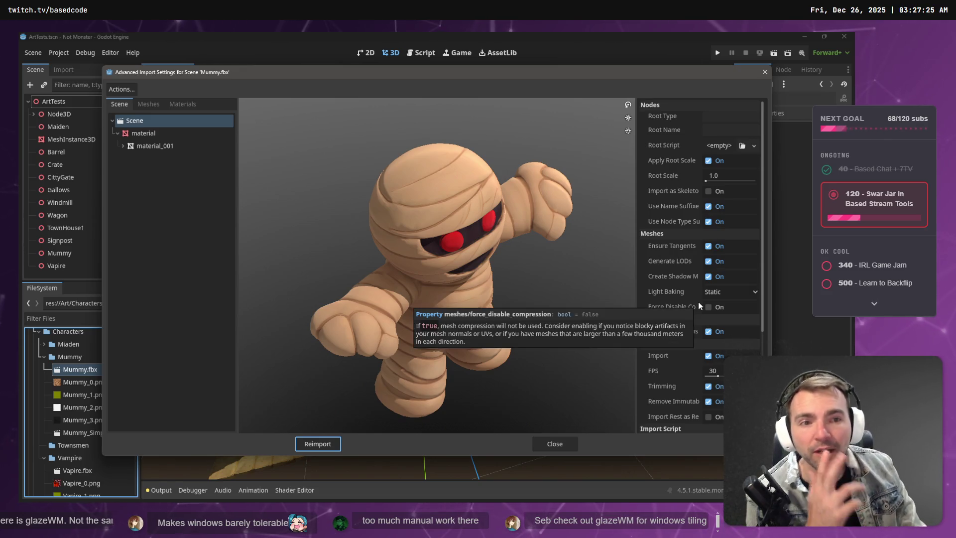
{"action": "left_click", "coordinate": [156, 139]}
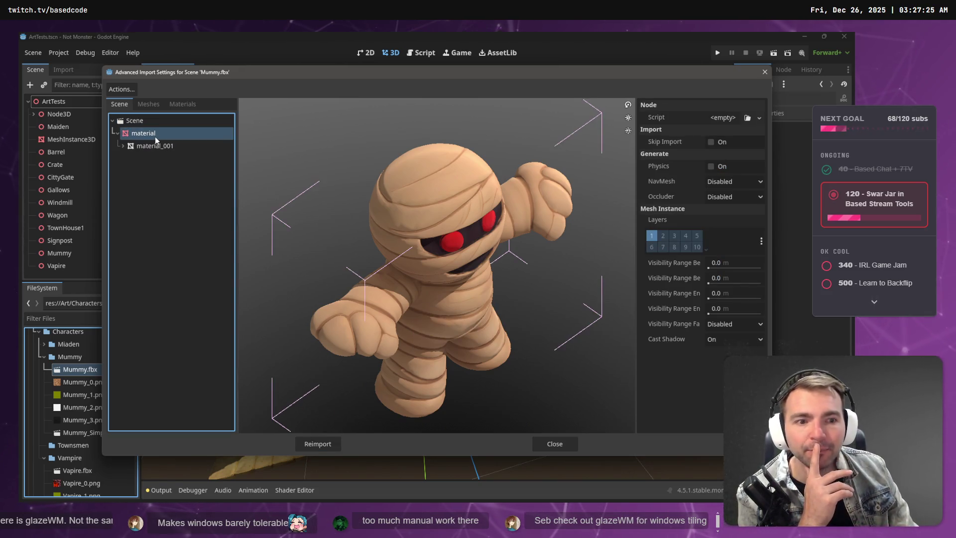
{"action": "left_click", "coordinate": [765, 73]}
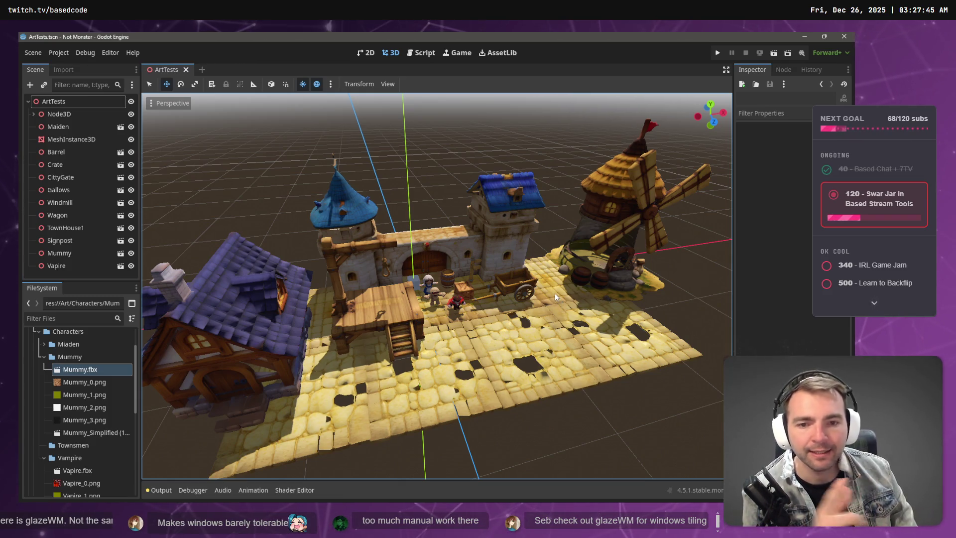
Scroll FileSystem to Art/Characters/Vampire and open Vapire.fbx's import settings
{"action": "scroll", "coordinate": [462, 308], "scroll_direction": "up", "scroll_amount": 5}
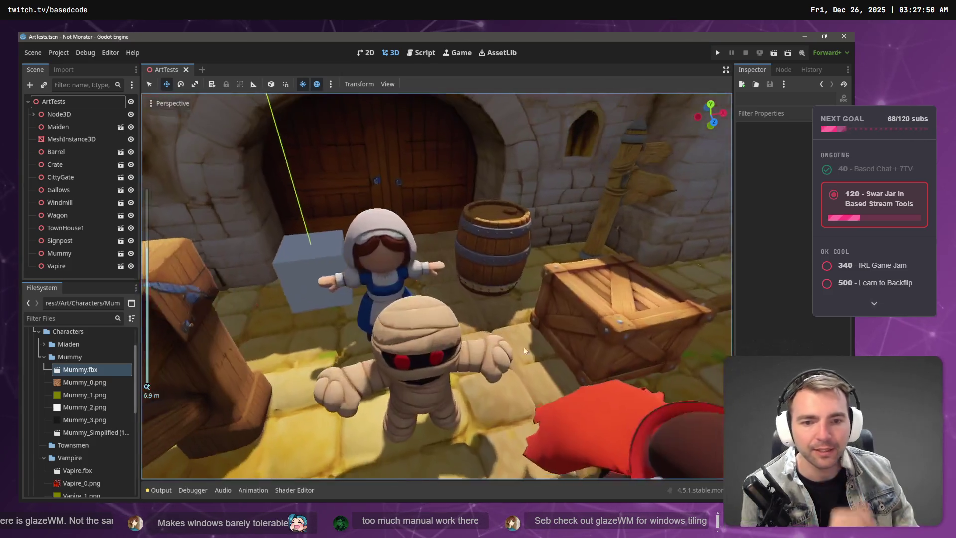
{"action": "scroll", "coordinate": [566, 382], "scroll_direction": "down", "scroll_amount": 2}
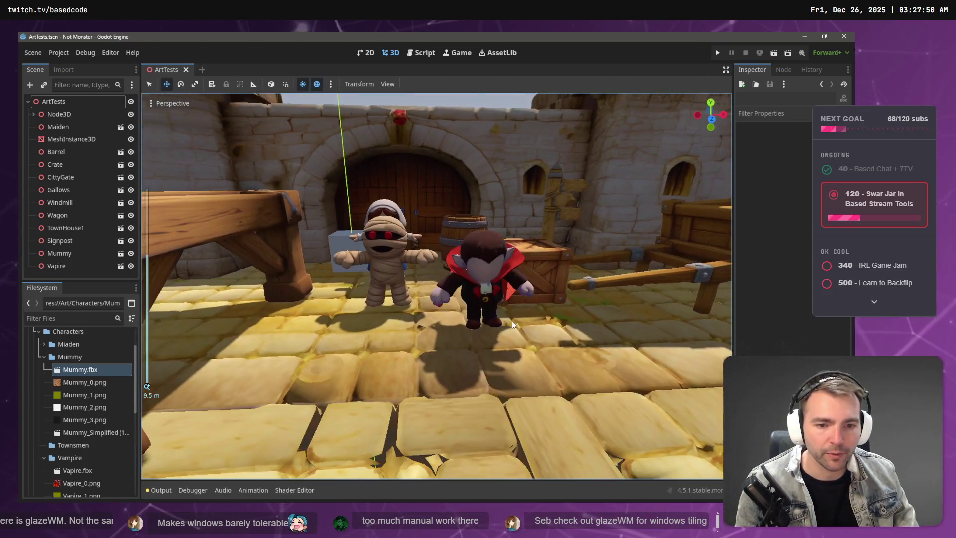
{"action": "left_click", "coordinate": [485, 304]}
{"action": "scroll", "coordinate": [54, 445], "scroll_direction": "down", "scroll_amount": 2}
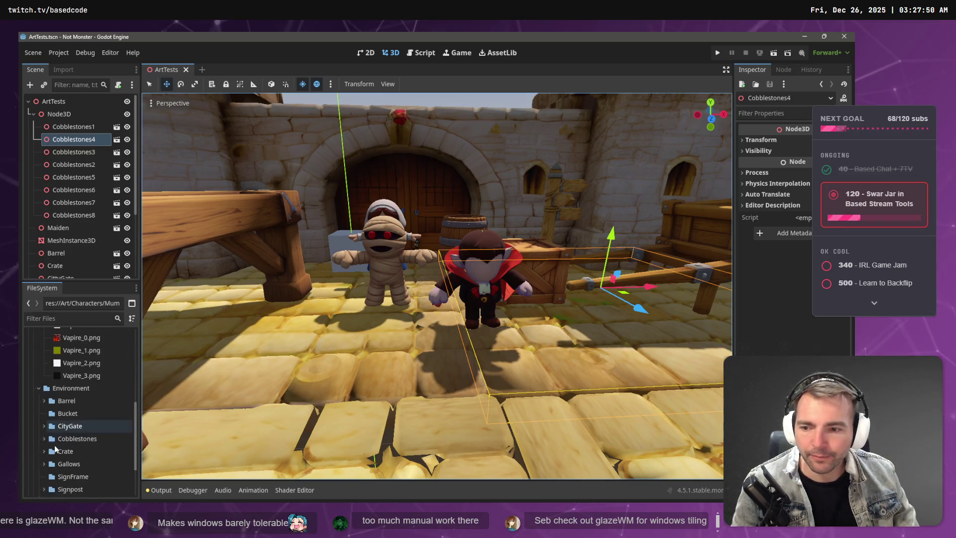
{"action": "scroll", "coordinate": [72, 368], "scroll_direction": "down", "scroll_amount": 2}
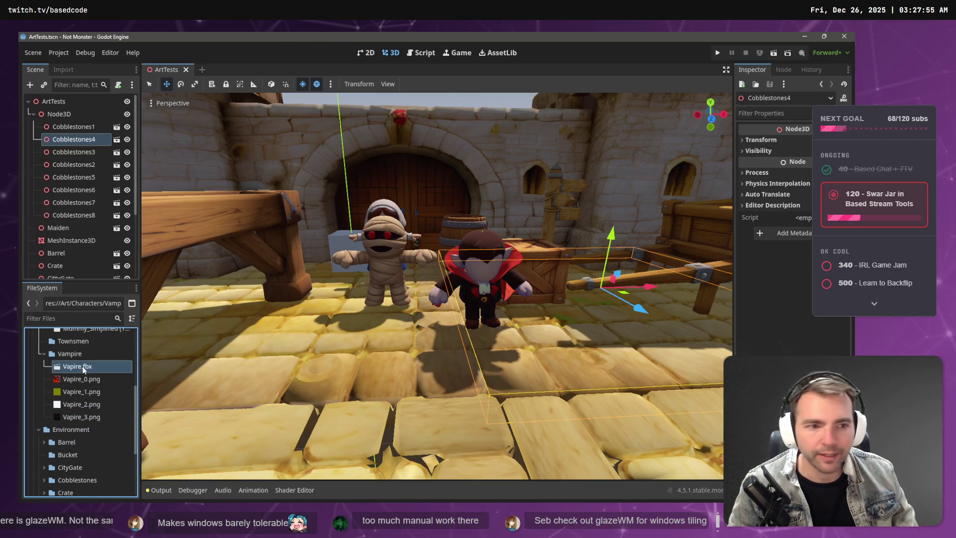
{"action": "left_click", "coordinate": [82, 365]}
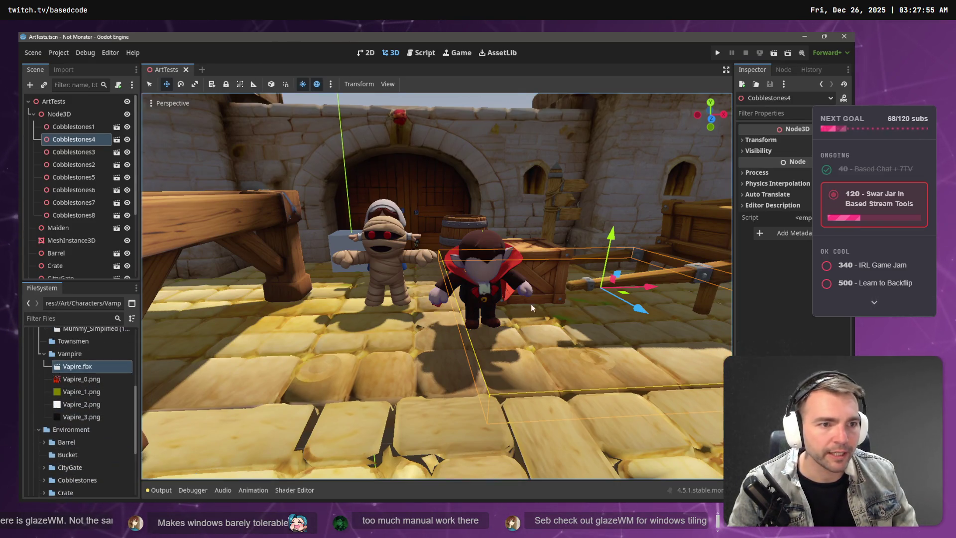
{"action": "double_click", "coordinate": [88, 366]}
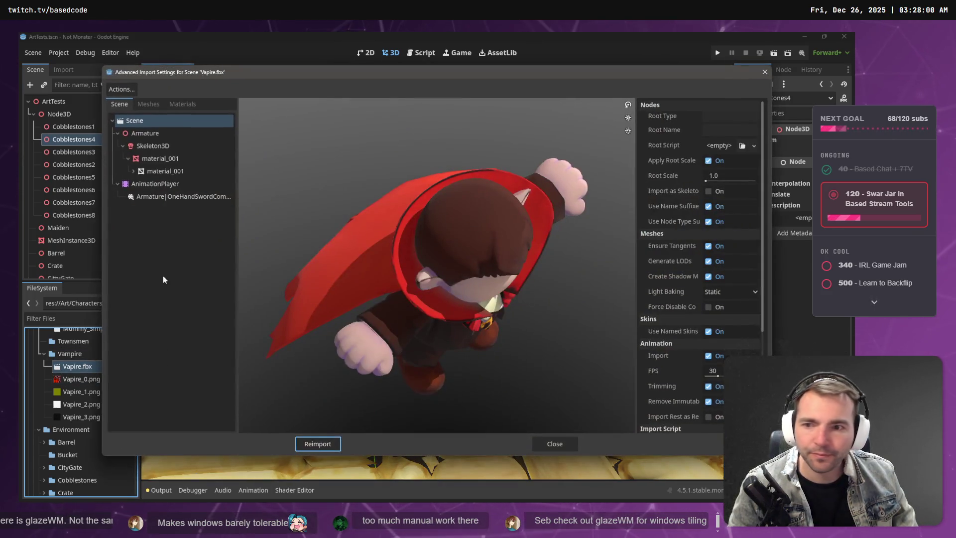
Select Armature|OneHandSword under AnimationPlayer, leave loop mode at None, and play it
{"action": "left_click", "coordinate": [160, 184]}
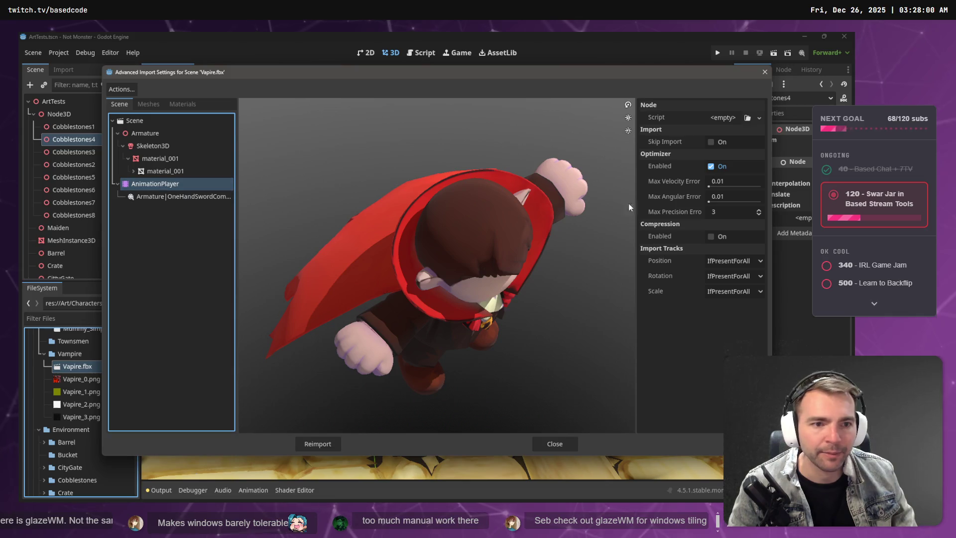
{"action": "left_click", "coordinate": [752, 118]}
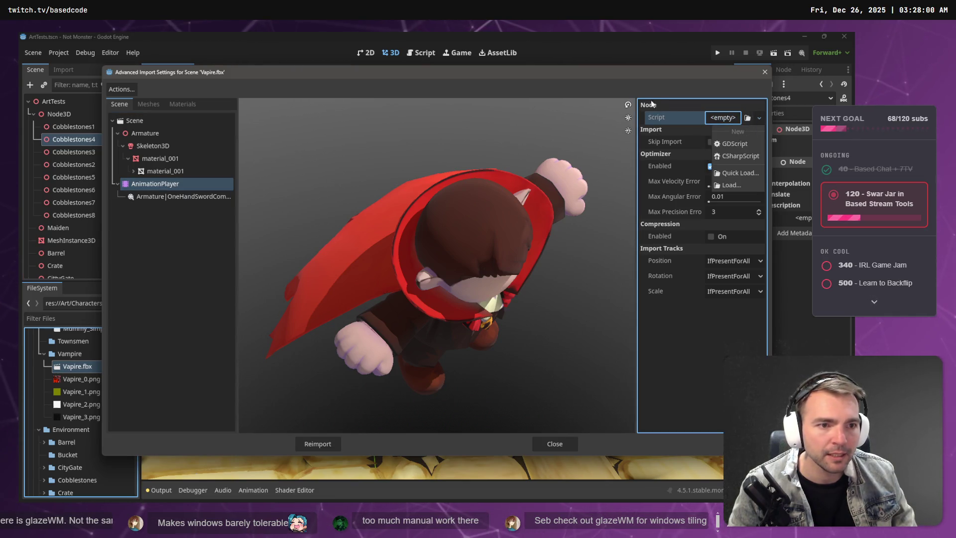
{"action": "left_click", "coordinate": [154, 199]}
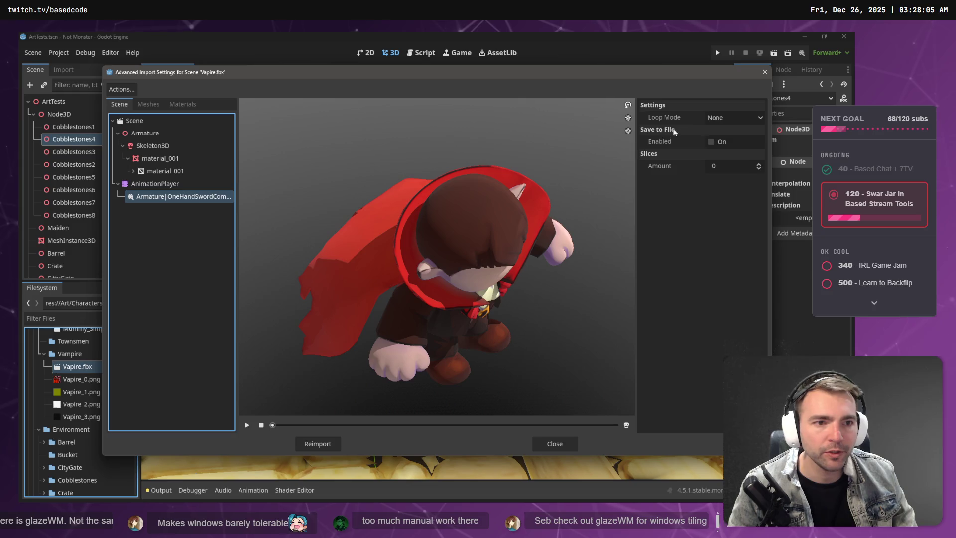
{"action": "left_click", "coordinate": [731, 117]}
{"action": "left_click", "coordinate": [717, 129]}
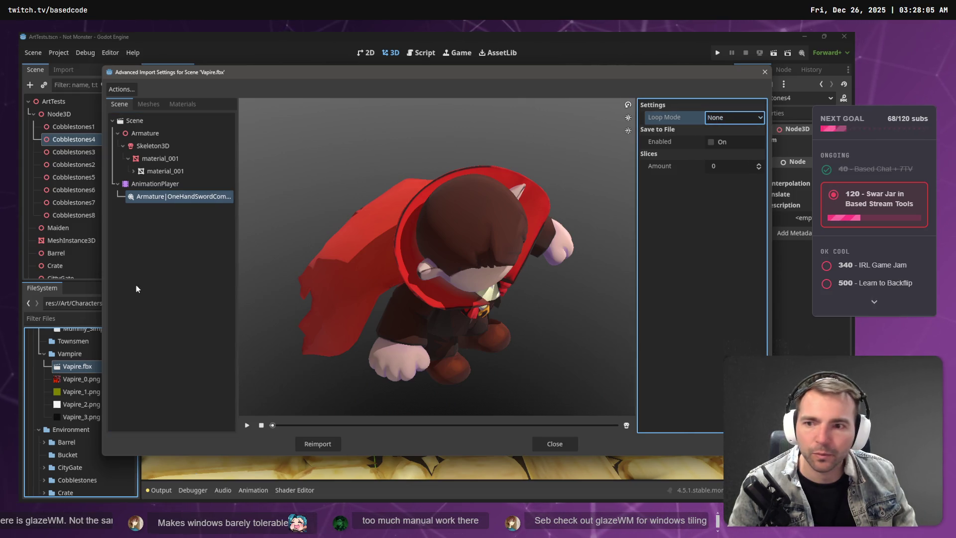
{"action": "left_click", "coordinate": [173, 185]}
{"action": "left_click", "coordinate": [164, 200]}
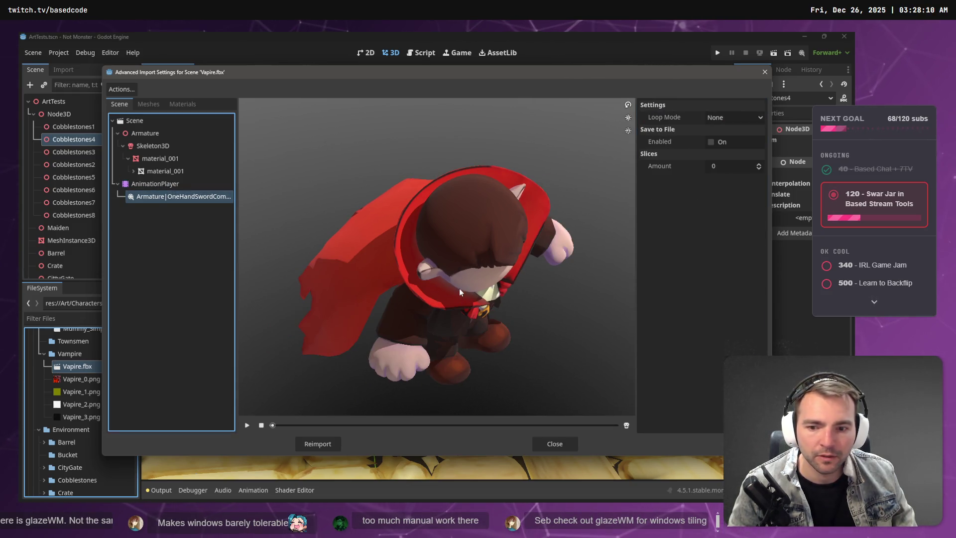
{"action": "left_click_drag", "start_coordinate": [359, 358], "coordinate": [420, 315]}
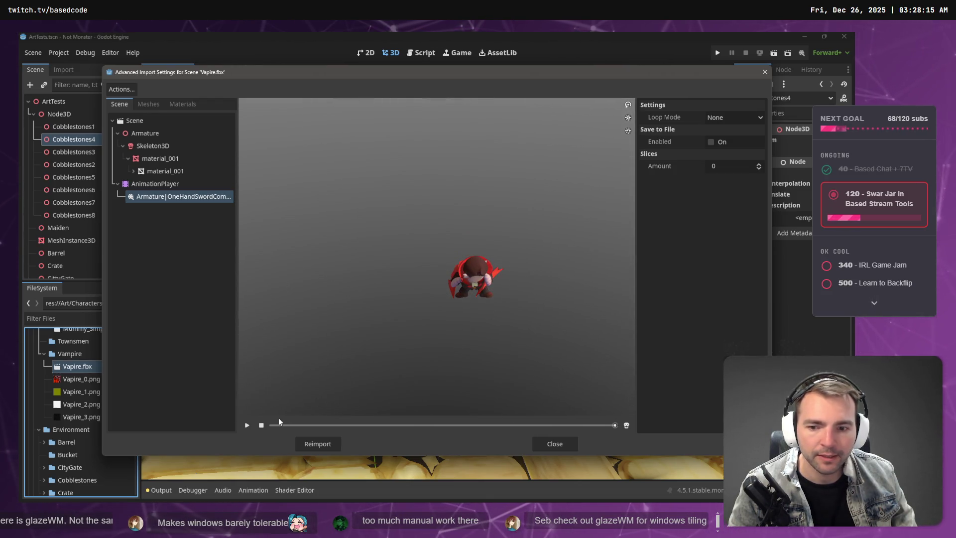
{"action": "left_click", "coordinate": [247, 425]}
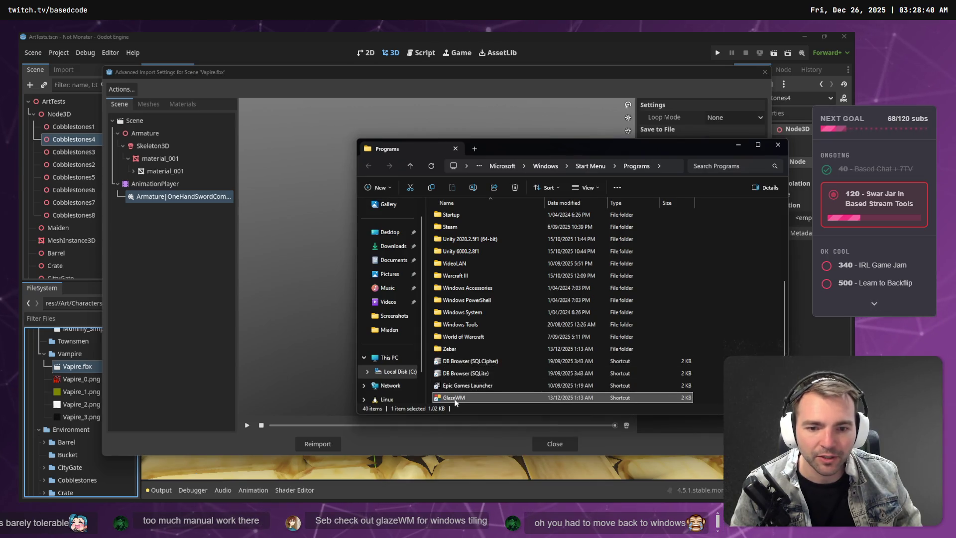
Open the GlazeWM shortcut's file location, then close the Explorer window
{"action": "right_click", "coordinate": [485, 396]}
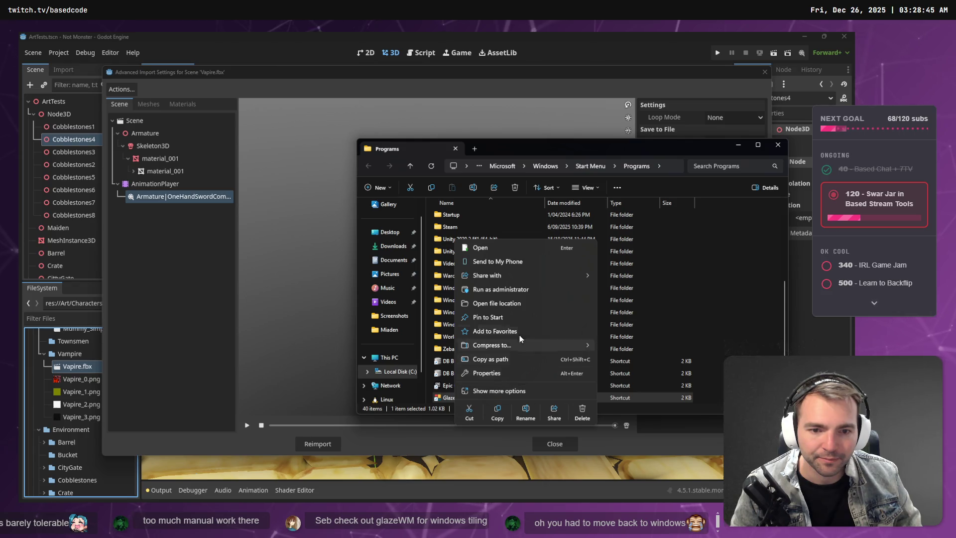
{"action": "left_click", "coordinate": [493, 303]}
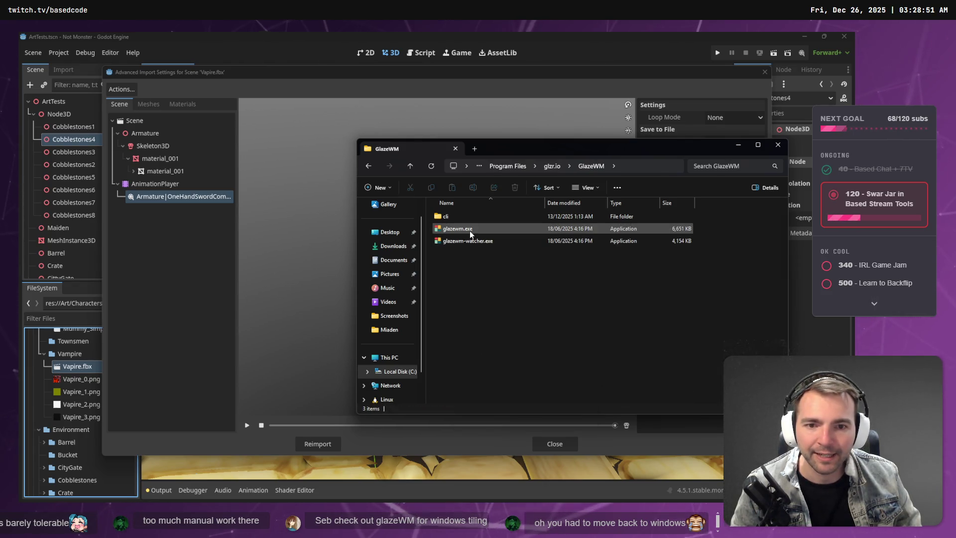
{"action": "key", "text": "Return"}
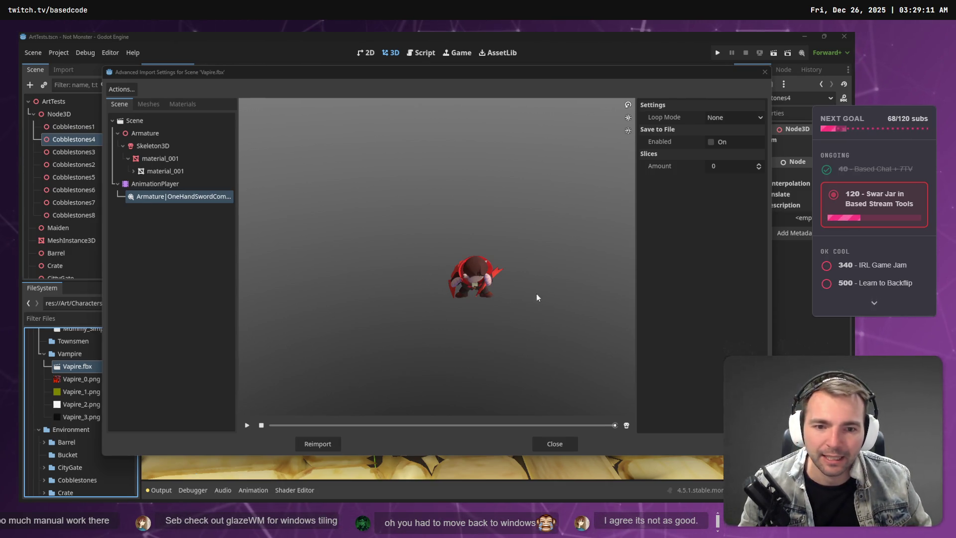
Play the vampire's sword animation and orbit the preview to front, high and side views
{"action": "mouse_move", "coordinate": [536, 298]}
{"action": "left_mouse_down"}
{"action": "mouse_move", "coordinate": [510, 268]}
{"action": "mouse_move", "coordinate": [468, 262]}
{"action": "left_mouse_up"}
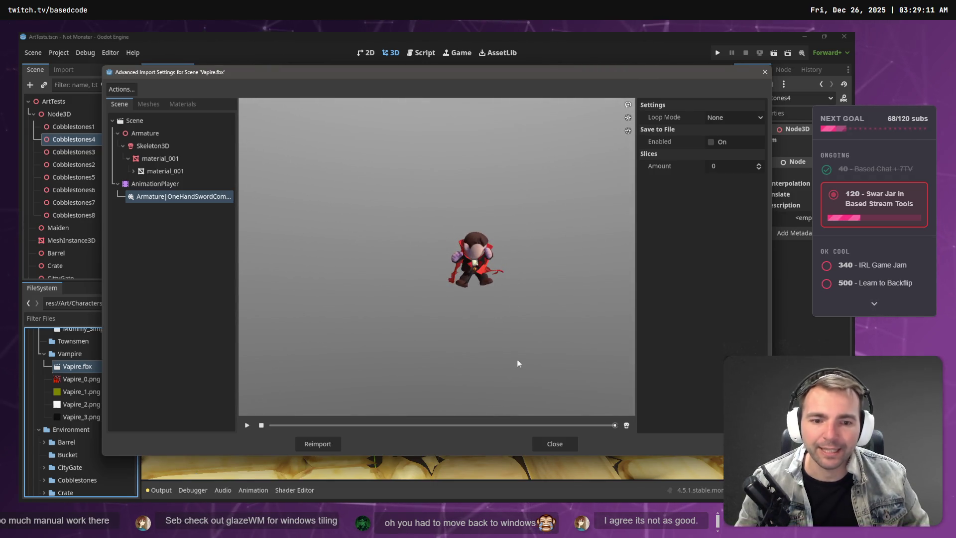
{"action": "left_click", "coordinate": [246, 426]}
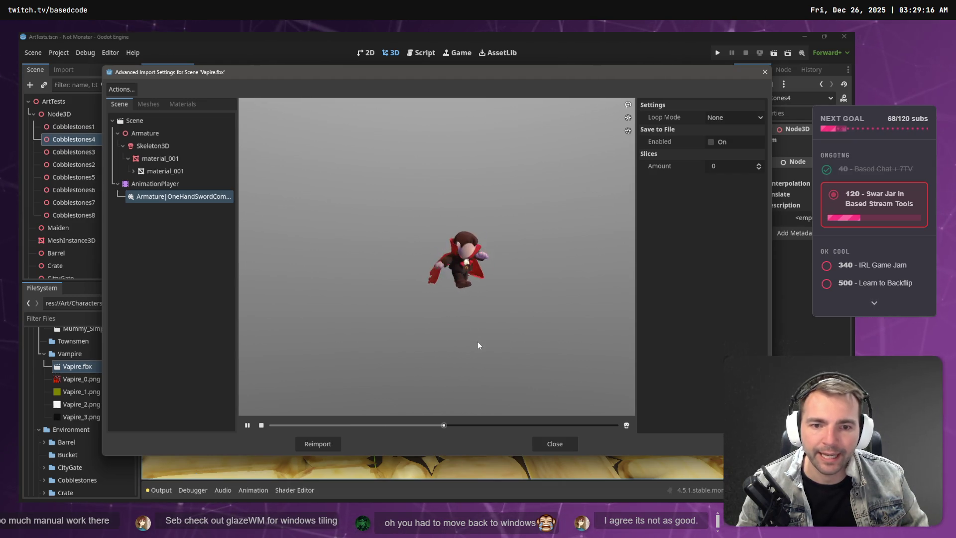
{"action": "left_click_drag", "start_coordinate": [486, 275], "coordinate": [521, 301]}
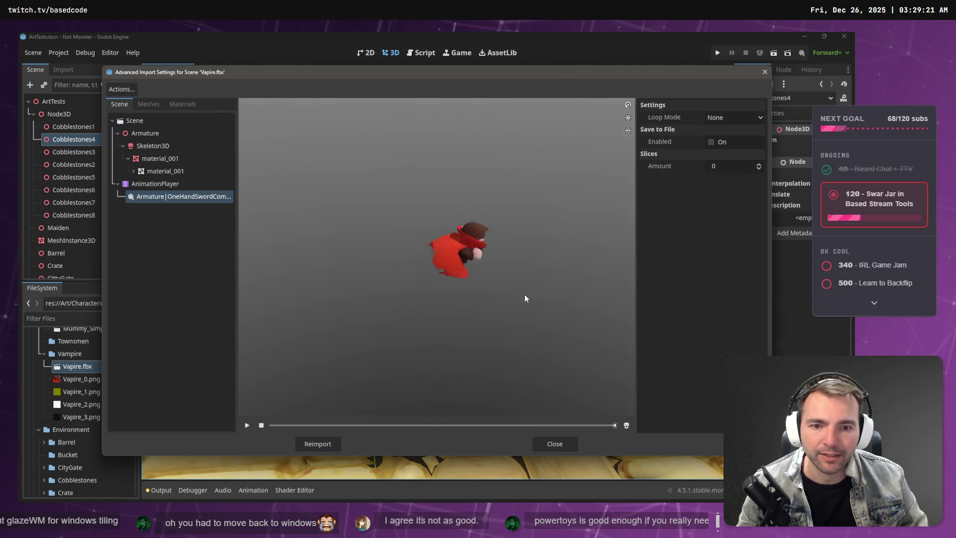
{"action": "scroll", "coordinate": [433, 260], "scroll_direction": "up", "scroll_amount": 5}
{"action": "scroll", "coordinate": [412, 261], "scroll_direction": "down", "scroll_amount": 3}
{"action": "mouse_move", "coordinate": [412, 260]}
{"action": "left_mouse_down"}
{"action": "mouse_move", "coordinate": [472, 257]}
{"action": "mouse_move", "coordinate": [474, 241]}
{"action": "mouse_move", "coordinate": [440, 232]}
{"action": "left_mouse_up"}
{"action": "scroll", "coordinate": [498, 296], "scroll_direction": "down", "scroll_amount": 1}
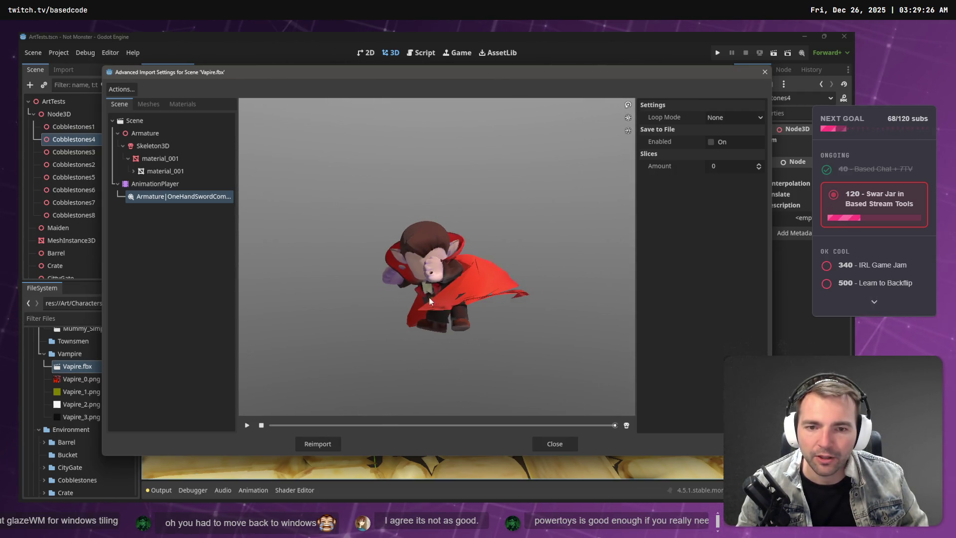
{"action": "mouse_move", "coordinate": [429, 300]}
{"action": "left_mouse_down"}
{"action": "mouse_move", "coordinate": [543, 301]}
{"action": "mouse_move", "coordinate": [453, 298]}
{"action": "mouse_move", "coordinate": [544, 421]}
{"action": "left_mouse_up"}
Close Vapire.fbx import settings and Chrome's download history, then select the board's tutorial embed
{"action": "left_click", "coordinate": [558, 444]}
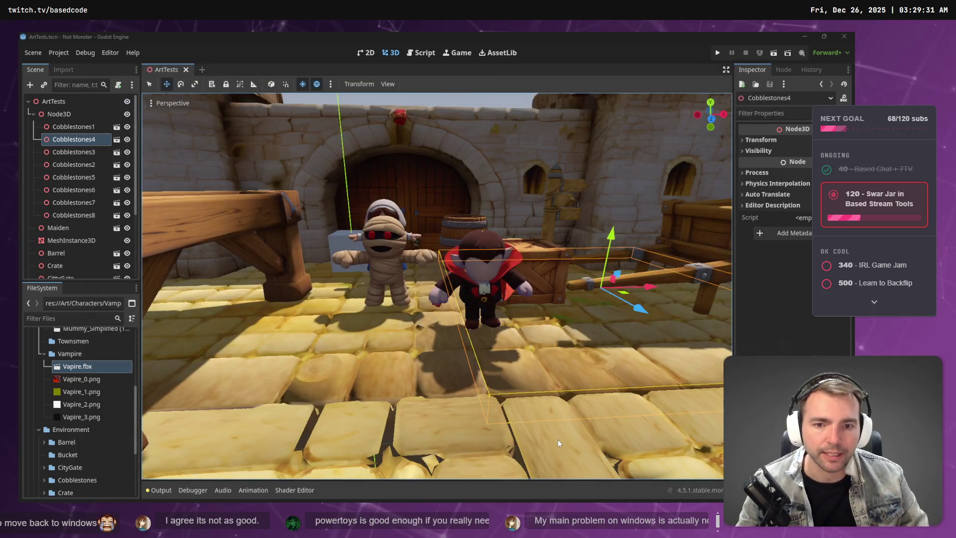
{"action": "key", "text": "alt+Tab"}
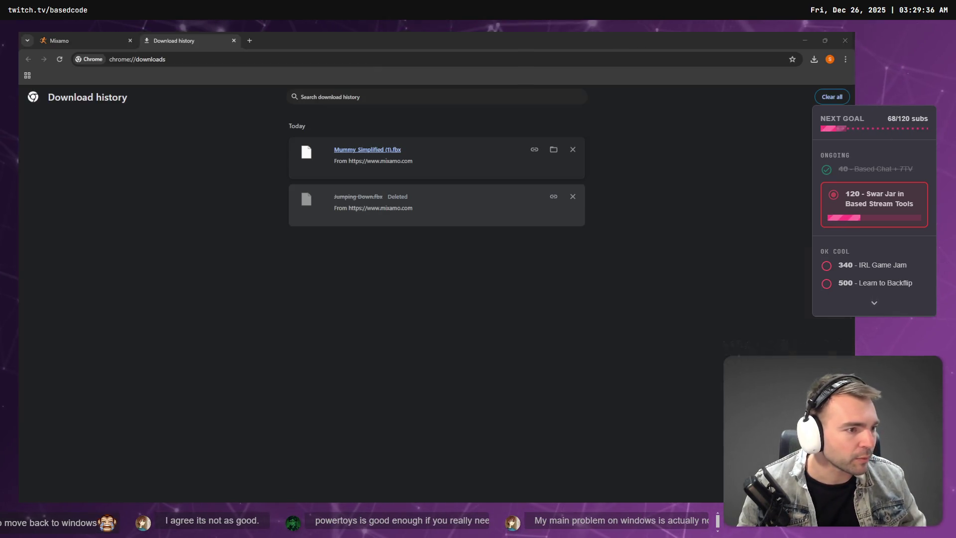
{"action": "key", "text": "ctrl+w"}
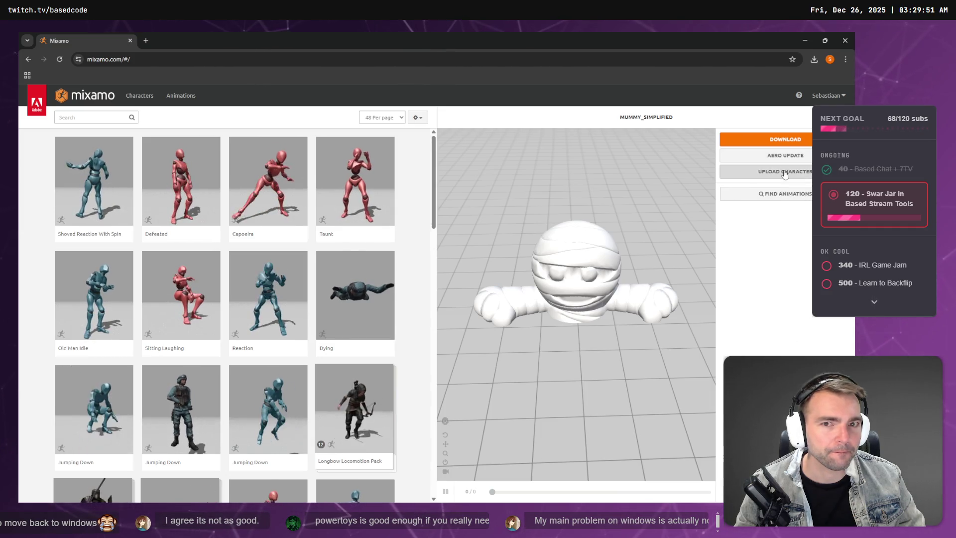
{"action": "key", "text": "alt+Tab"}
{"action": "key", "text": "alt+Tab"}
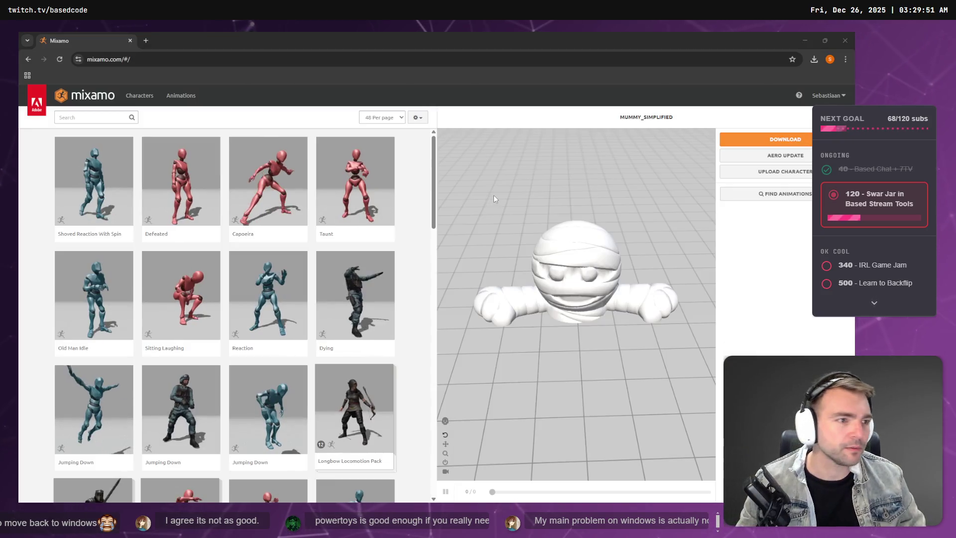
{"action": "key", "text": "alt+Tab"}
{"action": "left_click", "coordinate": [392, 200]}
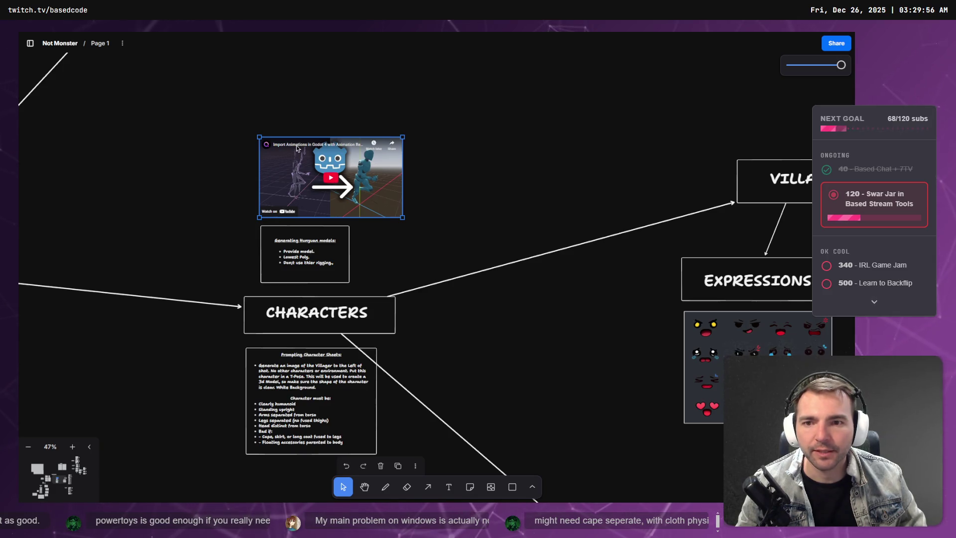
Start the embedded Godot retargeting tutorial on the tldraw board and check the board's page list
{"action": "left_click", "coordinate": [315, 183]}
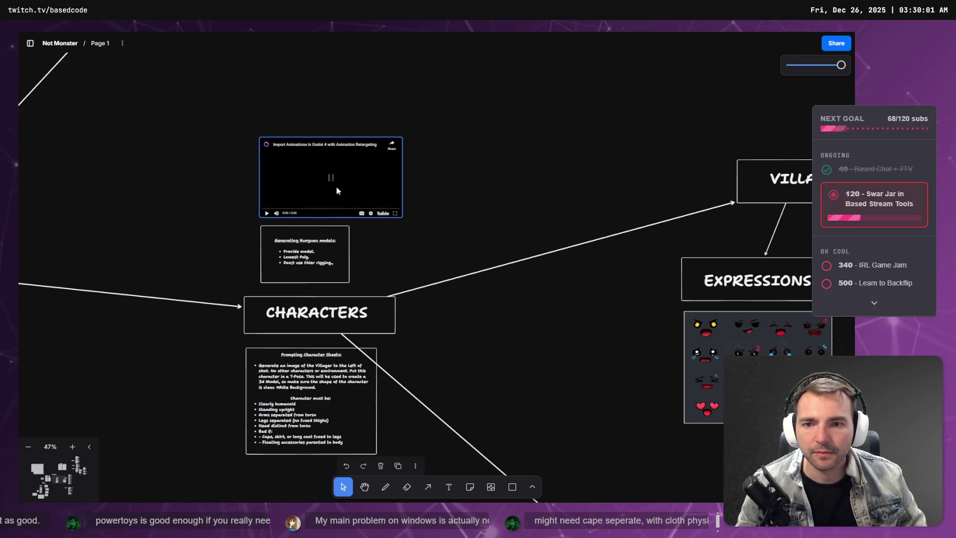
{"action": "scroll", "coordinate": [338, 193], "scroll_direction": "up", "scroll_amount": 8}
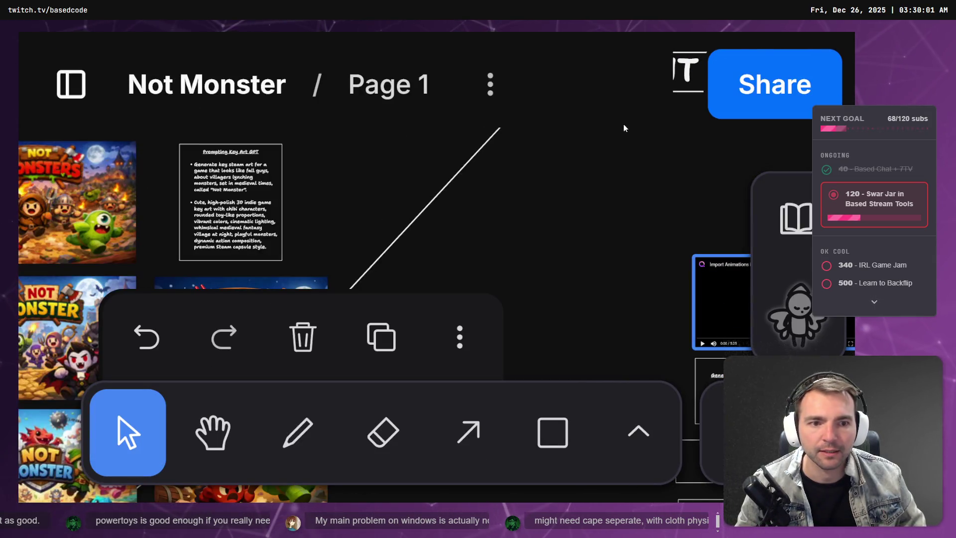
{"action": "scroll", "coordinate": [25, 294], "scroll_direction": "down", "scroll_amount": 5}
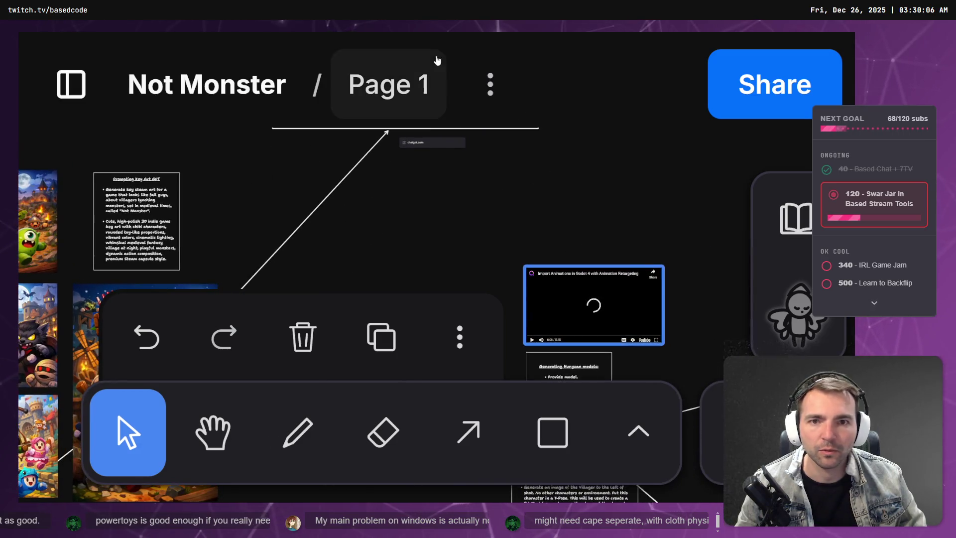
{"action": "left_click", "coordinate": [438, 80]}
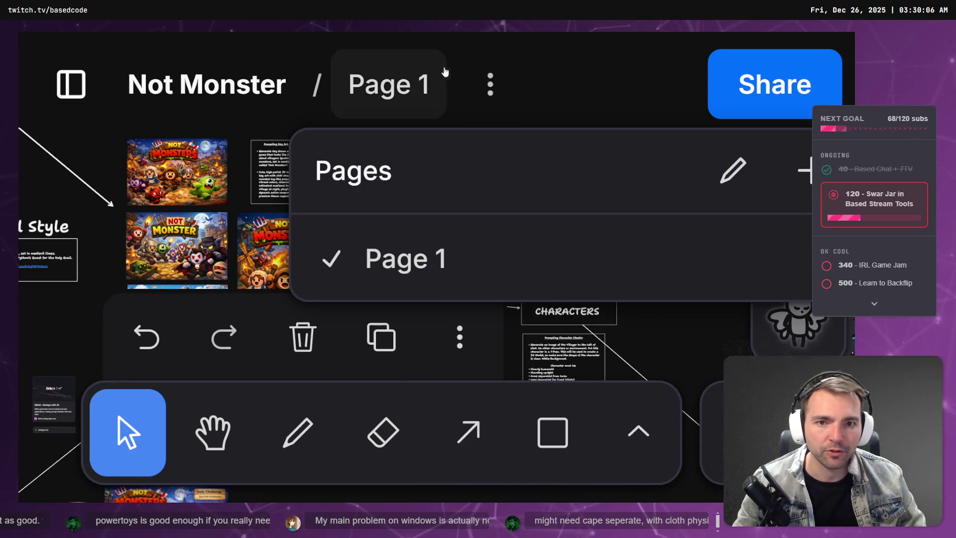
{"action": "left_click", "coordinate": [536, 66]}
{"action": "key", "text": "ctrl+l"}
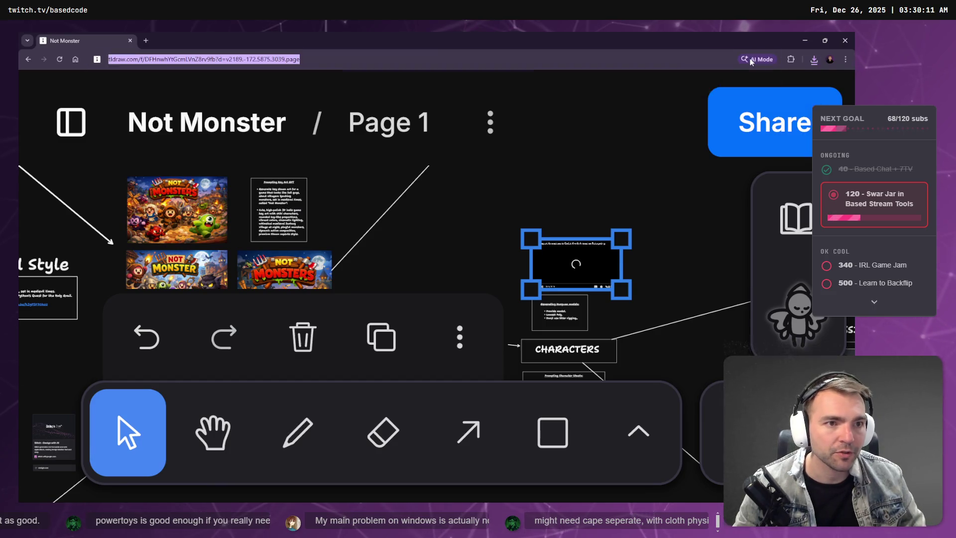
{"action": "key", "text": "Escape"}
Zoom to the tutorial embed, select it, and open it on YouTube in a new tab
{"action": "left_click", "coordinate": [754, 59]}
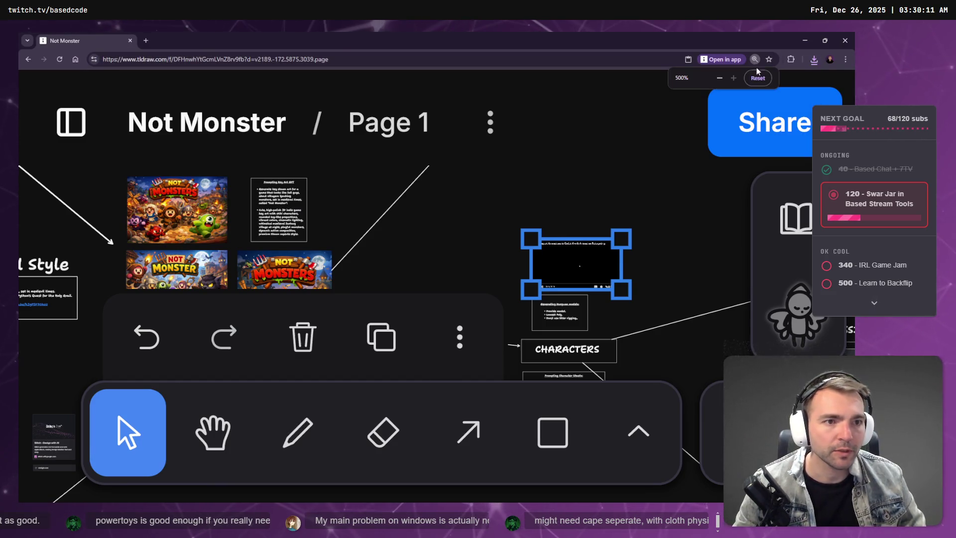
{"action": "scroll", "coordinate": [357, 141], "scroll_direction": "up", "scroll_amount": 3}
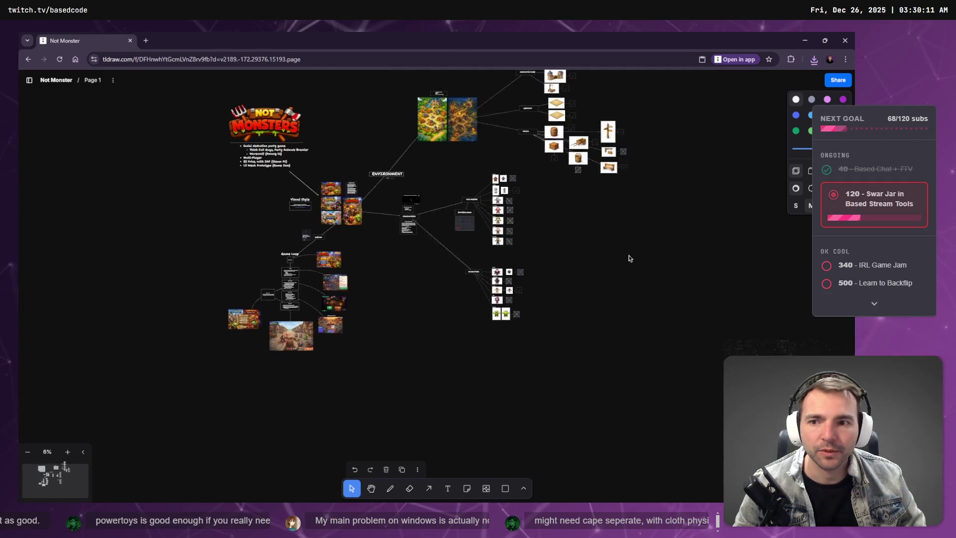
{"action": "scroll", "coordinate": [435, 202], "scroll_direction": "up", "scroll_amount": 10}
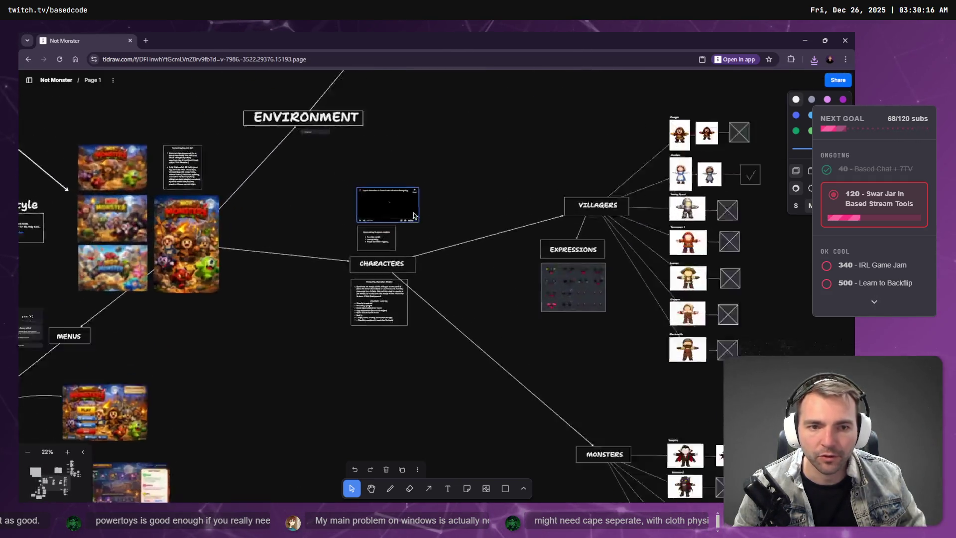
{"action": "scroll", "coordinate": [417, 214], "scroll_direction": "up", "scroll_amount": 5}
{"action": "scroll", "coordinate": [409, 205], "scroll_direction": "down", "scroll_amount": 3}
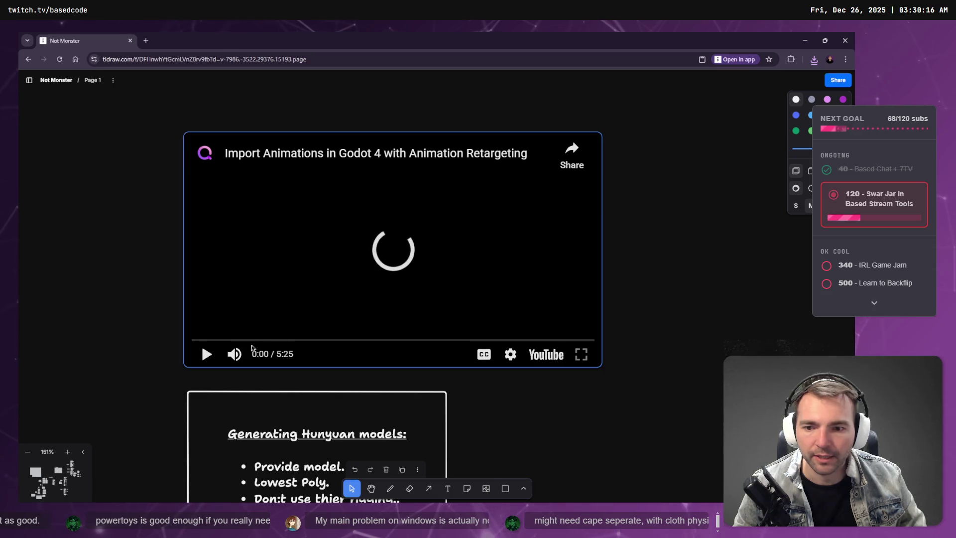
{"action": "left_click", "coordinate": [212, 360]}
{"action": "left_click", "coordinate": [201, 342]}
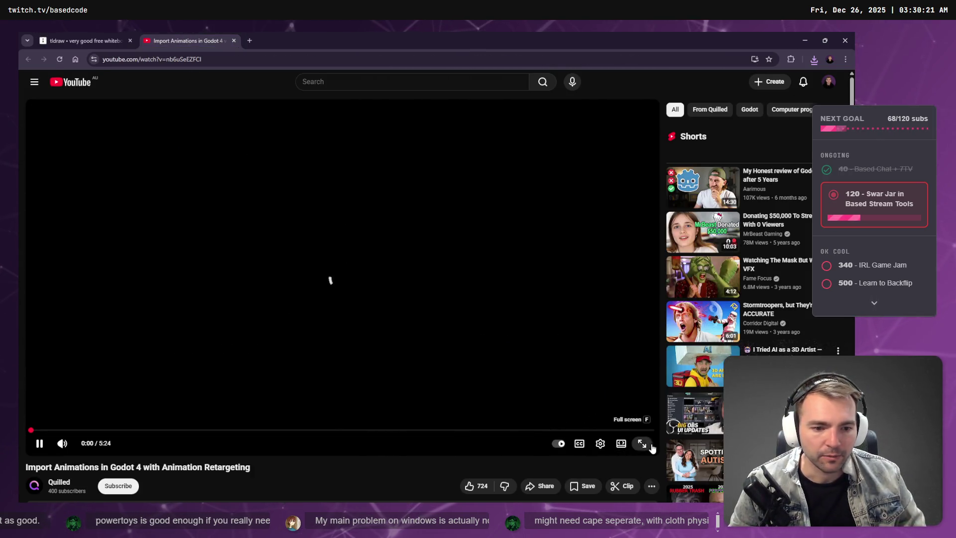
Play the Godot animation-retargeting tutorial full screen and watch it
{"action": "left_click", "coordinate": [646, 442]}
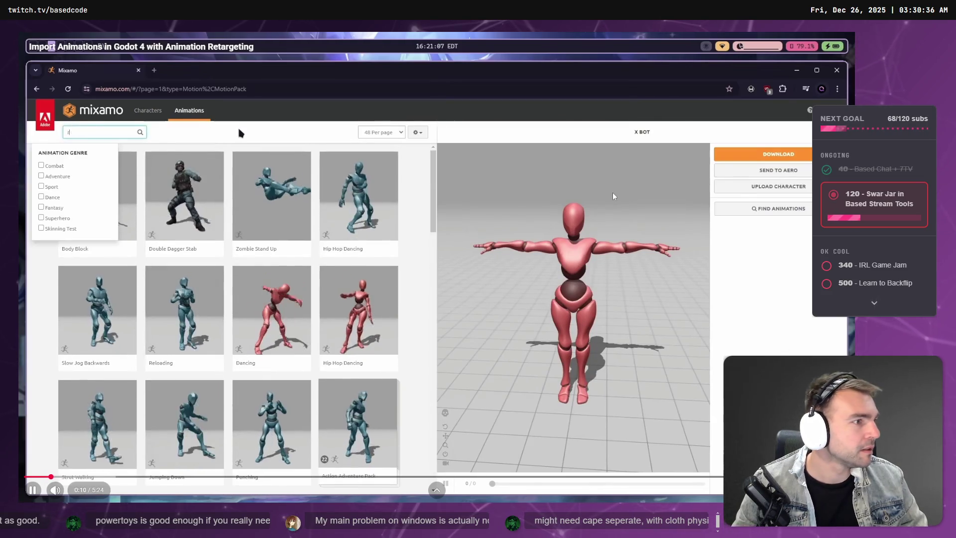
{"action": "key", "text": "alt+Tab"}
{"action": "key", "text": "alt+Tab"}
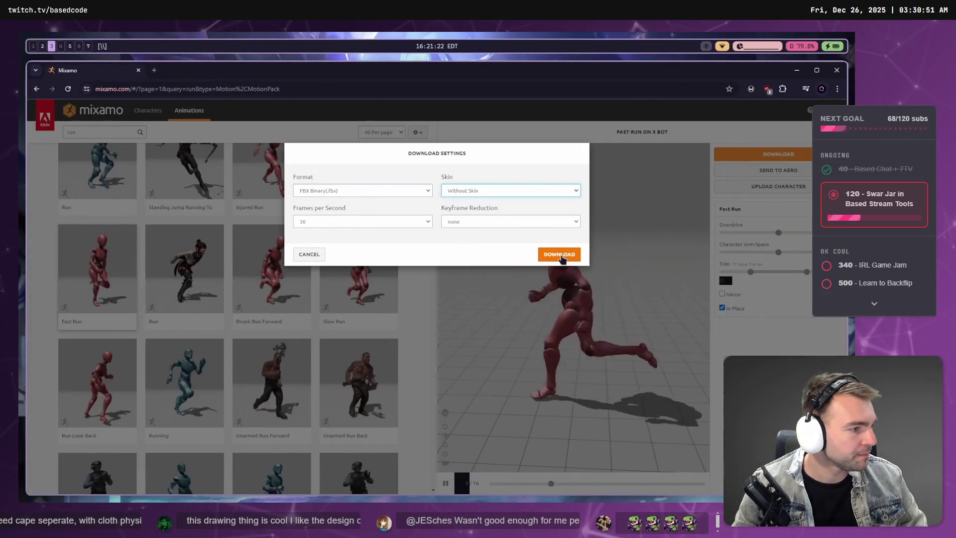
{"action": "left_click", "coordinate": [560, 254]}
{"action": "type", "text": "idle"}
{"action": "left_click", "coordinate": [767, 157]}
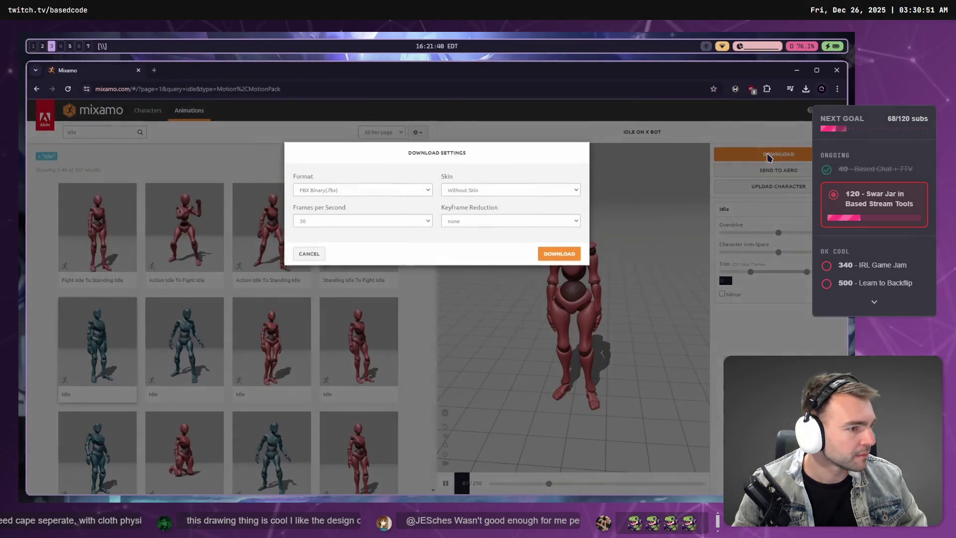
{"action": "left_click", "coordinate": [558, 254]}
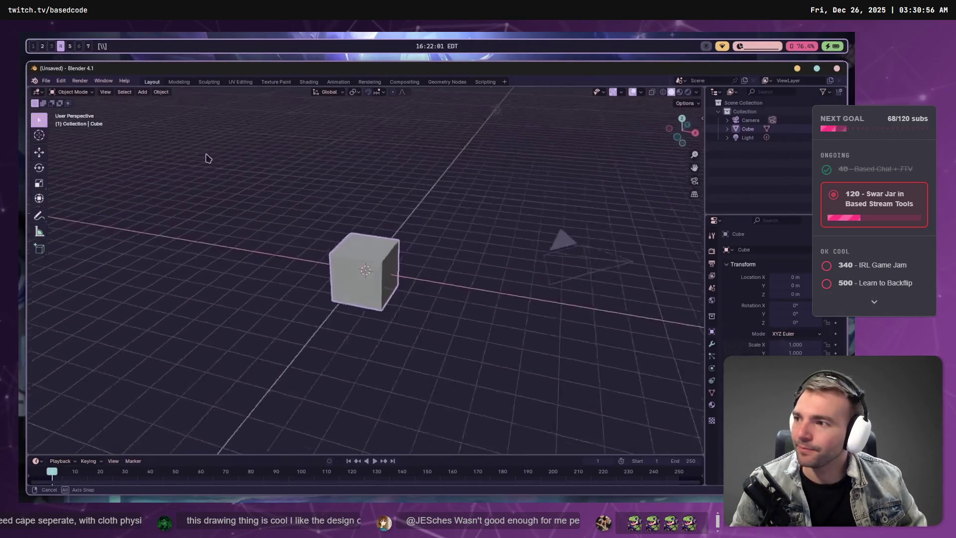
{"action": "scroll", "coordinate": [249, 189], "scroll_direction": "down", "scroll_amount": 3}
Delete a drag-selected region, then pause the tutorial at 0:46 on Blender's FBX bone axis options
{"action": "left_click_drag", "start_coordinate": [231, 145], "coordinate": [603, 352]}
{"action": "key", "text": "Delete"}
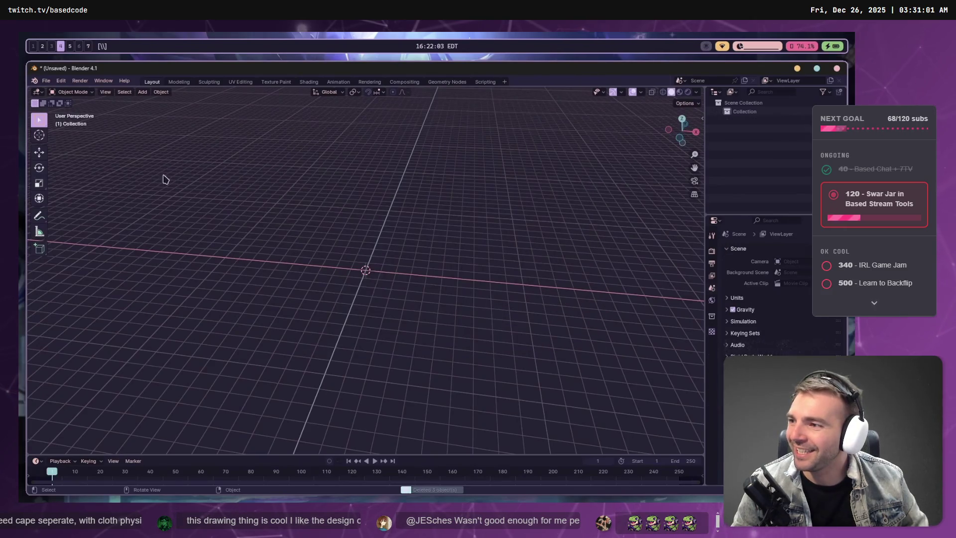
{"action": "left_click", "coordinate": [46, 80]}
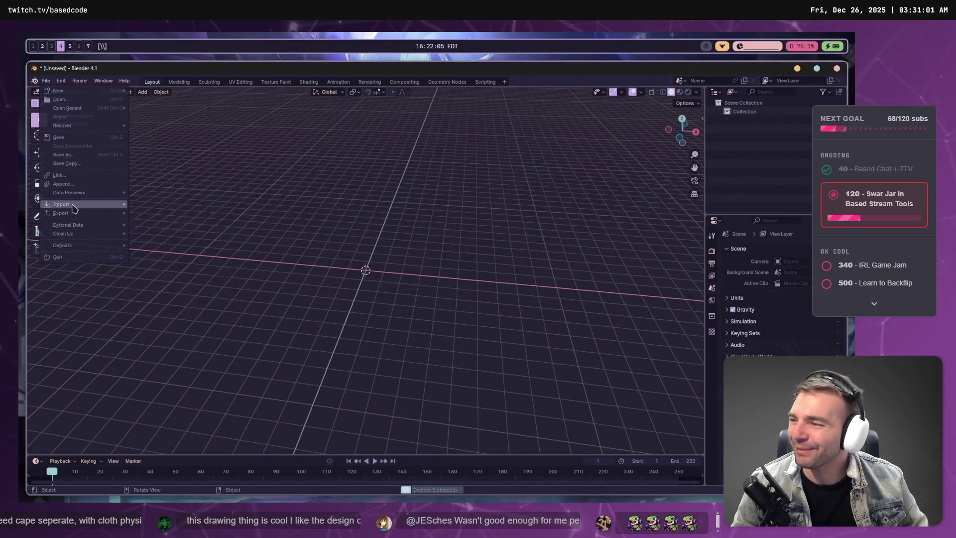
{"action": "mouse_move", "coordinate": [73, 208]}
{"action": "left_click", "coordinate": [159, 293]}
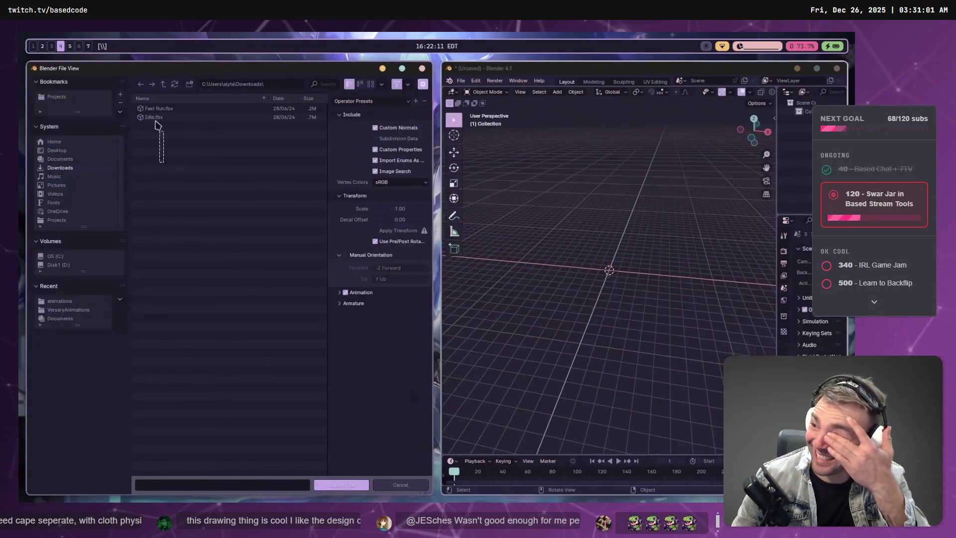
{"action": "left_click_drag", "start_coordinate": [158, 125], "coordinate": [155, 102]}
{"action": "left_click", "coordinate": [341, 303]}
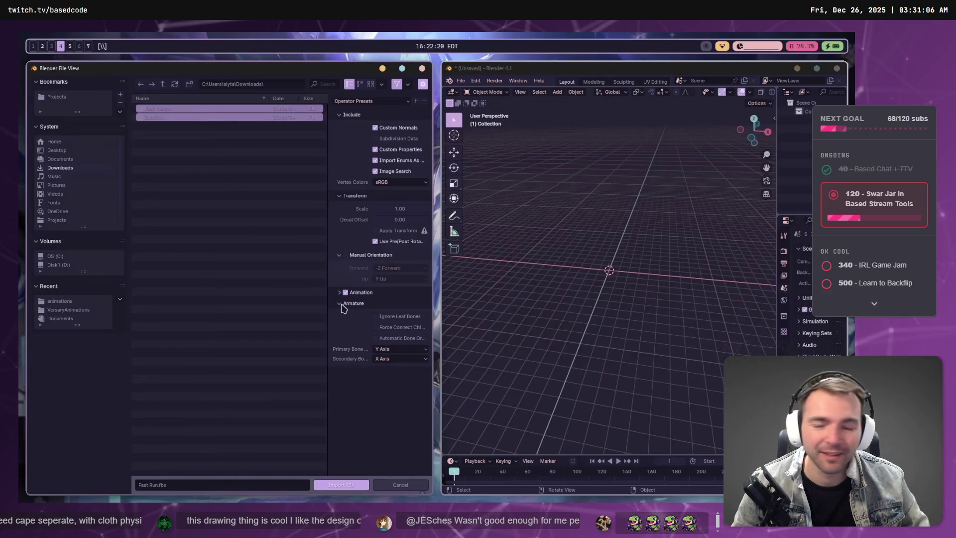
{"action": "mouse_move", "coordinate": [195, 259]}
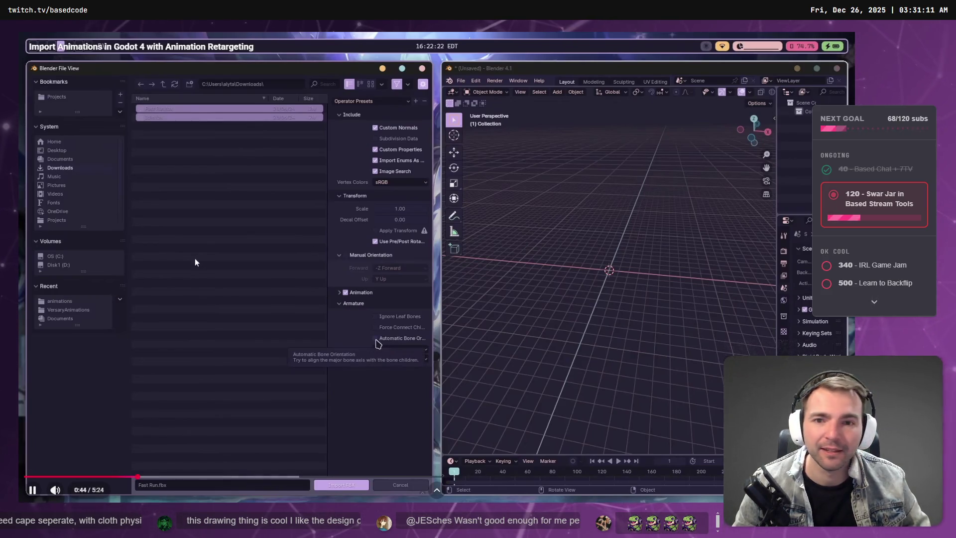
{"action": "key", "text": "space"}
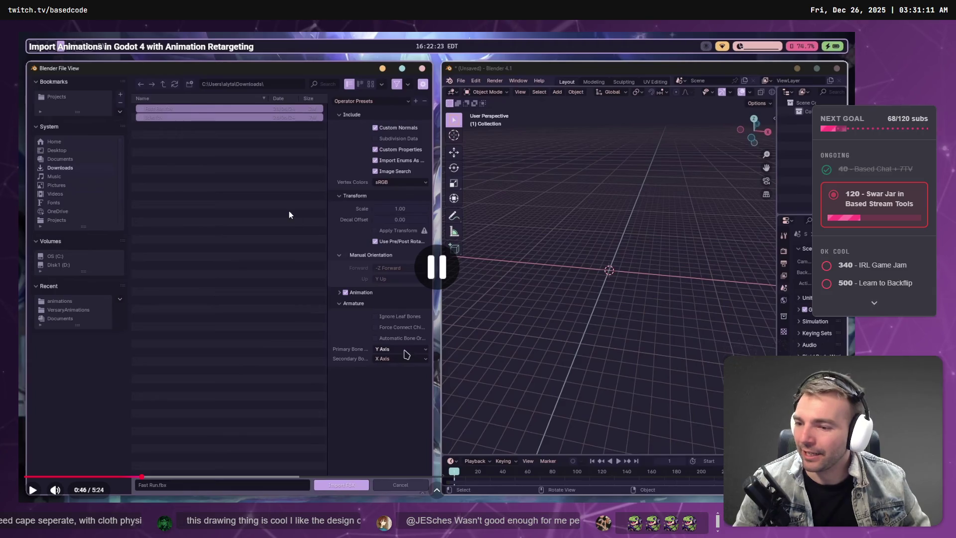
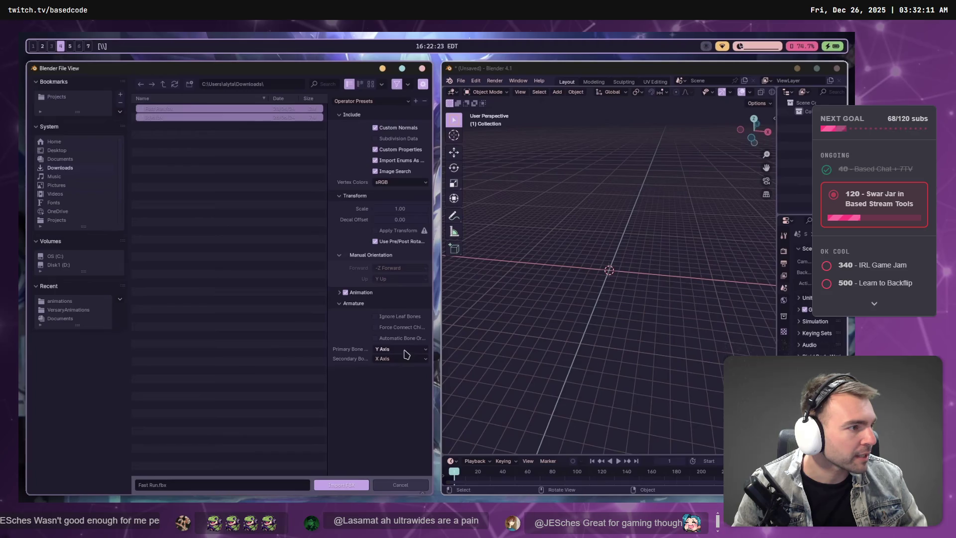
Resume the tutorial, seek back to 0:39, 0:23 and then 0:13, and pause playback
{"action": "mouse_move", "coordinate": [124, 236]}
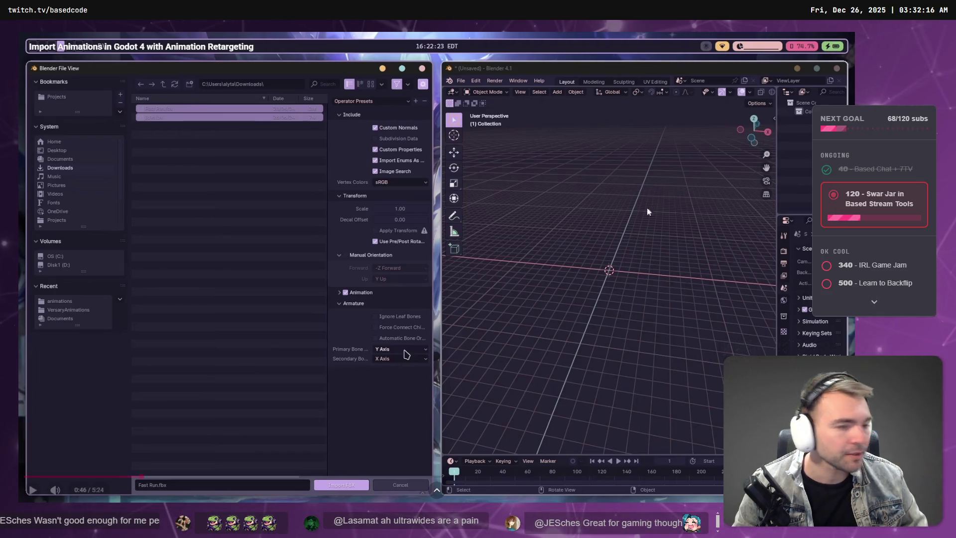
{"action": "left_click", "coordinate": [307, 275]}
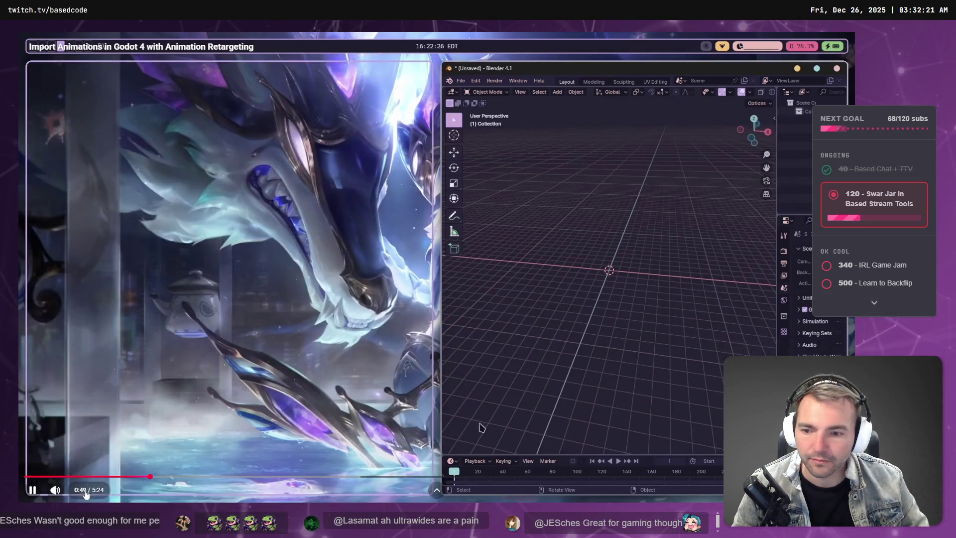
{"action": "left_click", "coordinate": [123, 476]}
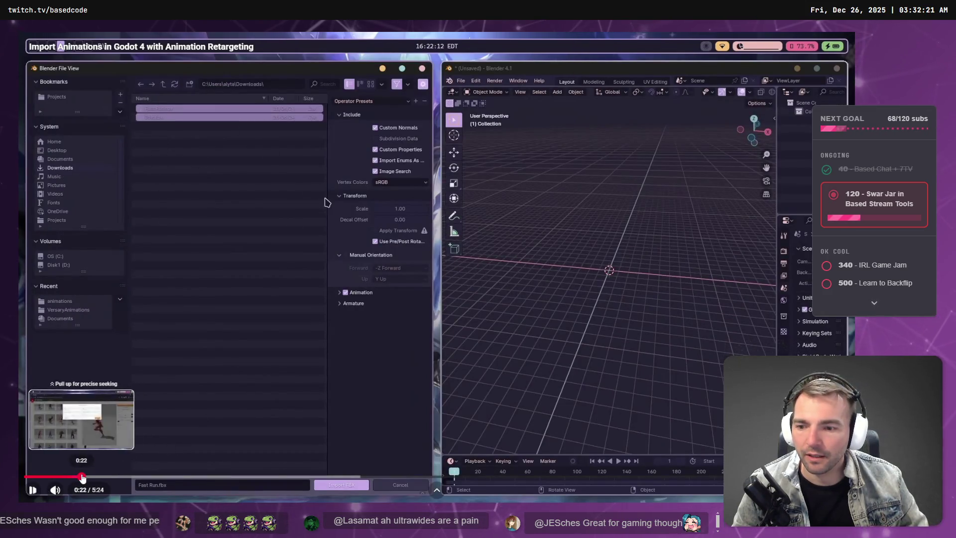
{"action": "left_click", "coordinate": [82, 476]}
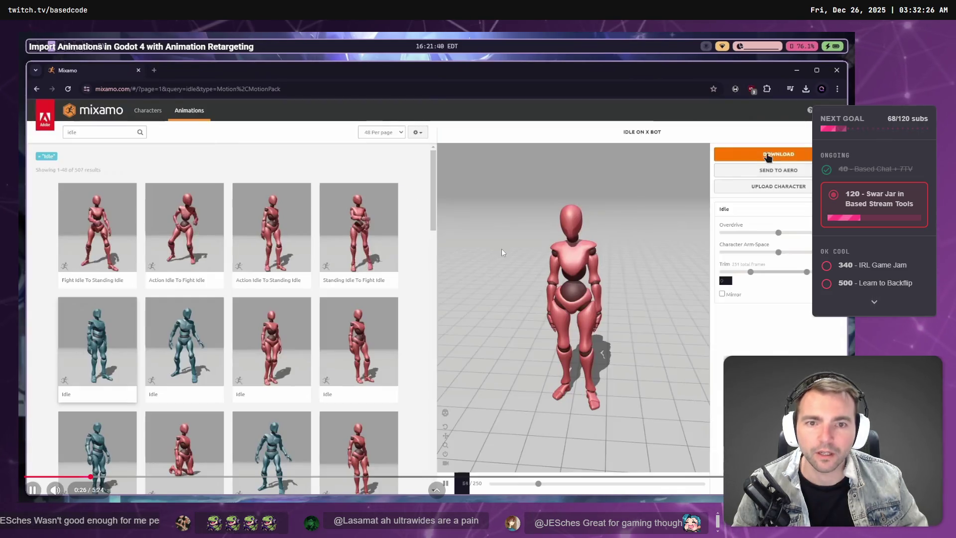
{"action": "left_click", "coordinate": [449, 273]}
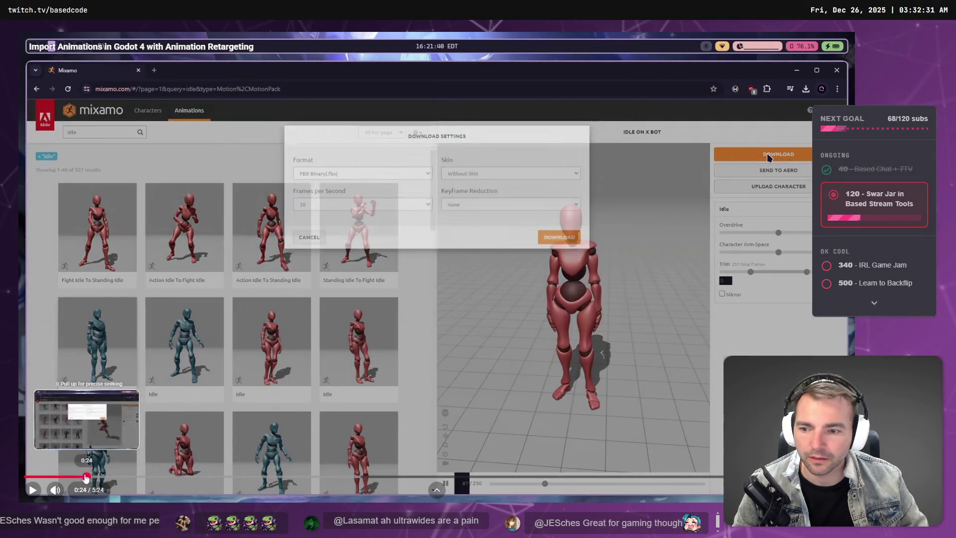
{"action": "left_click", "coordinate": [57, 476]}
{"action": "left_click", "coordinate": [254, 189]}
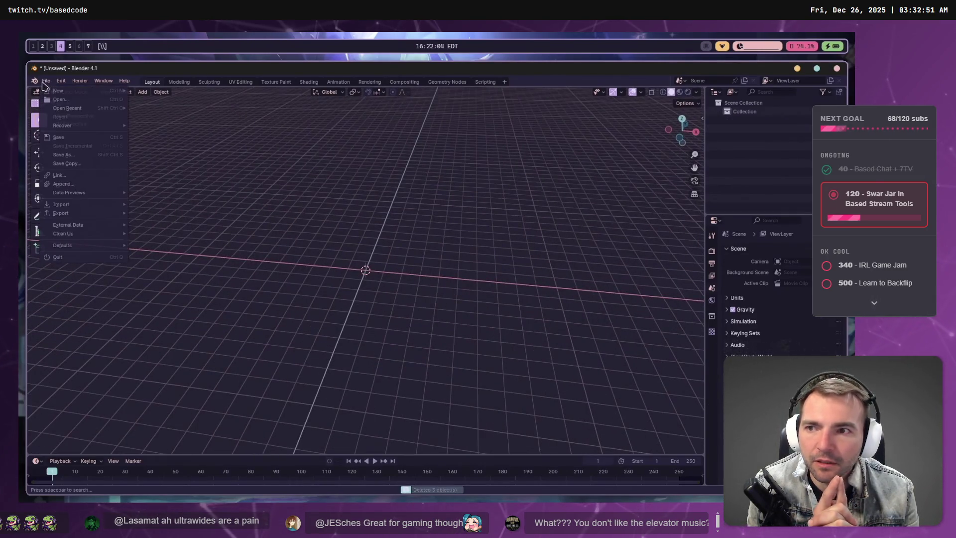
{"action": "left_click", "coordinate": [356, 269]}
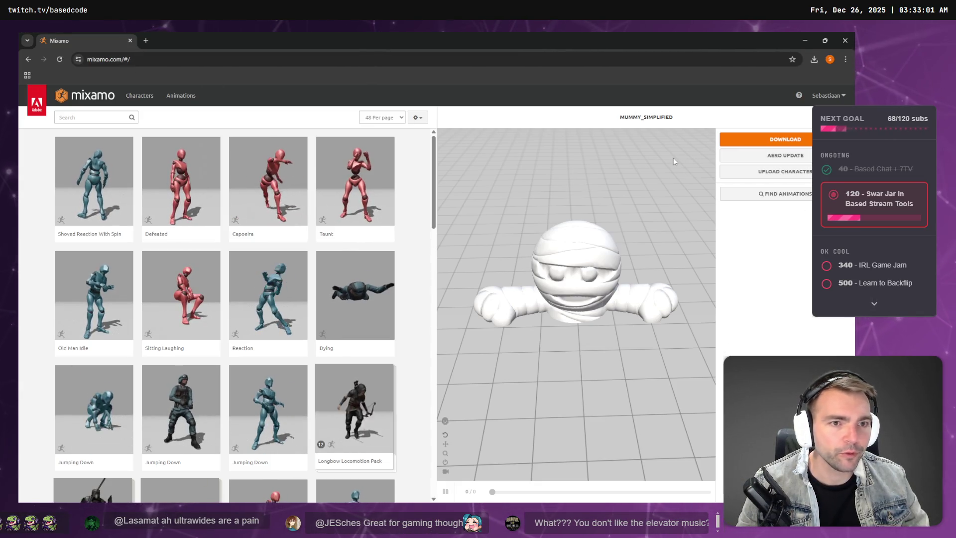
Orbit the mummy preview, glance at the Characters library, then go to Mixamo's Animations library
{"action": "mouse_move", "coordinate": [613, 171]}
{"action": "left_mouse_down"}
{"action": "mouse_move", "coordinate": [610, 225]}
{"action": "mouse_move", "coordinate": [631, 217]}
{"action": "left_mouse_up"}
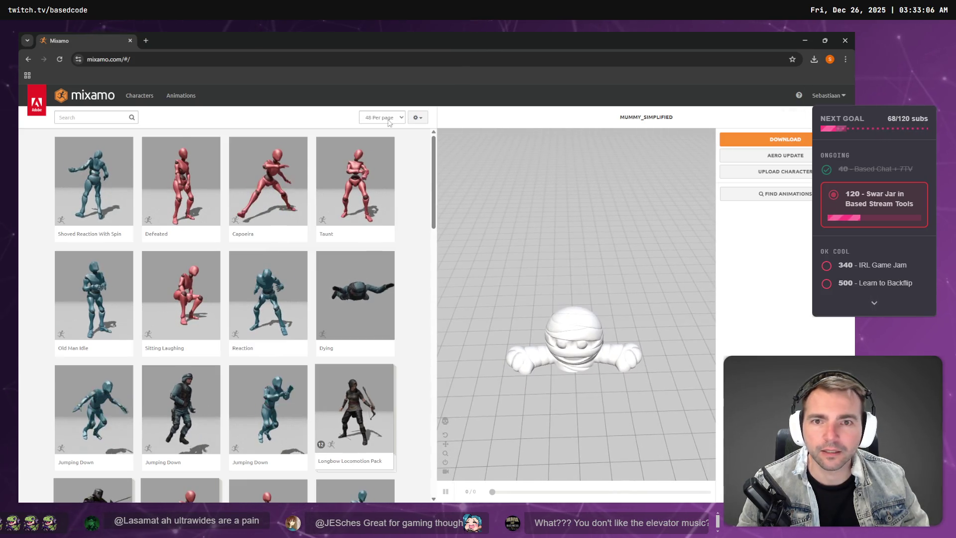
{"action": "left_click", "coordinate": [102, 119]}
{"action": "left_click", "coordinate": [144, 99]}
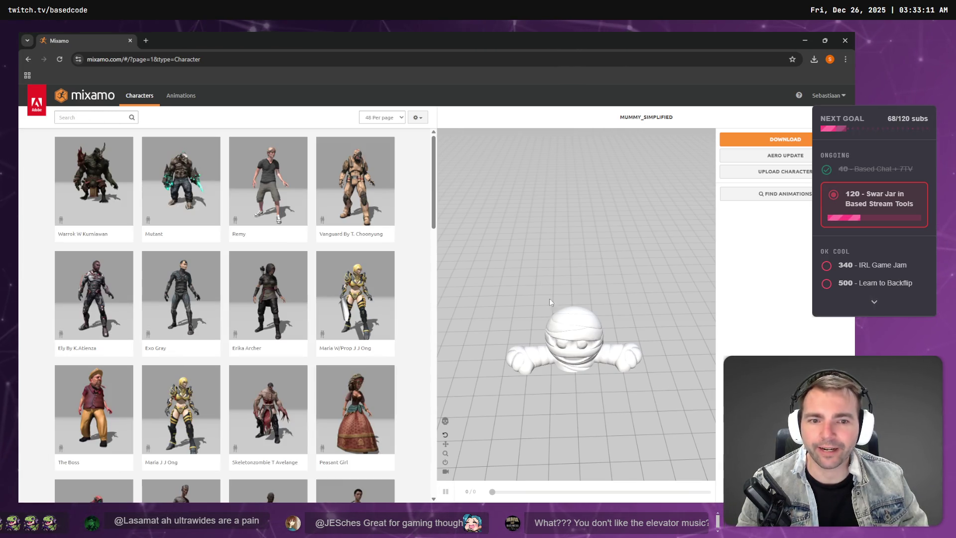
{"action": "left_click", "coordinate": [169, 100]}
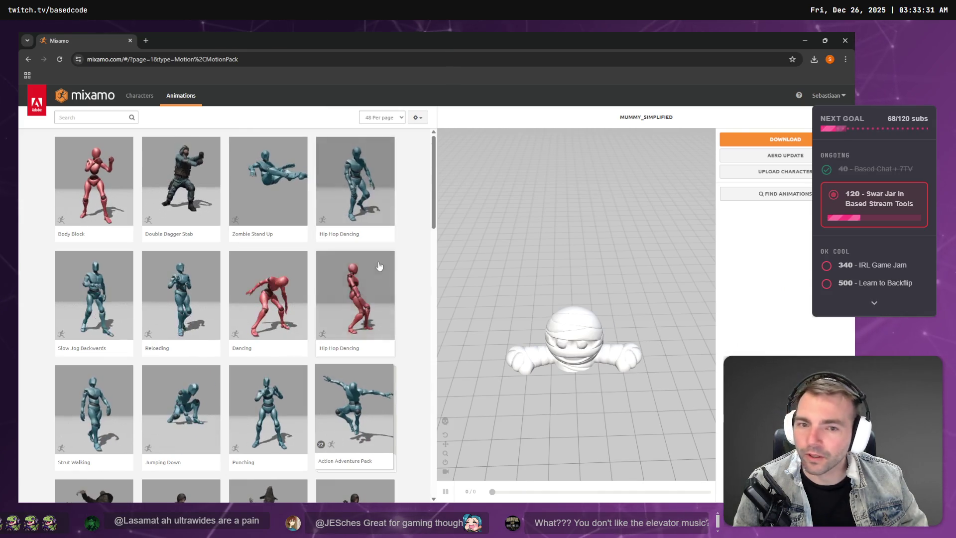
Search the animation library for Run and close the genre filter
{"action": "left_click", "coordinate": [117, 121]}
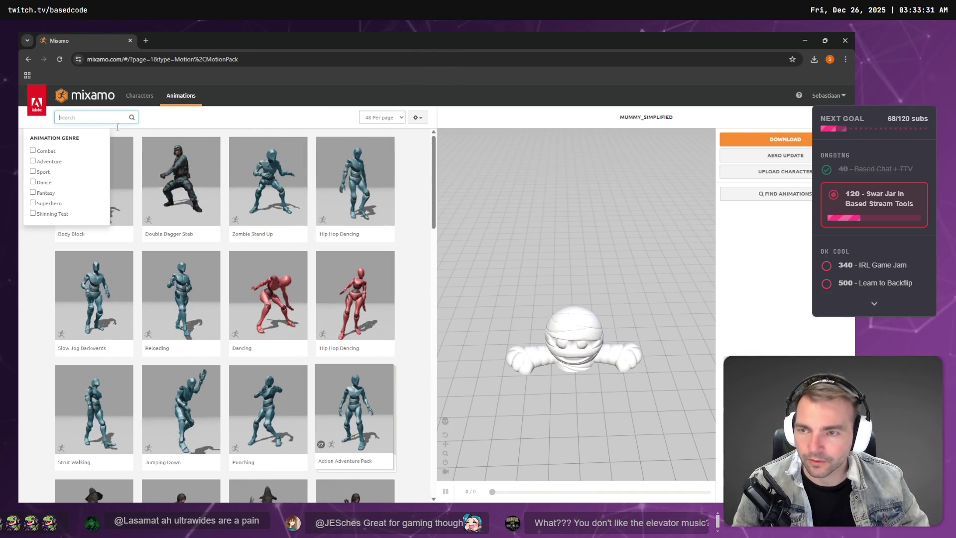
{"action": "type", "text": "Walk"}
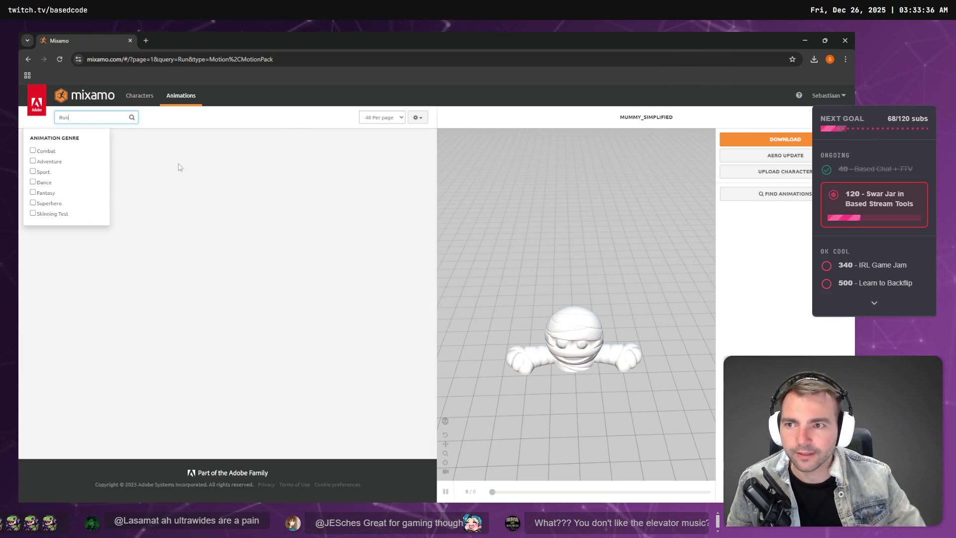
{"action": "left_click", "coordinate": [262, 145]}
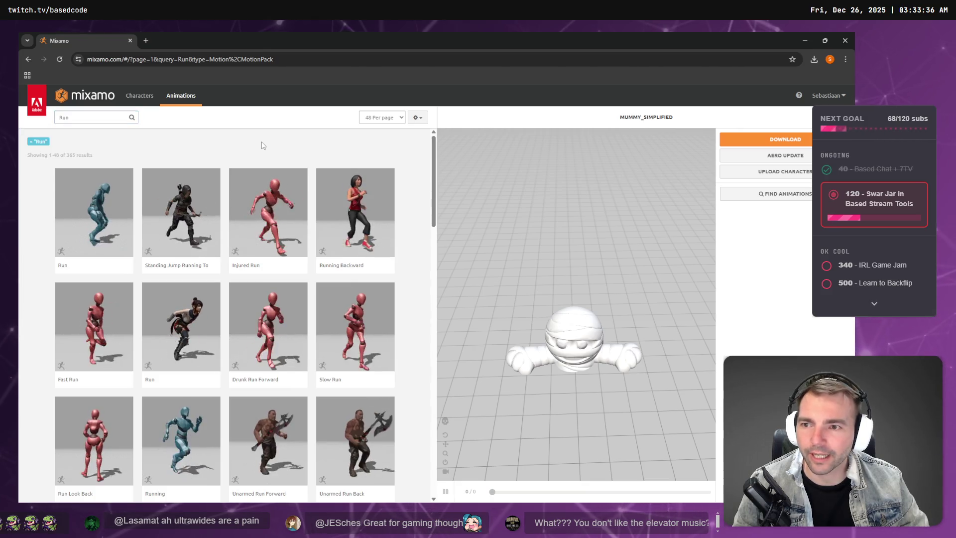
Preview Slow Run, Fast Run, Slow Run again and Drunk Run Forward on the mummy
{"action": "left_click", "coordinate": [354, 320]}
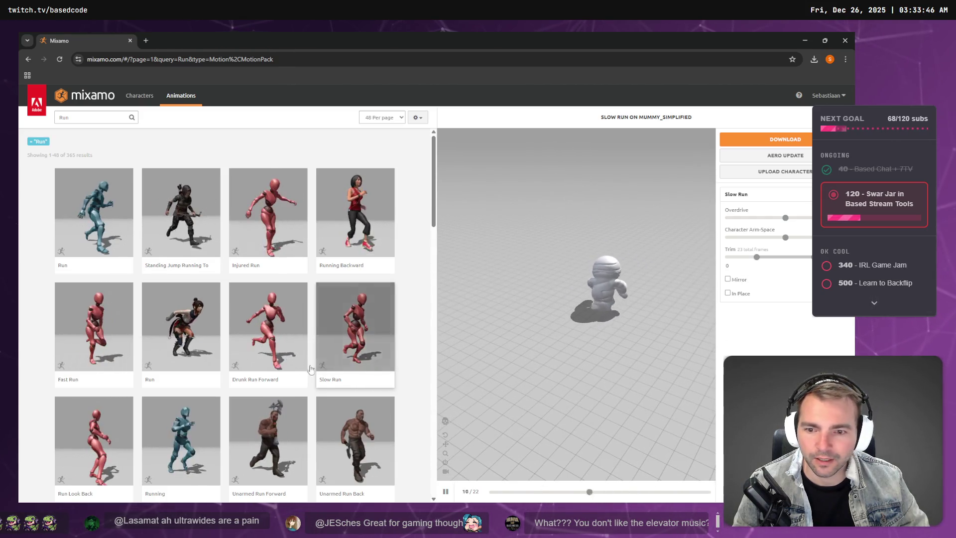
{"action": "left_click", "coordinate": [116, 365]}
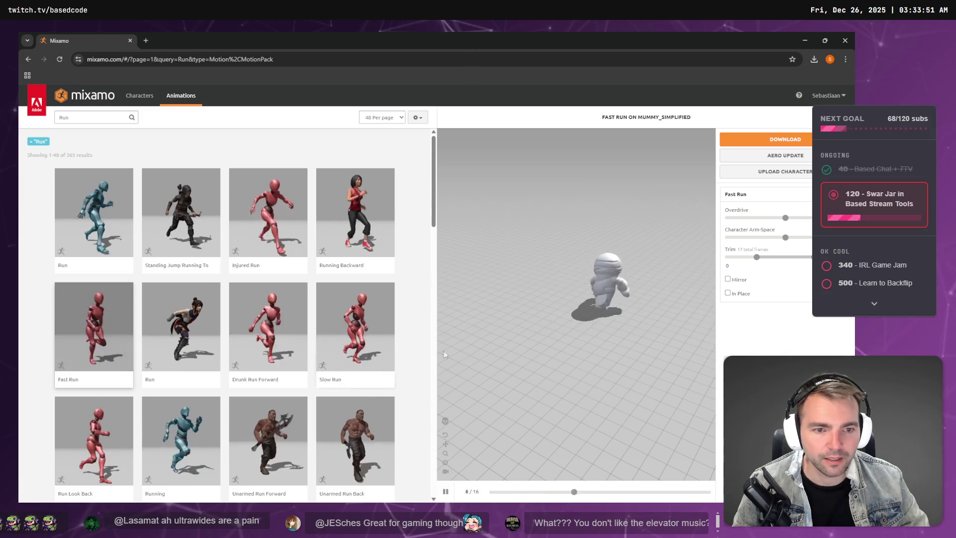
{"action": "left_click", "coordinate": [356, 338]}
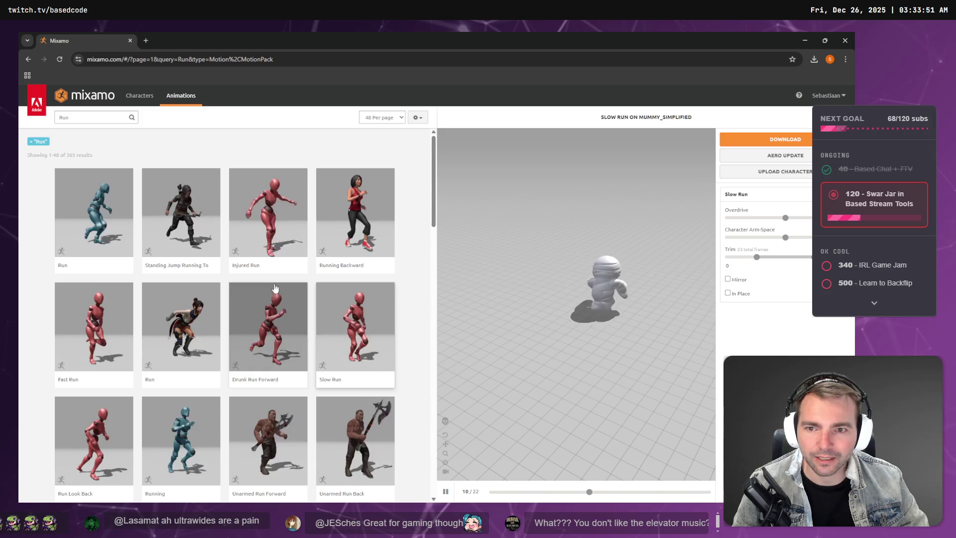
{"action": "scroll", "coordinate": [283, 313], "scroll_direction": "down", "scroll_amount": 1}
{"action": "left_click", "coordinate": [283, 312]}
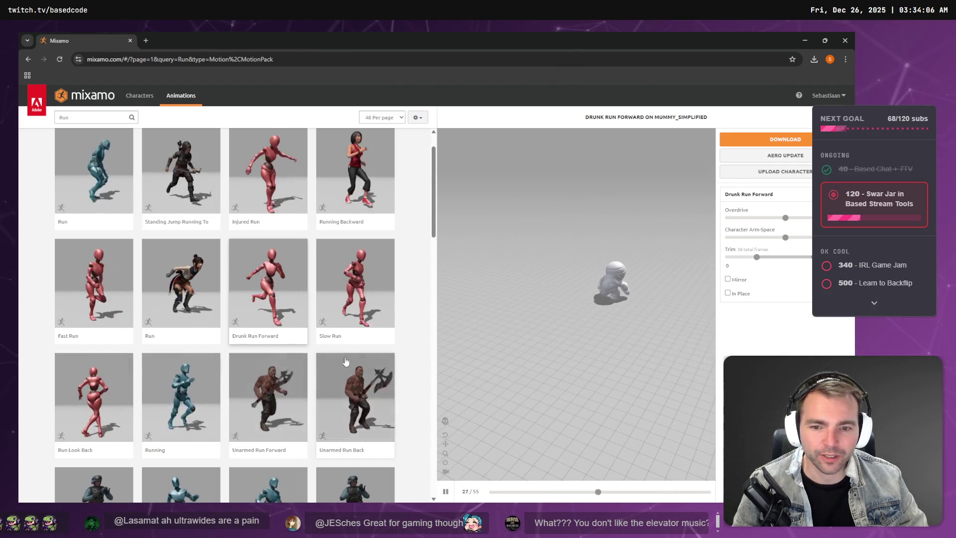
{"action": "scroll", "coordinate": [343, 355], "scroll_direction": "down", "scroll_amount": 3}
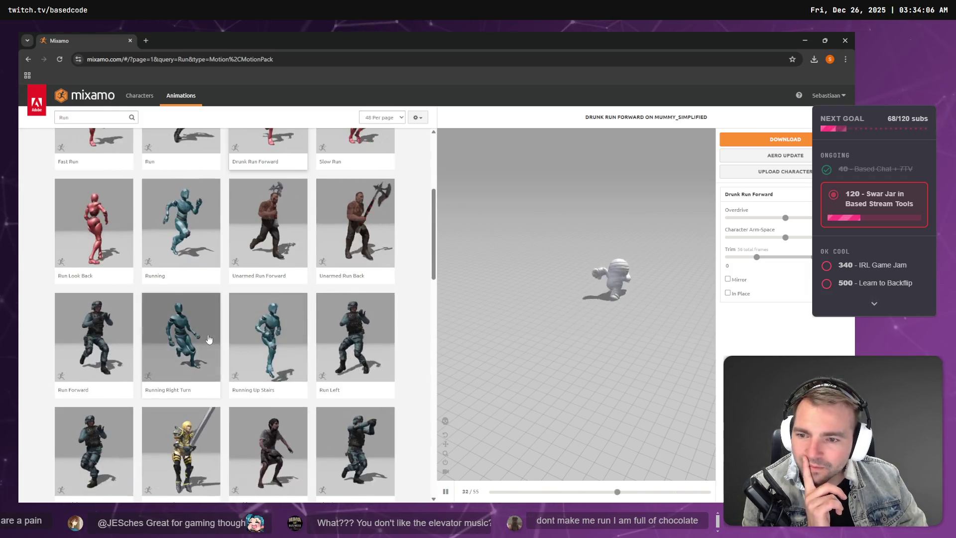
{"action": "scroll", "coordinate": [215, 336], "scroll_direction": "down", "scroll_amount": 3}
{"action": "scroll", "coordinate": [215, 337], "scroll_direction": "down", "scroll_amount": 3}
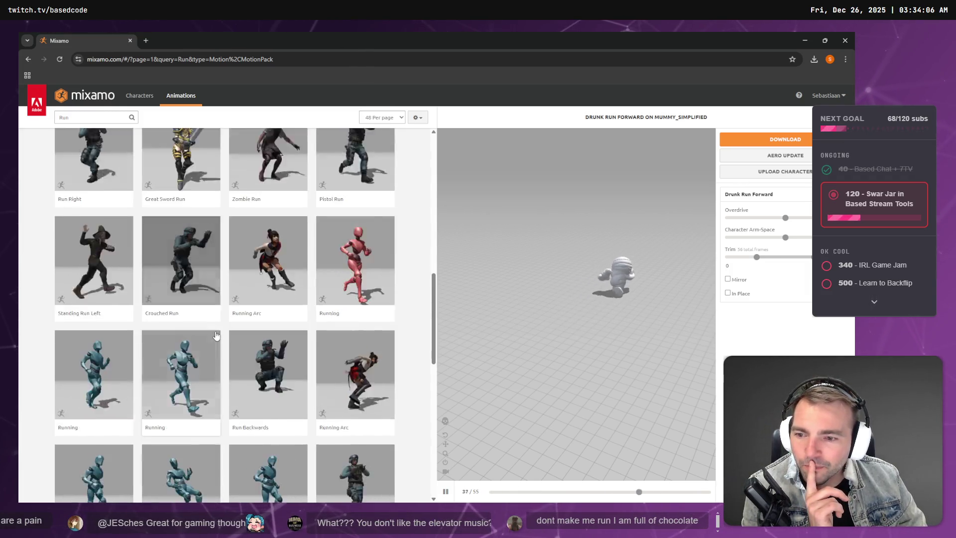
Try several Running variants and Standard Run on the mummy, ending with Running loaded
{"action": "left_click", "coordinate": [198, 329]}
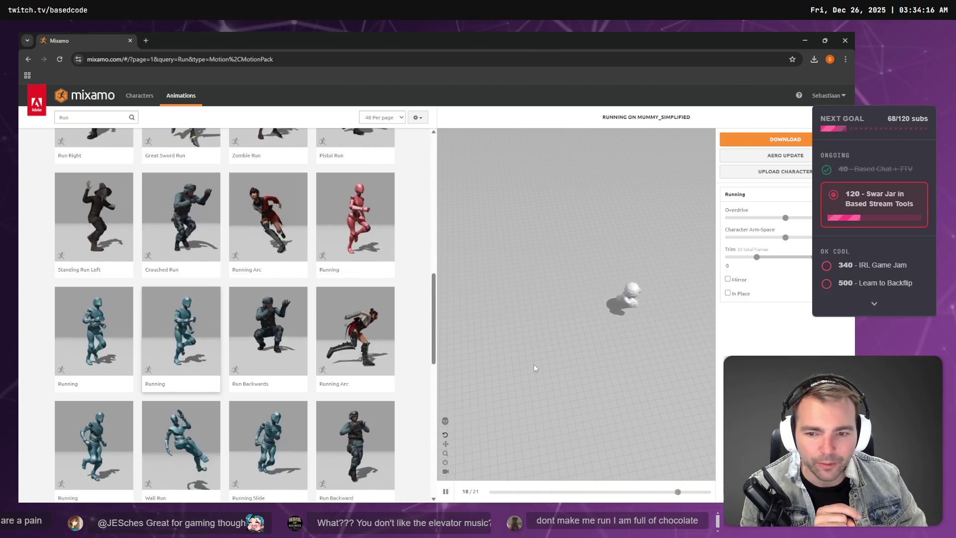
{"action": "left_click", "coordinate": [107, 339]}
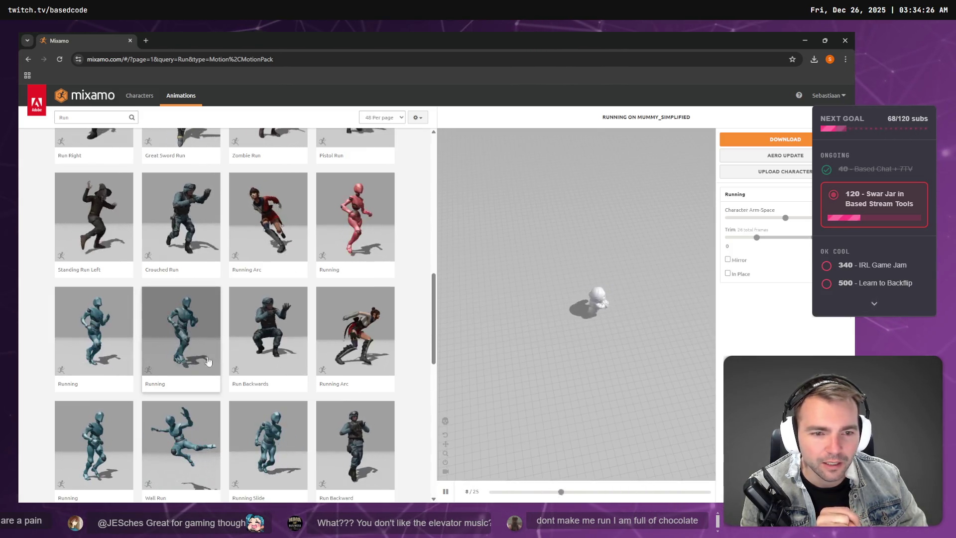
{"action": "left_click", "coordinate": [176, 342]}
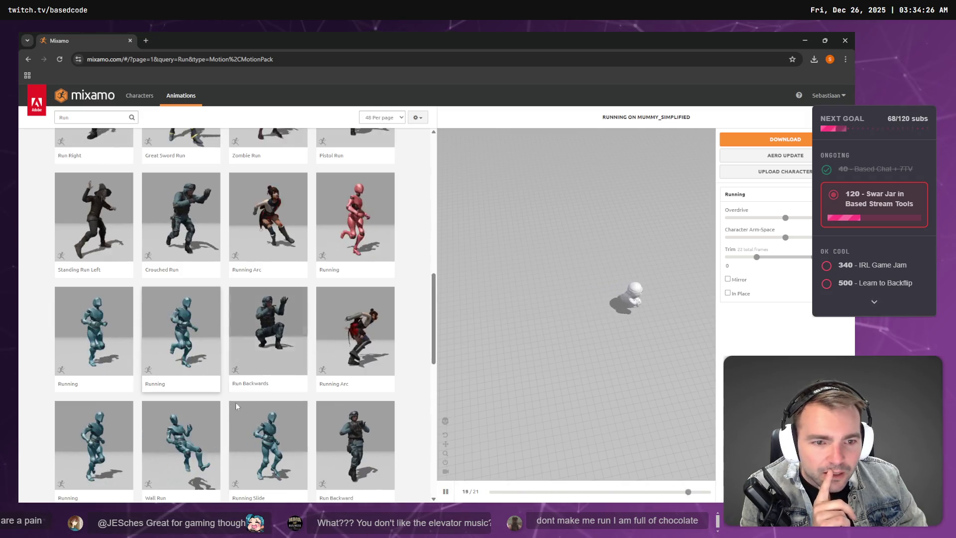
{"action": "left_click", "coordinate": [171, 407]}
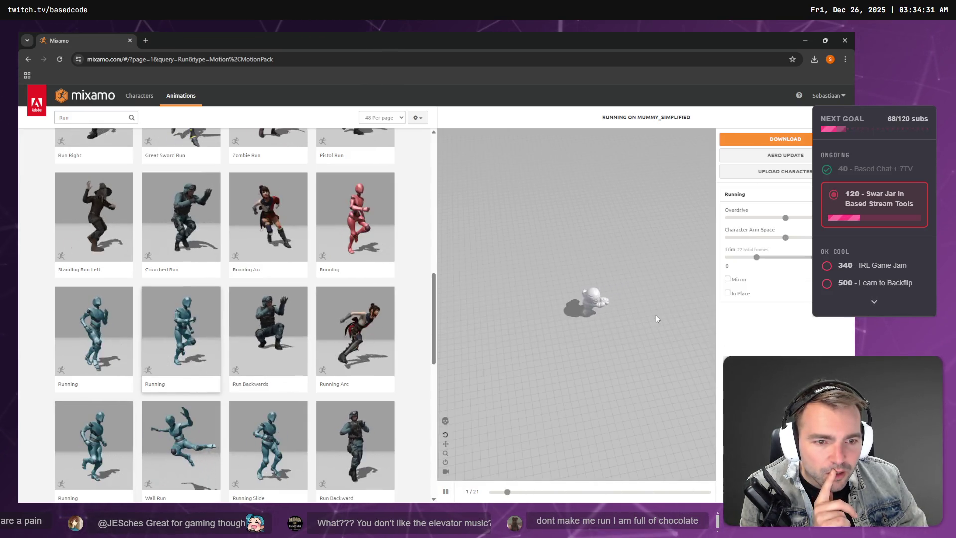
{"action": "left_click", "coordinate": [102, 451]}
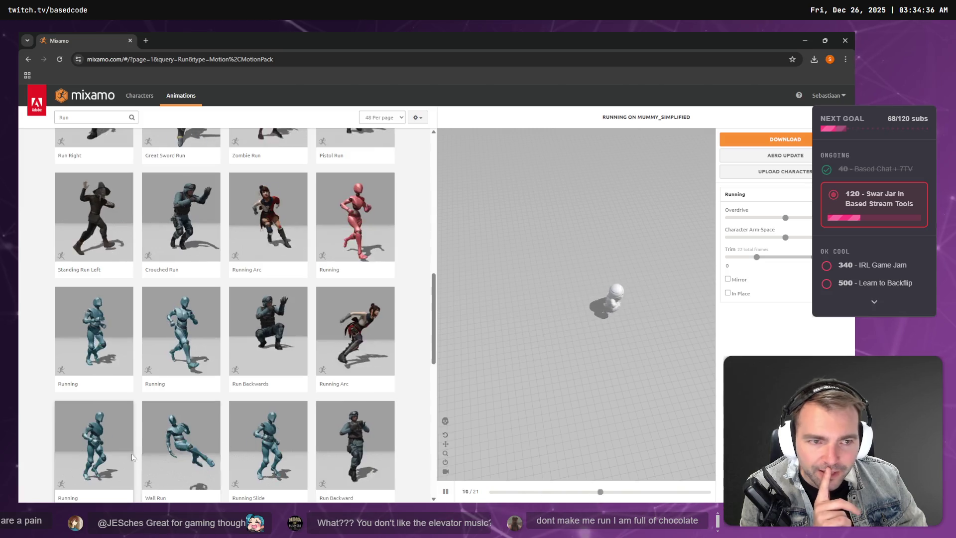
{"action": "scroll", "coordinate": [323, 389], "scroll_direction": "down", "scroll_amount": 4}
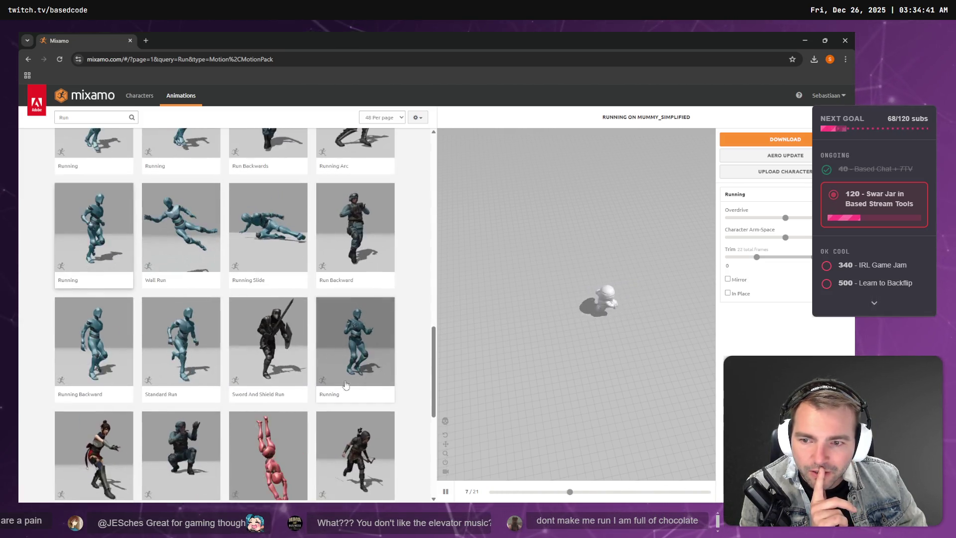
{"action": "left_click", "coordinate": [180, 333]}
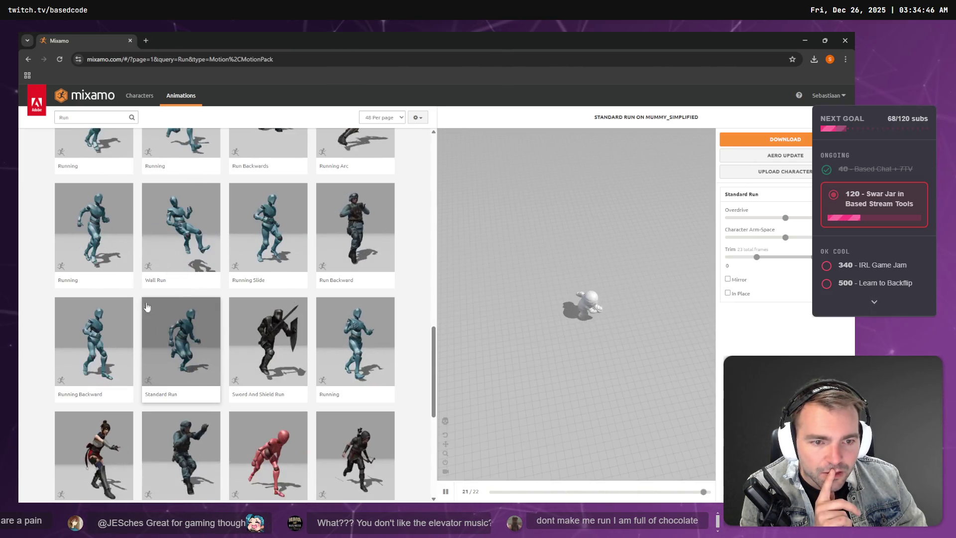
{"action": "left_click", "coordinate": [102, 245]}
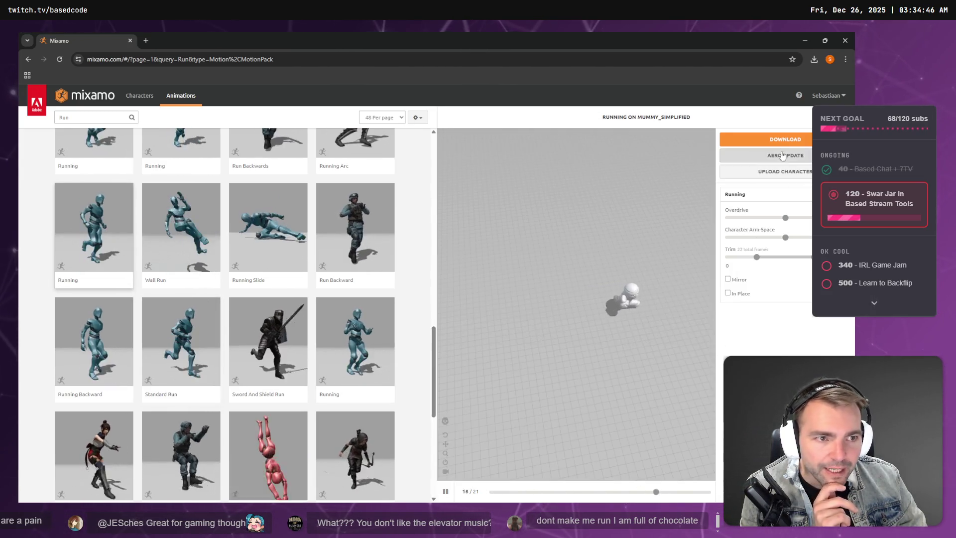
Download Running as FBX Binary at 30 fps with the Without Skin option
{"action": "left_click", "coordinate": [785, 140]}
{"action": "left_click", "coordinate": [507, 176]}
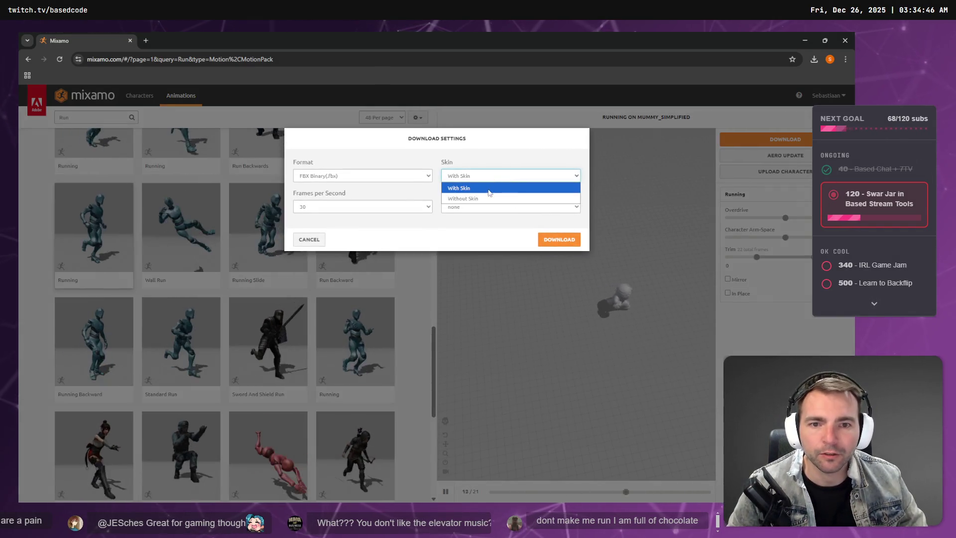
{"action": "left_click", "coordinate": [466, 199]}
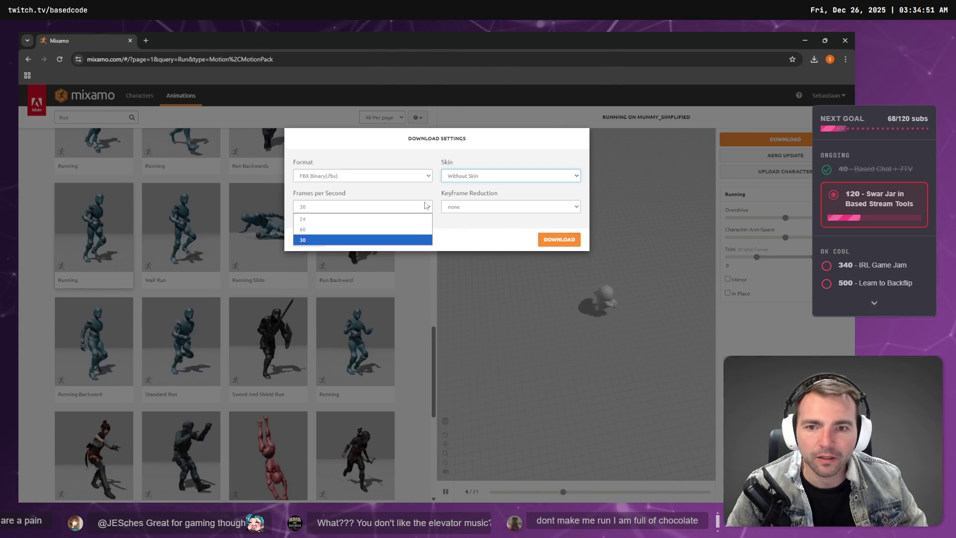
{"action": "left_click", "coordinate": [562, 241]}
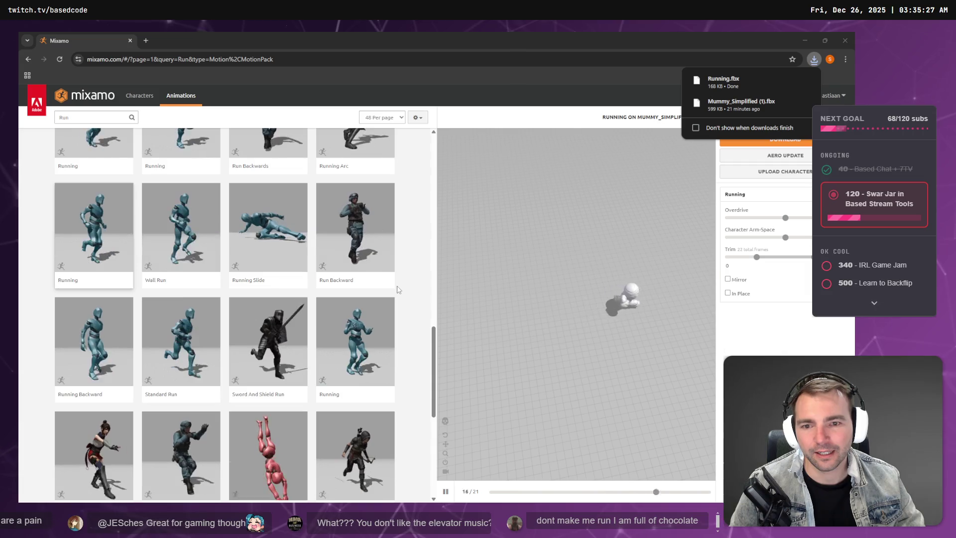
Replace the search with Idle and preview the first four Idle results on the mummy
{"action": "scroll", "coordinate": [402, 291], "scroll_direction": "up", "scroll_amount": 15}
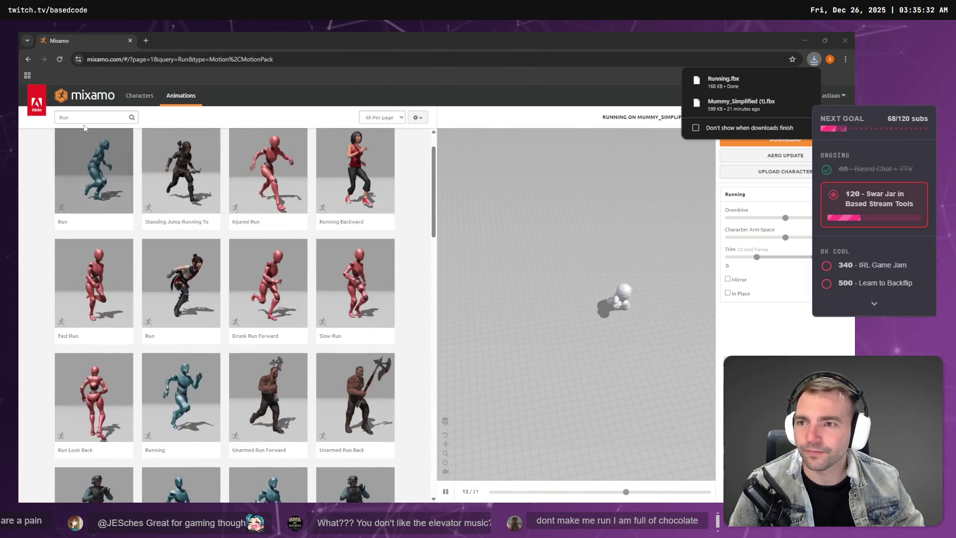
{"action": "double_click", "coordinate": [84, 119]}
{"action": "type", "text": "Idle"}
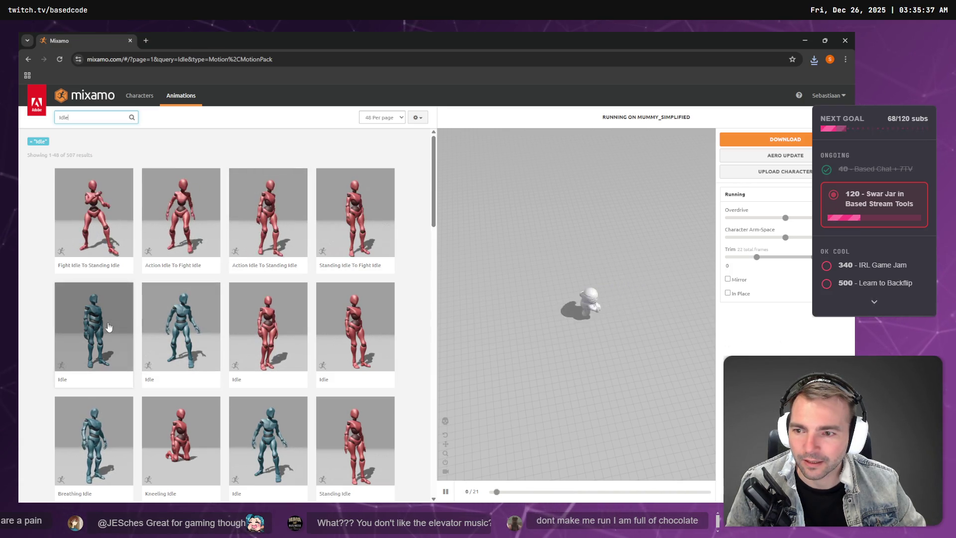
{"action": "left_click", "coordinate": [94, 324]}
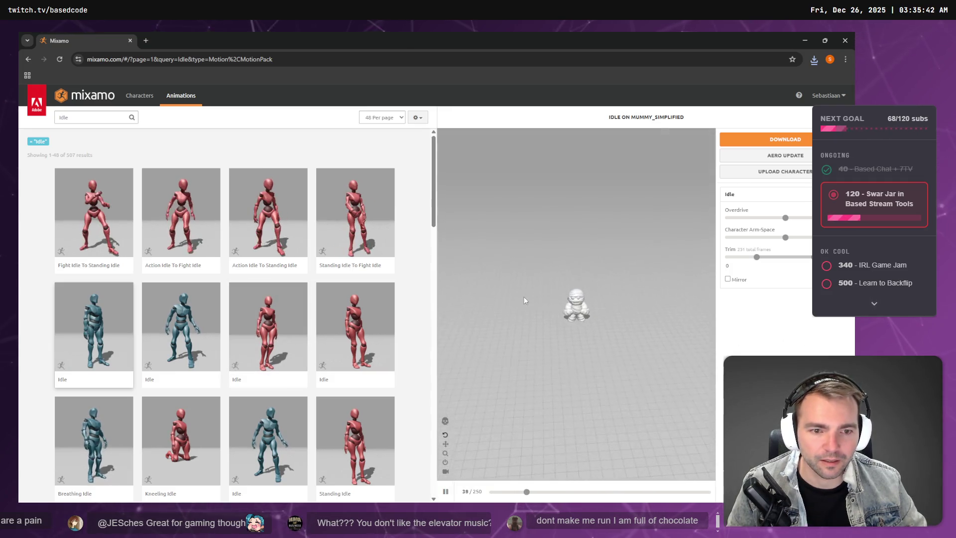
{"action": "scroll", "coordinate": [584, 311], "scroll_direction": "up", "scroll_amount": 5}
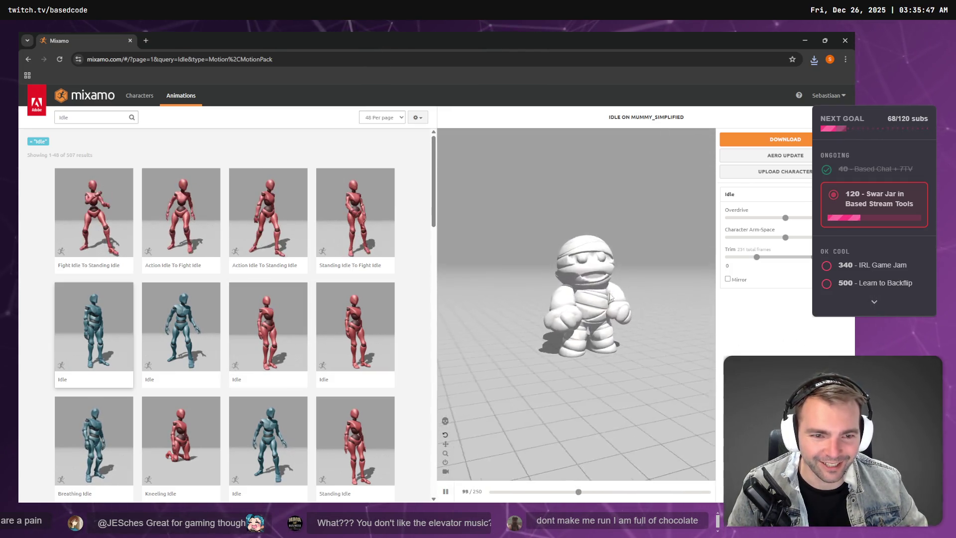
{"action": "left_click", "coordinate": [208, 343]}
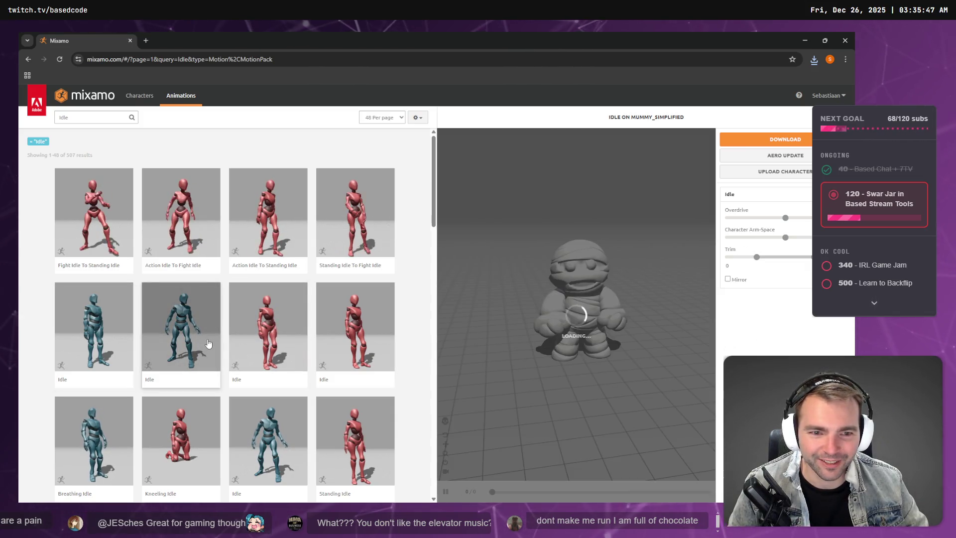
{"action": "left_click", "coordinate": [263, 338]}
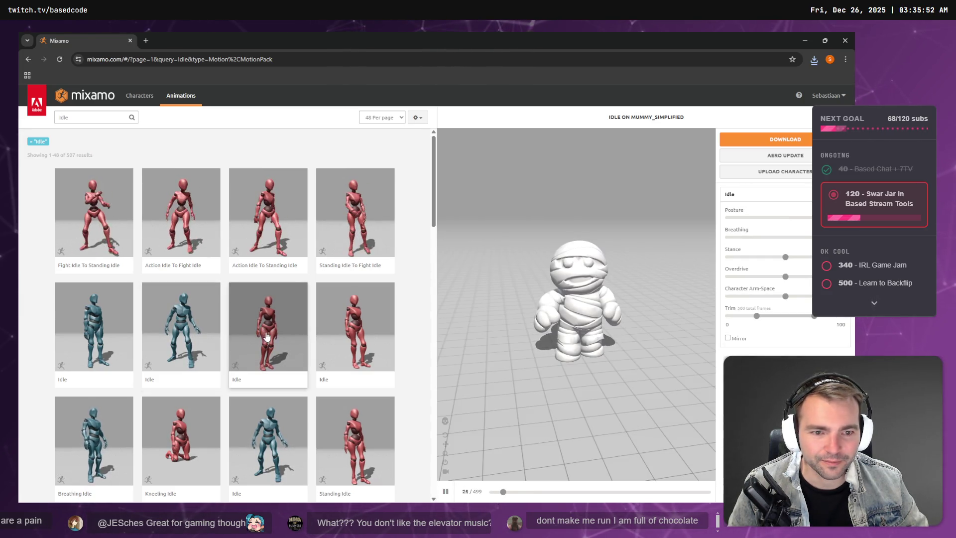
{"action": "left_click", "coordinate": [361, 328]}
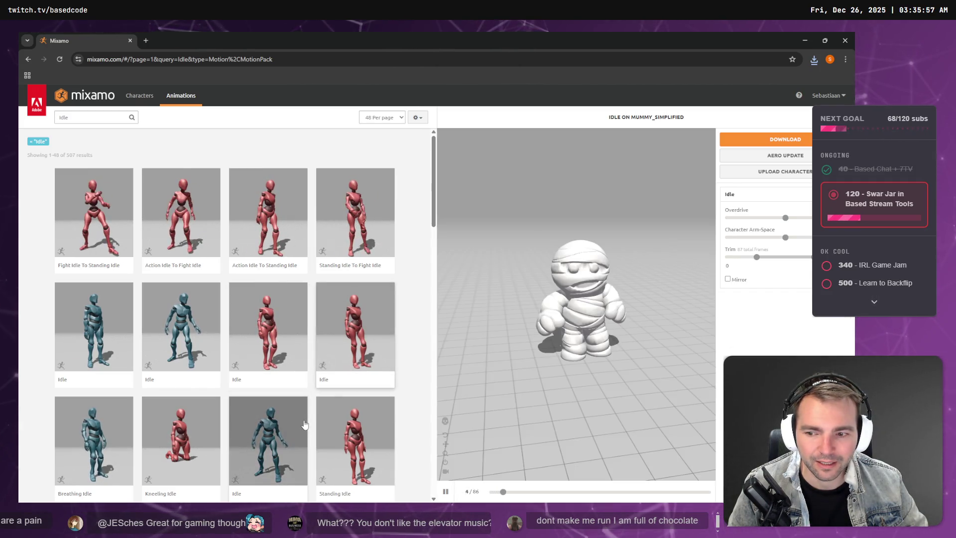
Preview Breathing Idle, Happy Idle and Orc Idle, then settle on the plain Idle animation
{"action": "left_click", "coordinate": [105, 444]}
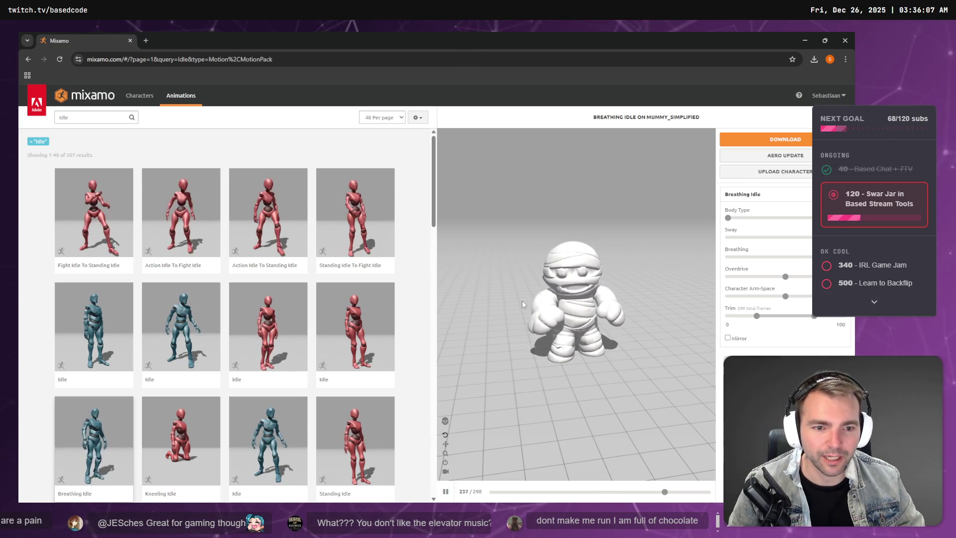
{"action": "scroll", "coordinate": [416, 339], "scroll_direction": "down", "scroll_amount": 3}
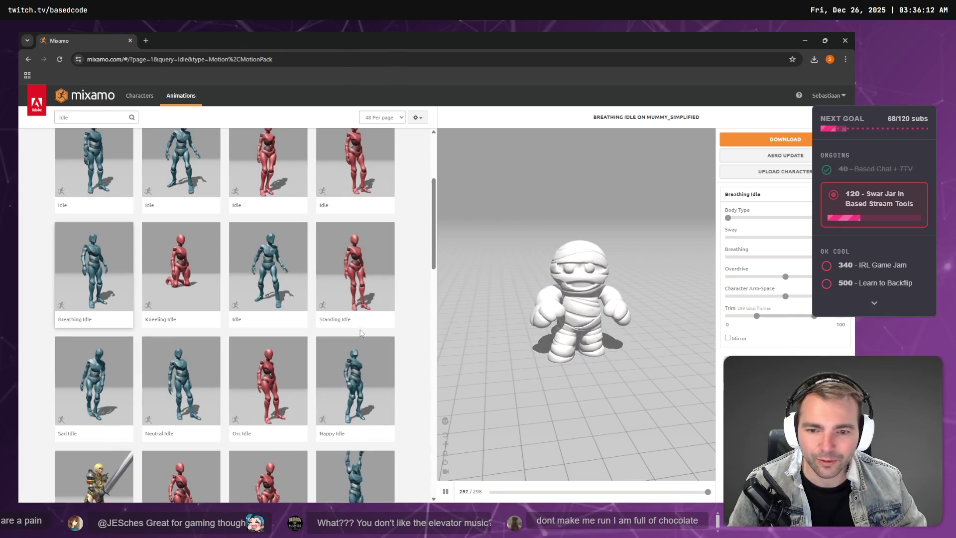
{"action": "left_click", "coordinate": [366, 380]}
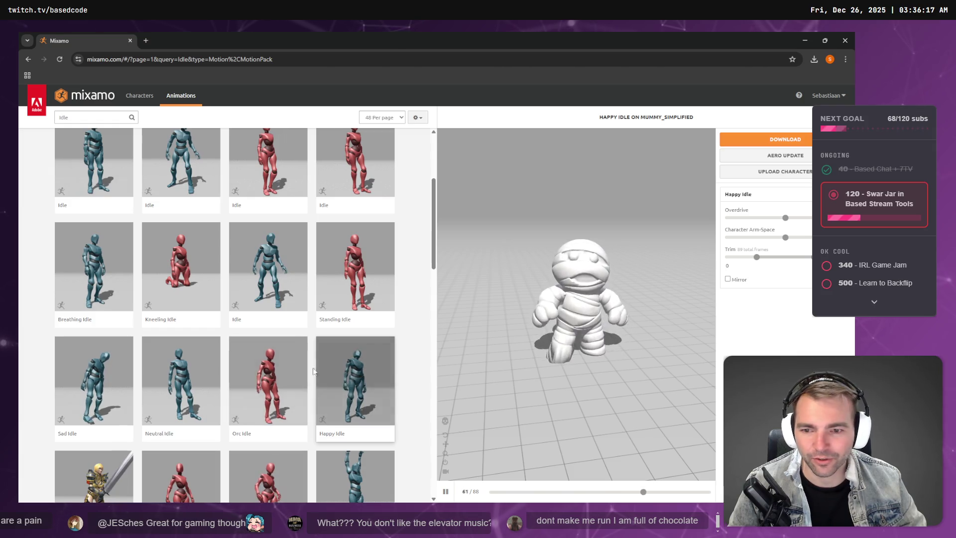
{"action": "scroll", "coordinate": [201, 381], "scroll_direction": "down", "scroll_amount": 1}
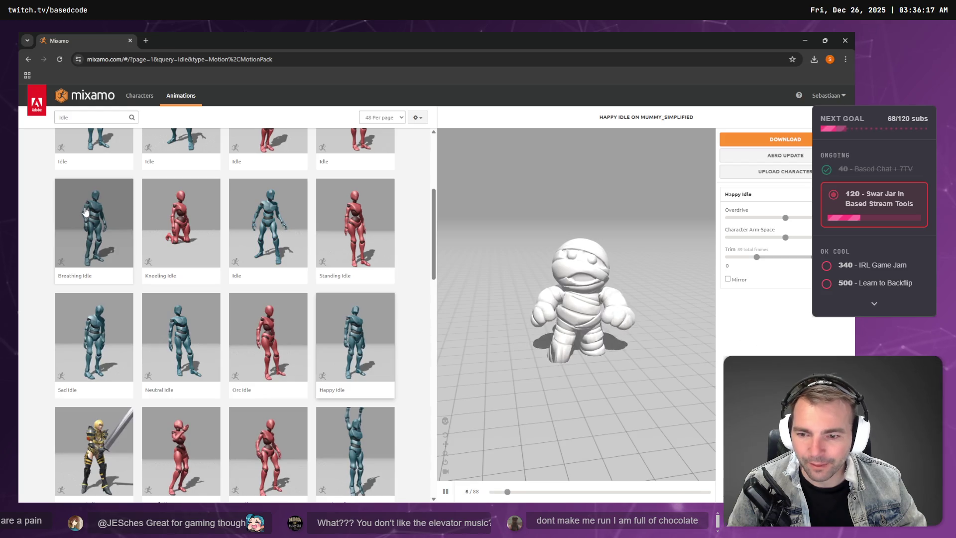
{"action": "scroll", "coordinate": [224, 299], "scroll_direction": "down", "scroll_amount": 2}
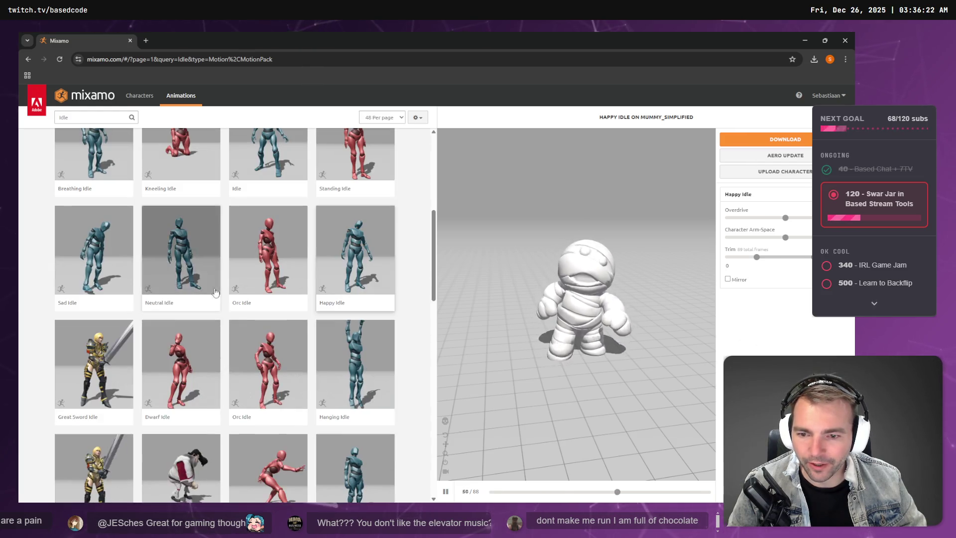
{"action": "left_click", "coordinate": [279, 364]}
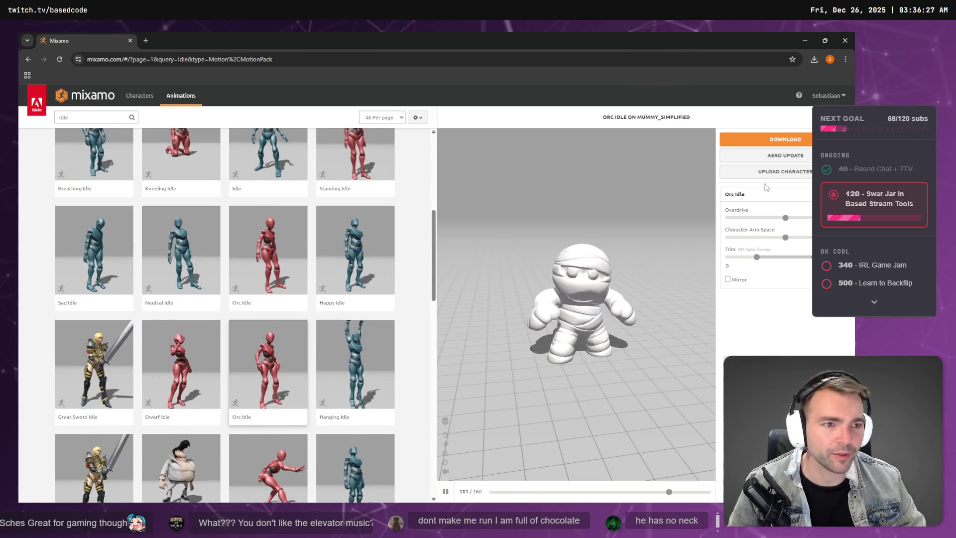
{"action": "scroll", "coordinate": [99, 214], "scroll_direction": "up", "scroll_amount": 2}
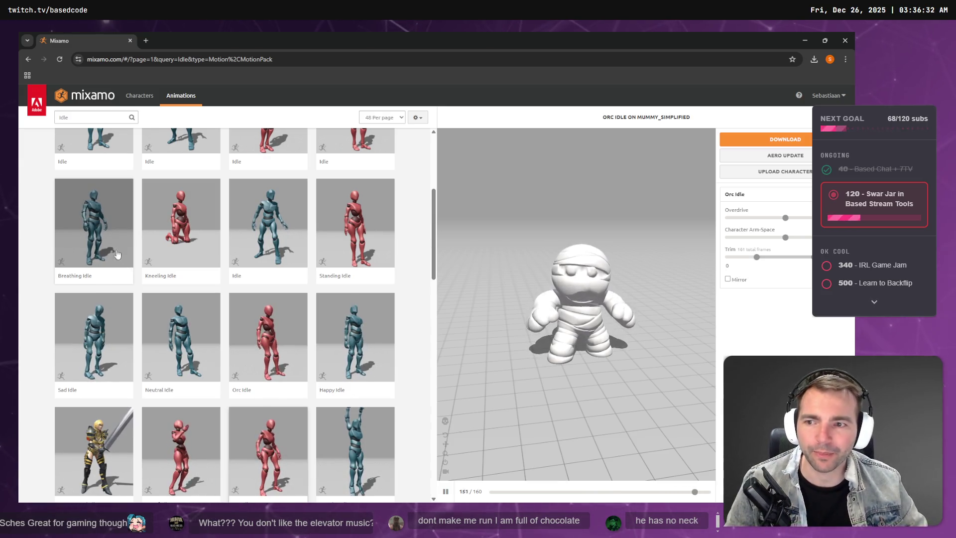
{"action": "left_click", "coordinate": [112, 235]}
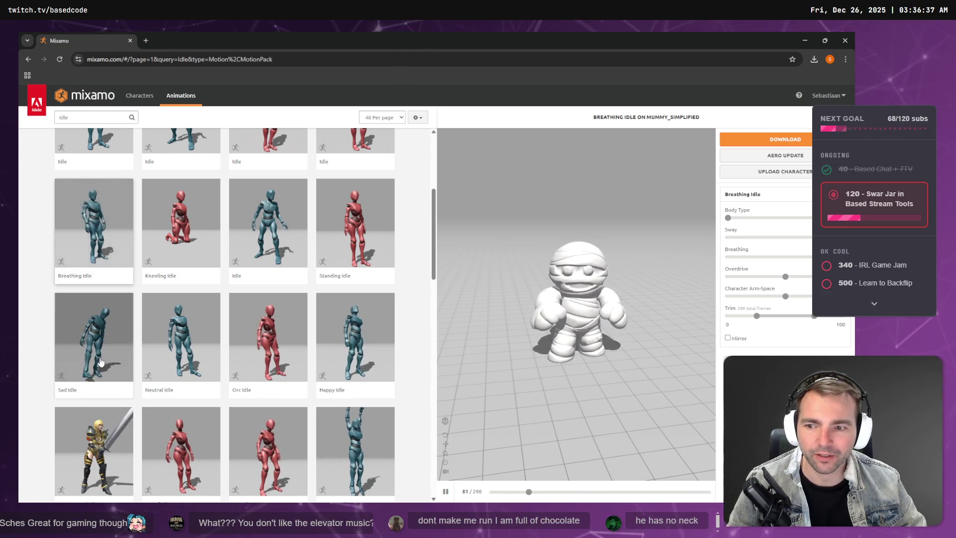
{"action": "scroll", "coordinate": [122, 249], "scroll_direction": "up", "scroll_amount": 3}
{"action": "left_click", "coordinate": [116, 275]}
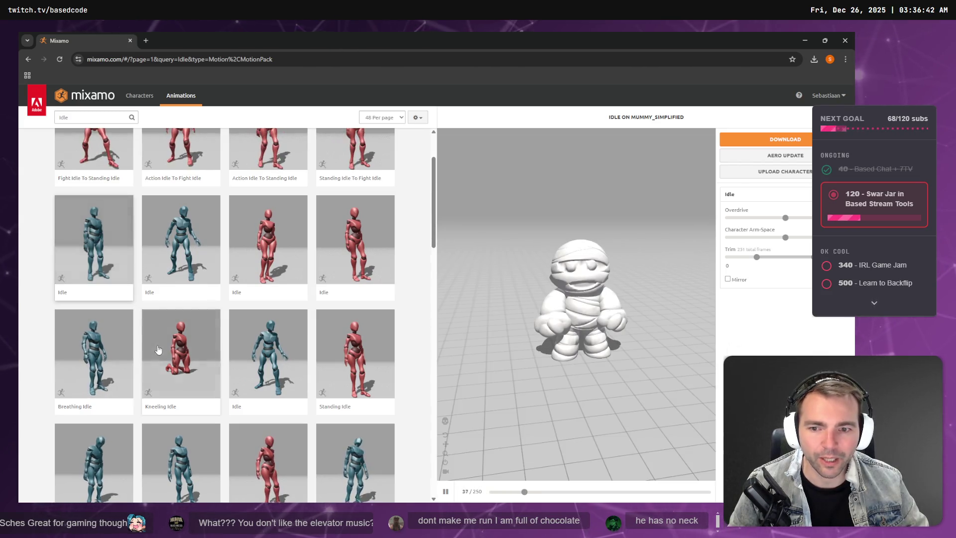
Preview Happy Idle, another Idle, then Standing W/Briefcase Idle on the mummy
{"action": "scroll", "coordinate": [249, 343], "scroll_direction": "down", "scroll_amount": 3}
{"action": "scroll", "coordinate": [367, 342], "scroll_direction": "down", "scroll_amount": 5}
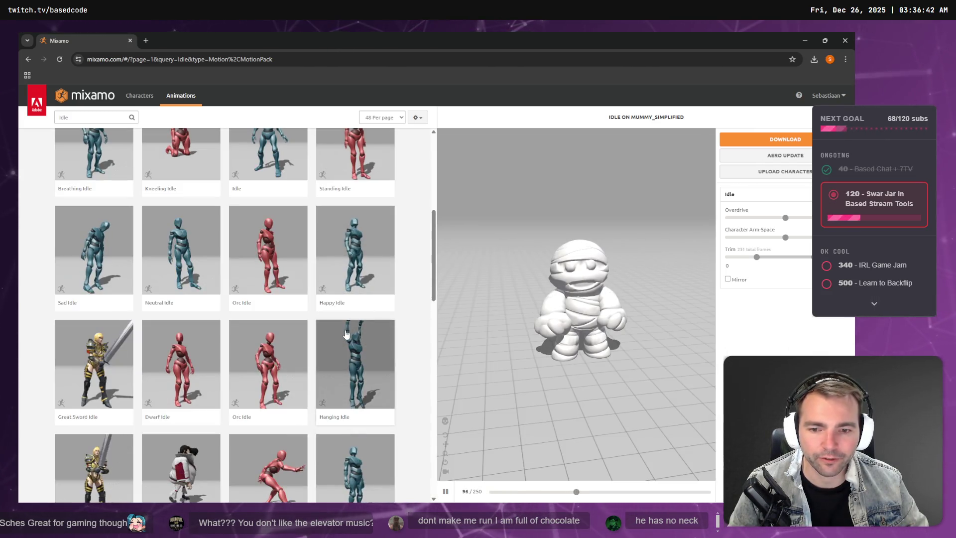
{"action": "left_click", "coordinate": [354, 338]}
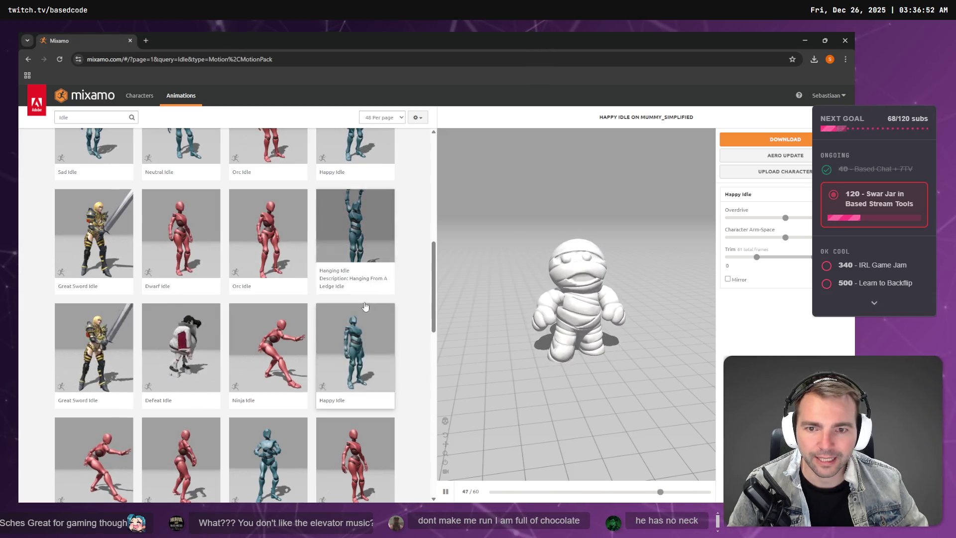
{"action": "scroll", "coordinate": [331, 252], "scroll_direction": "down", "scroll_amount": 3}
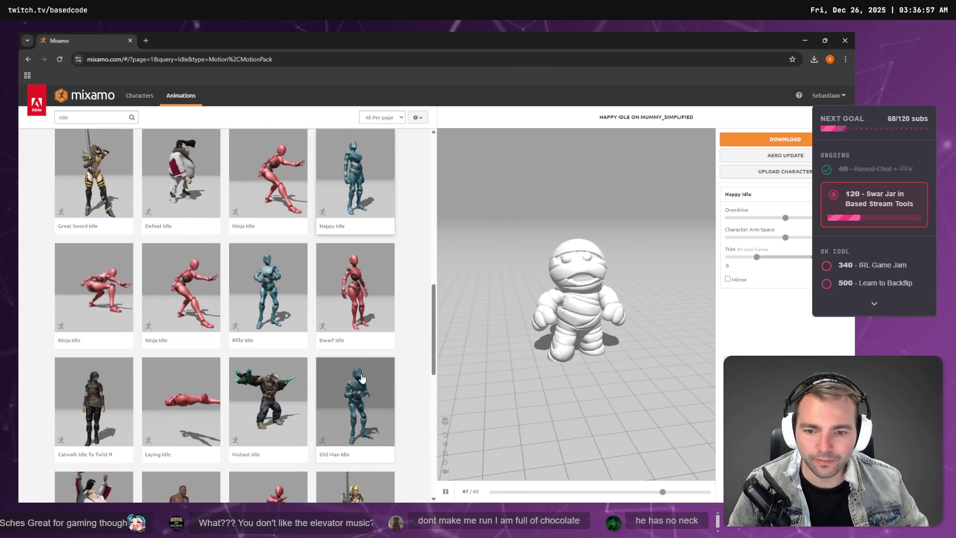
{"action": "scroll", "coordinate": [324, 338], "scroll_direction": "down", "scroll_amount": 5}
{"action": "scroll", "coordinate": [353, 319], "scroll_direction": "down", "scroll_amount": 4}
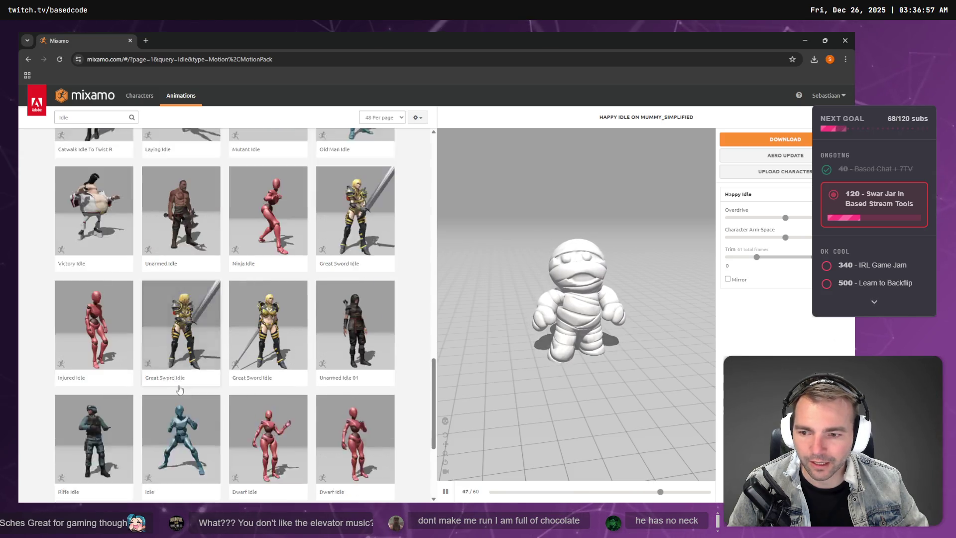
{"action": "left_click", "coordinate": [194, 373]}
{"action": "scroll", "coordinate": [192, 372], "scroll_direction": "down", "scroll_amount": 2}
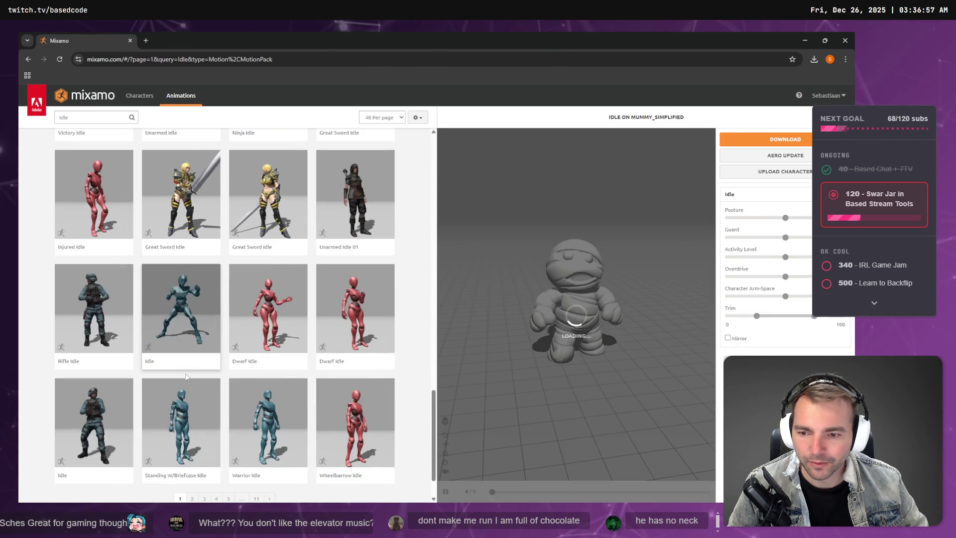
{"action": "left_click", "coordinate": [194, 409]}
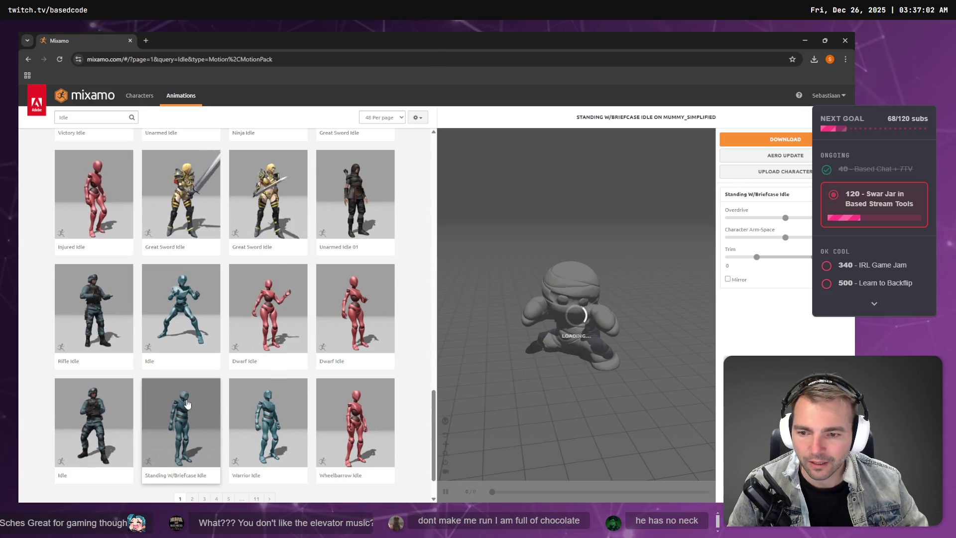
Search the animations for 'Standing Idle', then return to the tutorial video
{"action": "scroll", "coordinate": [188, 404], "scroll_direction": "down", "scroll_amount": 1}
{"action": "scroll", "coordinate": [277, 377], "scroll_direction": "up", "scroll_amount": 10}
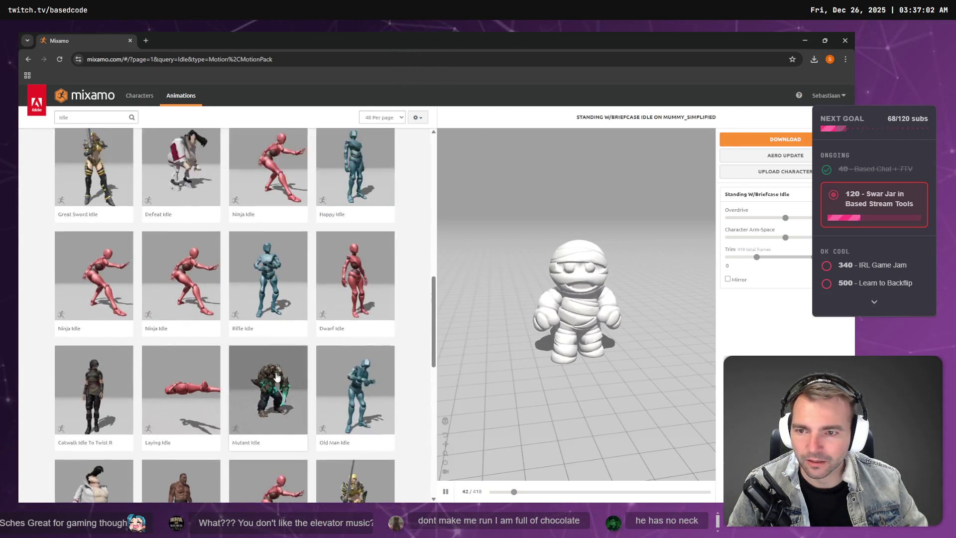
{"action": "scroll", "coordinate": [277, 376], "scroll_direction": "up", "scroll_amount": 5}
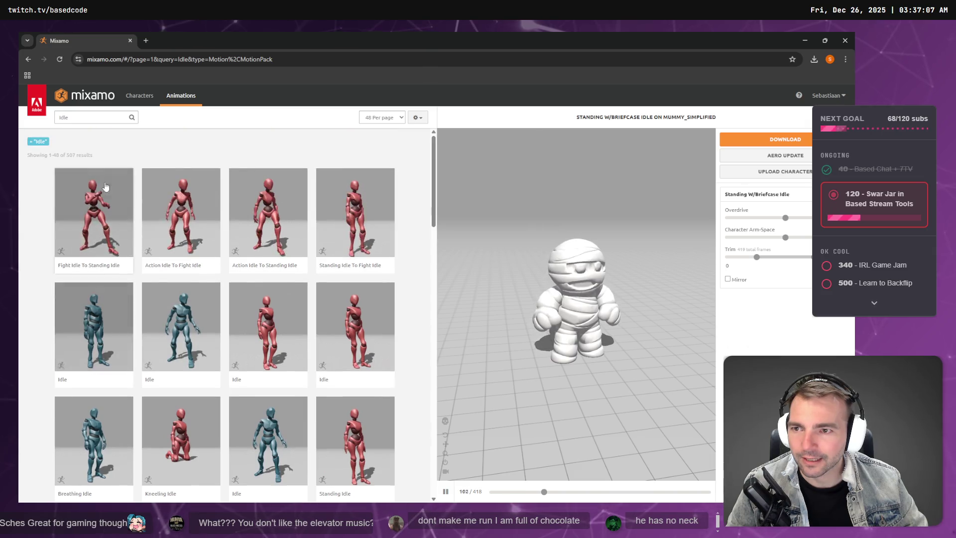
{"action": "left_click", "coordinate": [82, 118]}
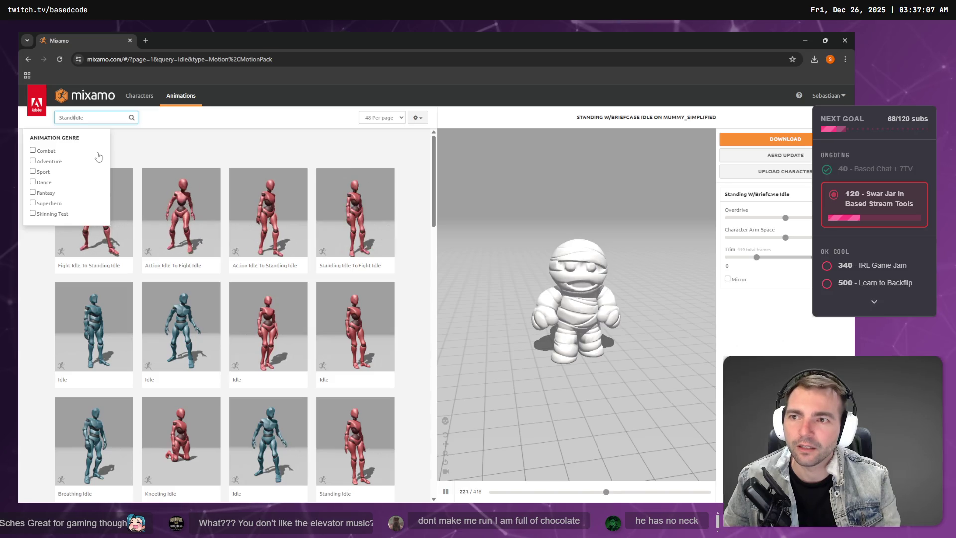
{"action": "key", "text": "Return"}
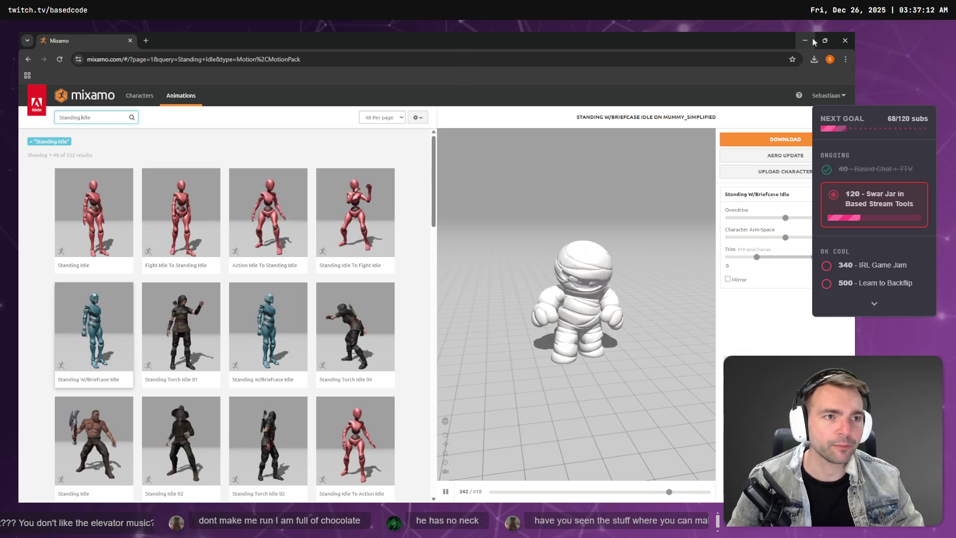
{"action": "key", "text": "alt+Tab"}
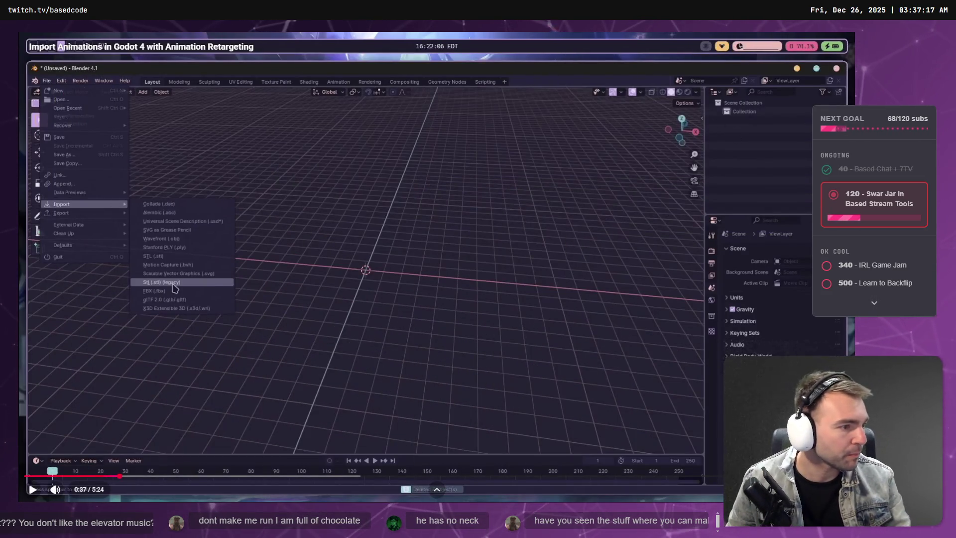
In Godot, expand the Miaden folder, show Maiden.fbx in the file manager, and drag it toward Blender
{"action": "key", "text": "alt+Tab"}
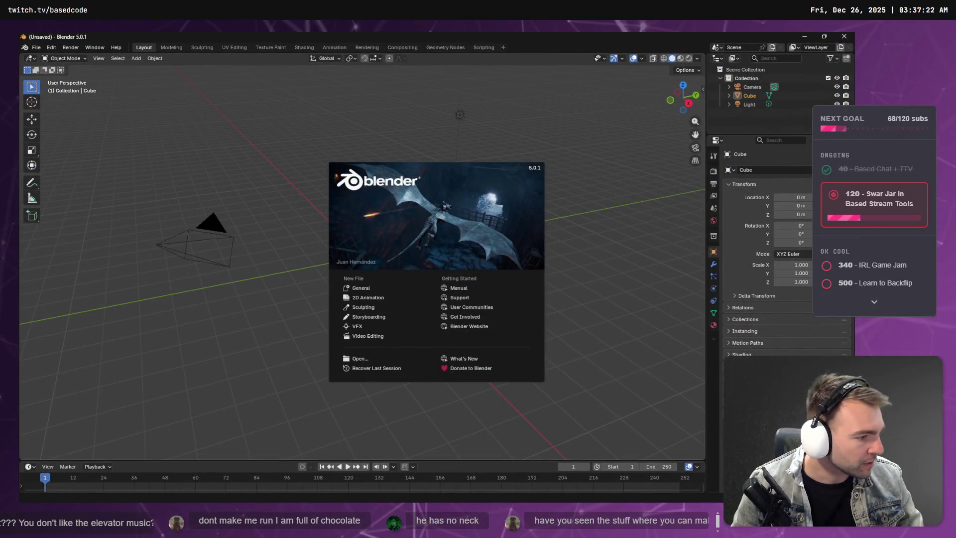
{"action": "key", "text": "alt+Tab"}
{"action": "scroll", "coordinate": [70, 400], "scroll_direction": "up", "scroll_amount": 5}
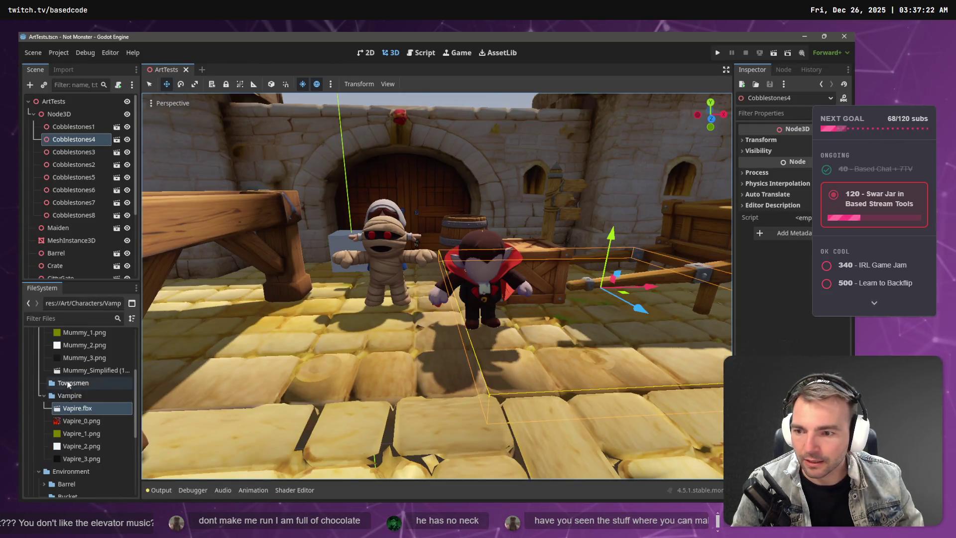
{"action": "left_click", "coordinate": [43, 397]}
{"action": "left_click", "coordinate": [43, 386]}
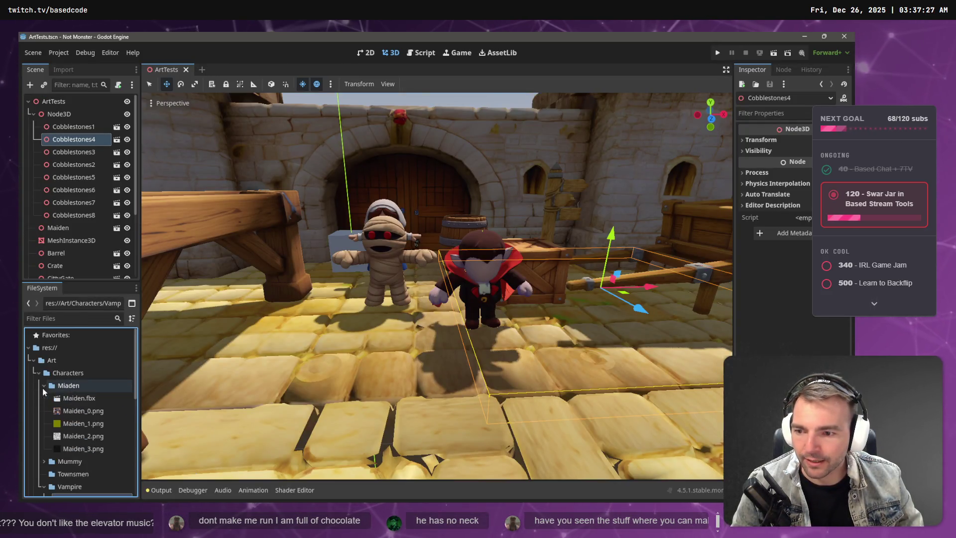
{"action": "right_click", "coordinate": [65, 398]}
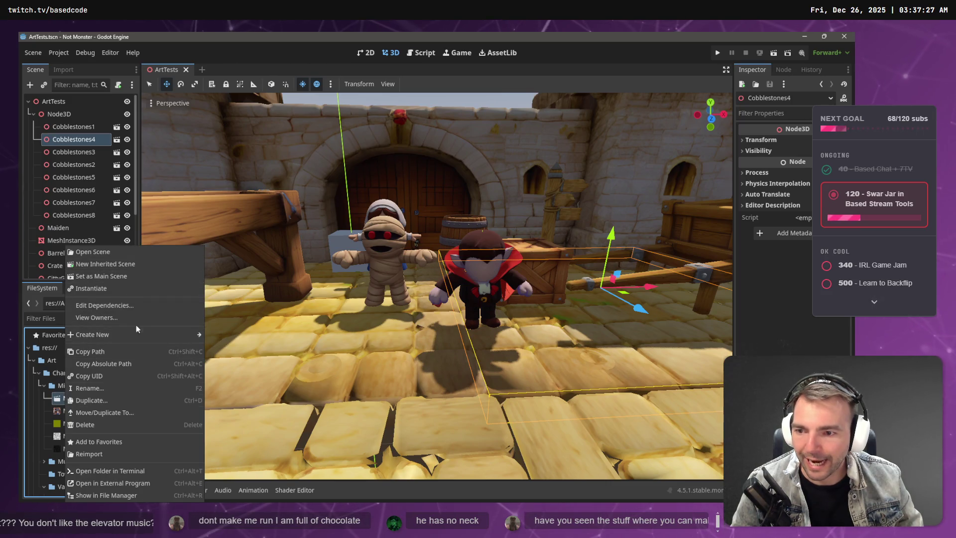
{"action": "left_click", "coordinate": [145, 495]}
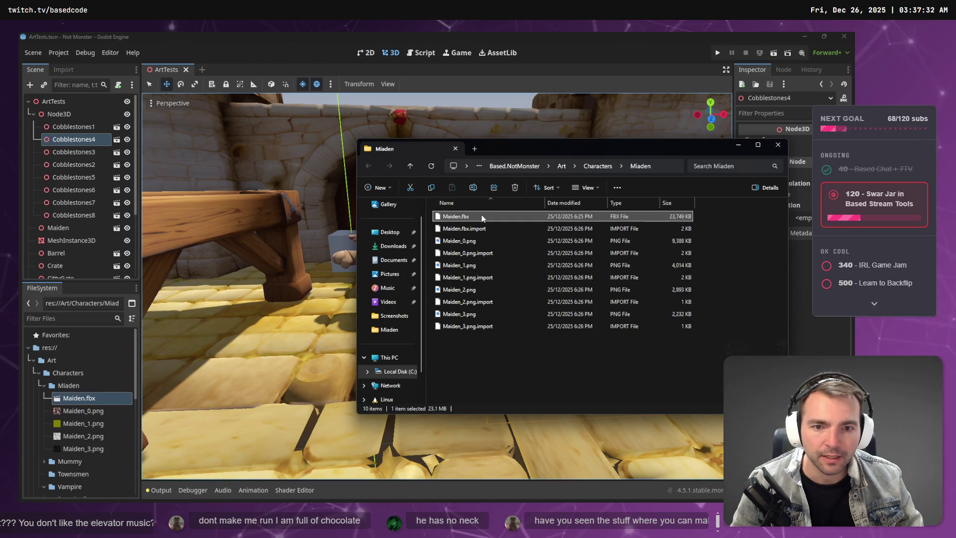
{"action": "left_click_drag", "start_coordinate": [482, 217], "coordinate": [518, 238]}
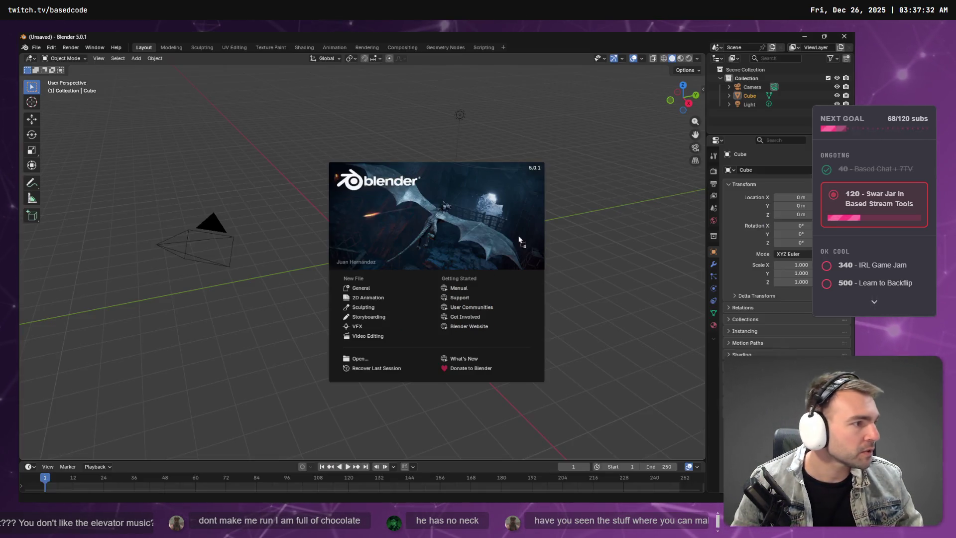
Import Maiden.fbx into Blender and delete the default cube
{"action": "left_click_drag", "start_coordinate": [319, 177], "coordinate": [321, 180]}
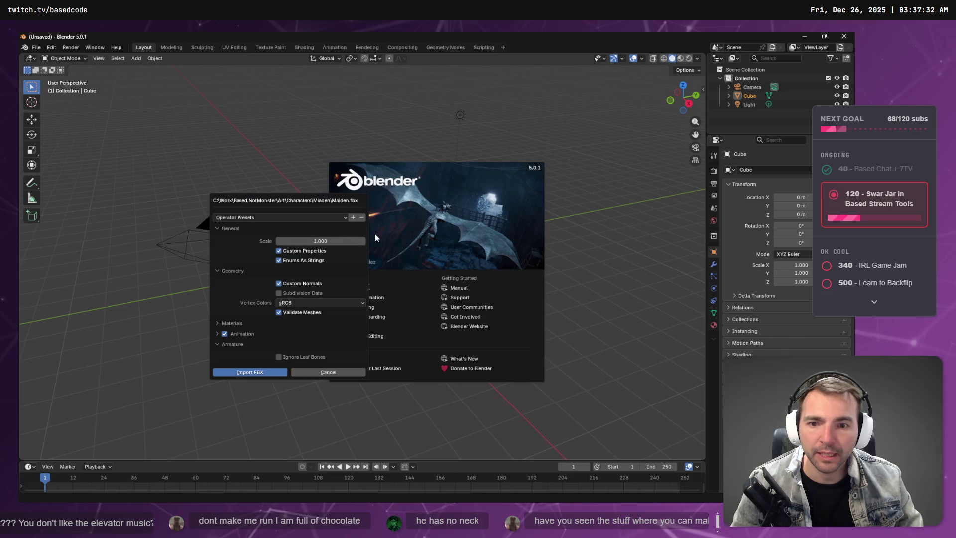
{"action": "left_click", "coordinate": [253, 372]}
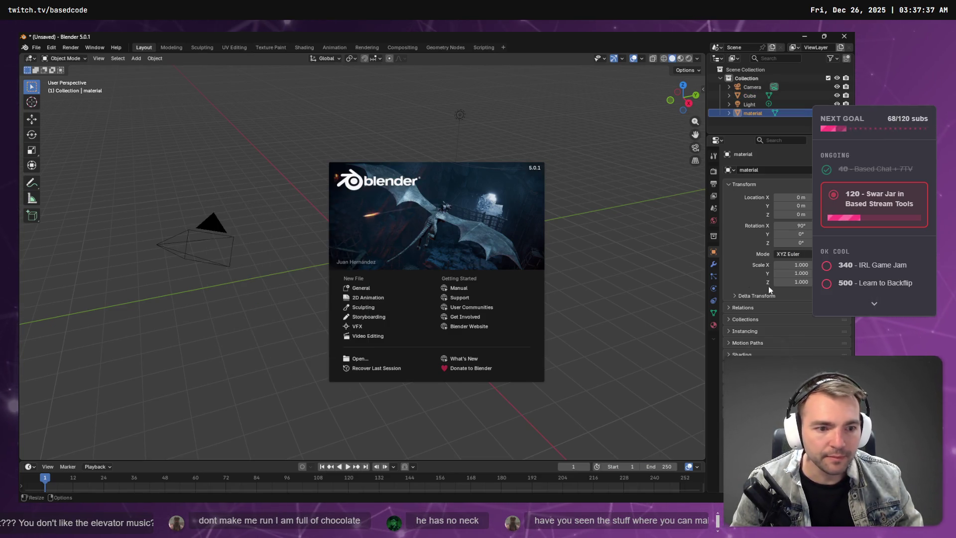
{"action": "left_click", "coordinate": [713, 324]}
{"action": "left_click", "coordinate": [713, 324]}
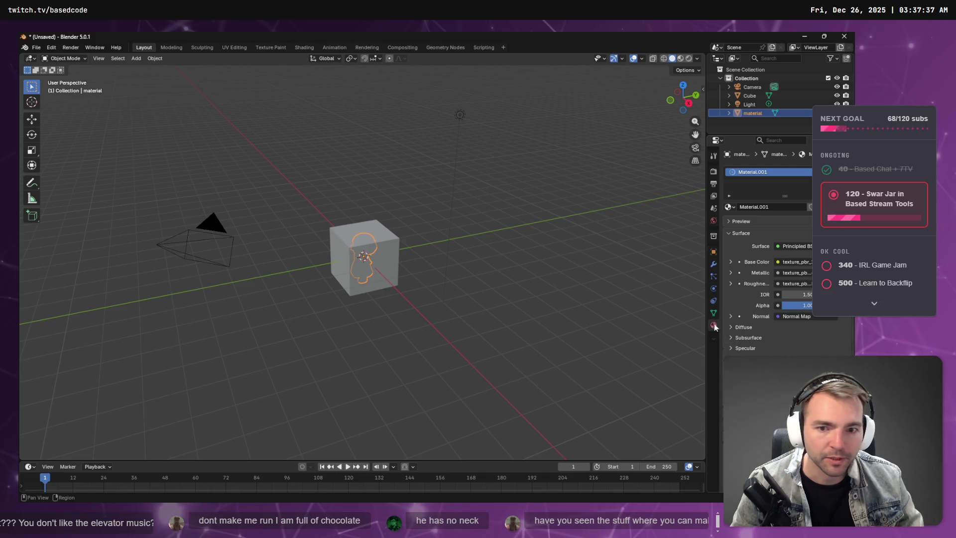
{"action": "left_click", "coordinate": [389, 246]}
{"action": "key", "text": "Delete"}
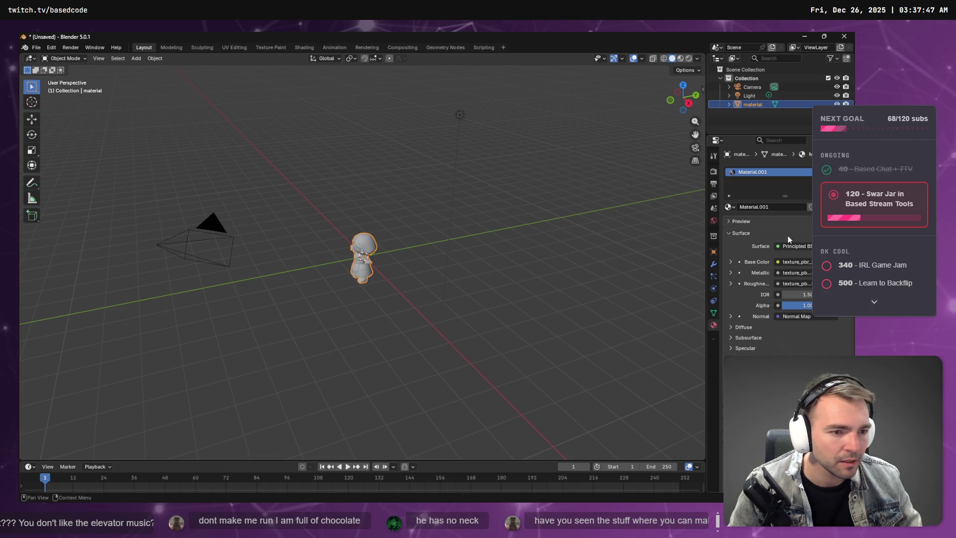
Unlink the image from the material's Roughness texture input
{"action": "left_click", "coordinate": [736, 282]}
{"action": "left_click", "coordinate": [791, 285]}
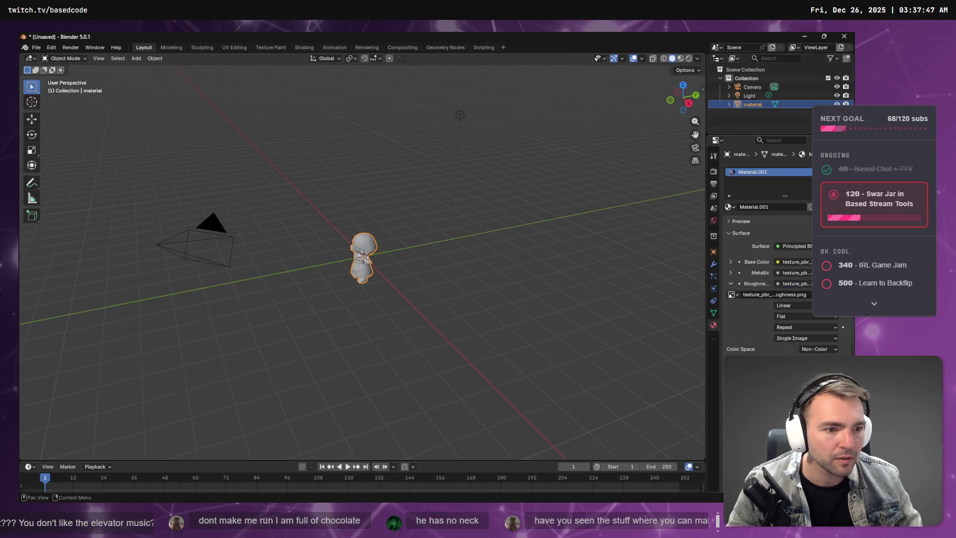
{"action": "left_click", "coordinate": [838, 295]}
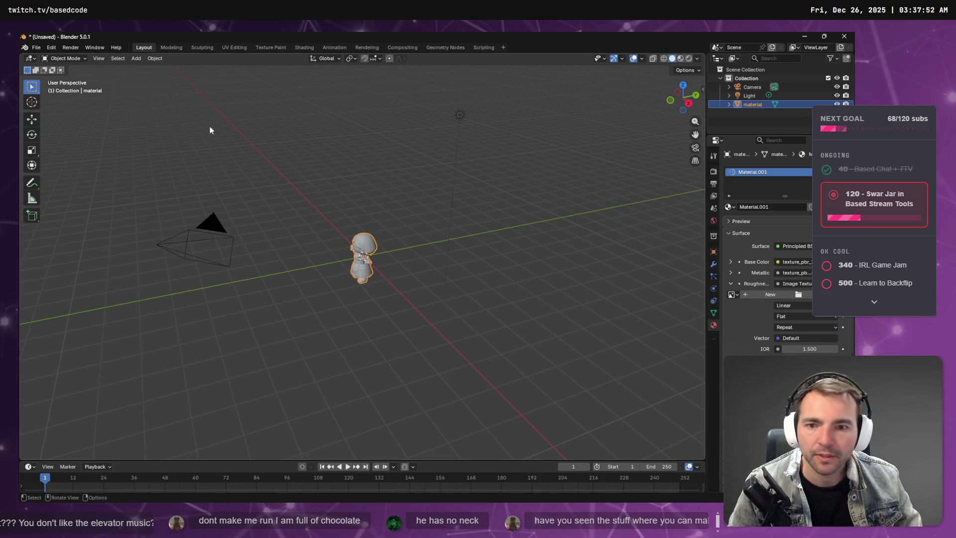
{"action": "left_click", "coordinate": [36, 47]}
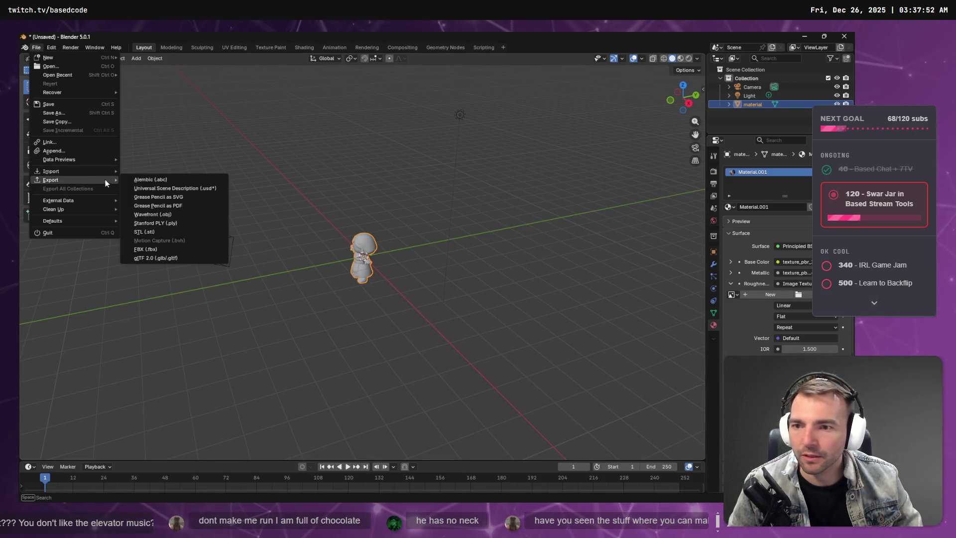
Limit the FBX export to Mesh objects and target the Downloads folder
{"action": "mouse_move", "coordinate": [82, 197]}
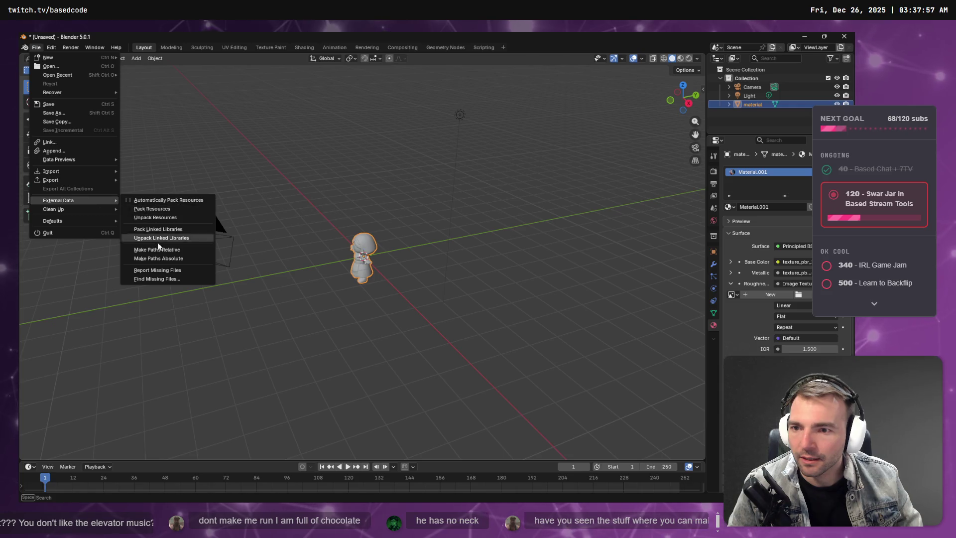
{"action": "mouse_move", "coordinate": [75, 180]}
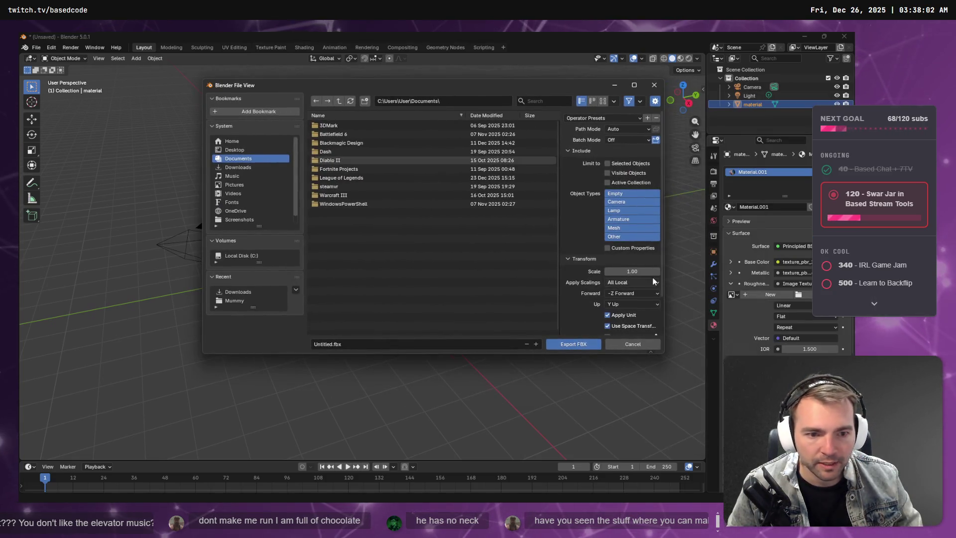
{"action": "scroll", "coordinate": [602, 217], "scroll_direction": "up", "scroll_amount": 2}
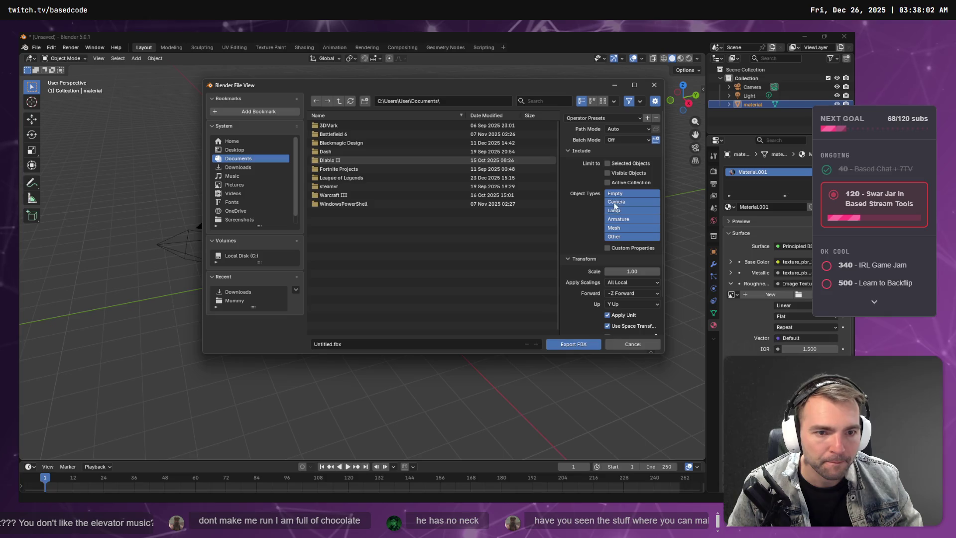
{"action": "left_click", "coordinate": [625, 193]}
{"action": "left_click", "coordinate": [628, 220]}
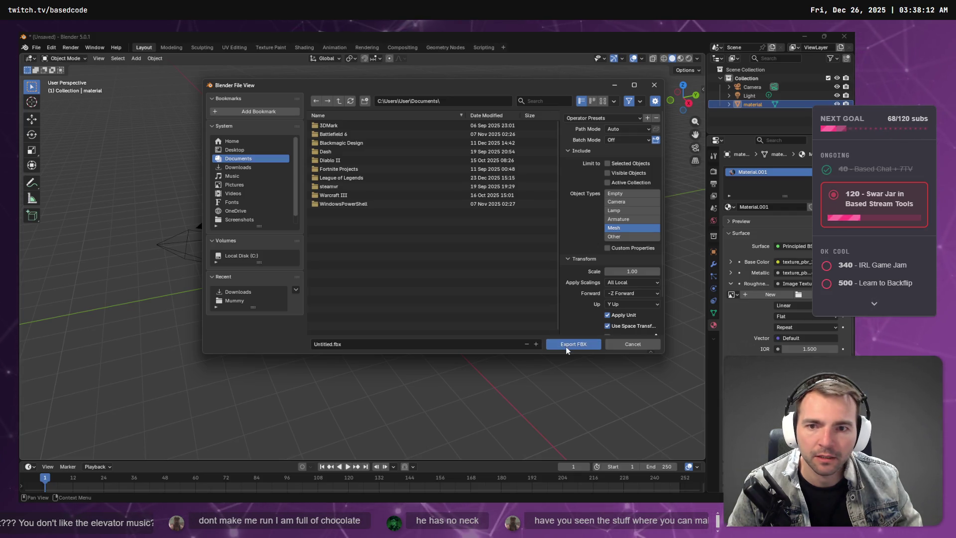
{"action": "left_click", "coordinate": [244, 167]}
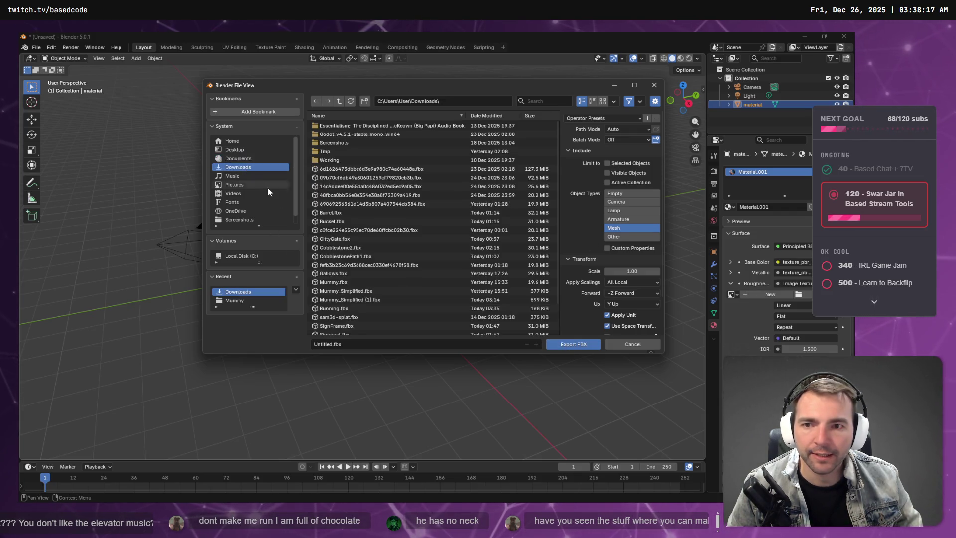
Name the file Maiden_Mixamo.fbx, export it, and return to the Mixamo browser window
{"action": "left_click", "coordinate": [381, 343]}
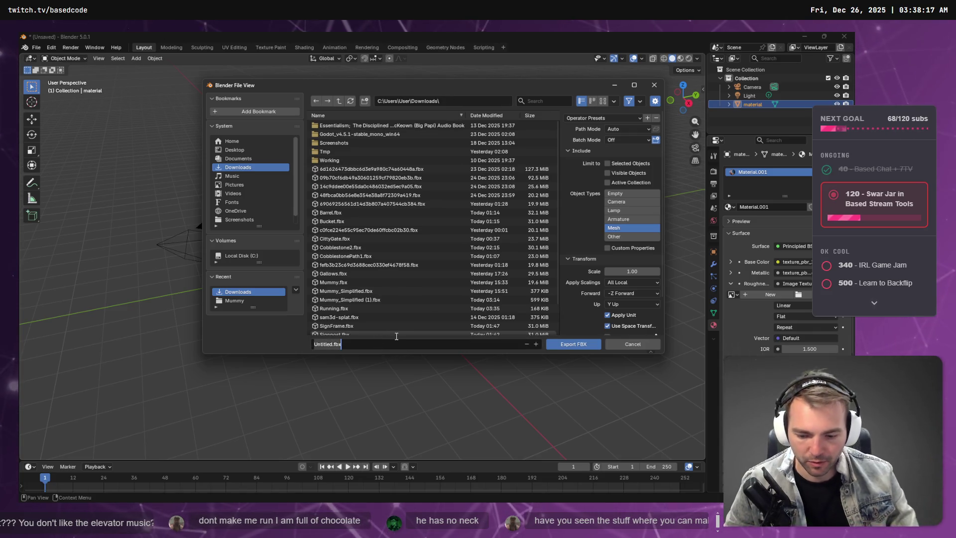
{"action": "type", "text": "M"}
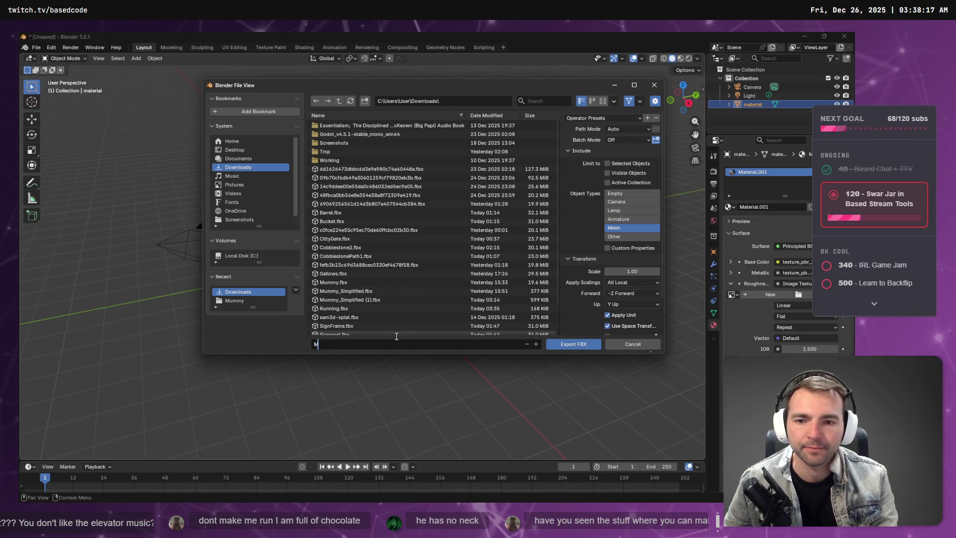
{"action": "type", "text": "aiden_SIm"}
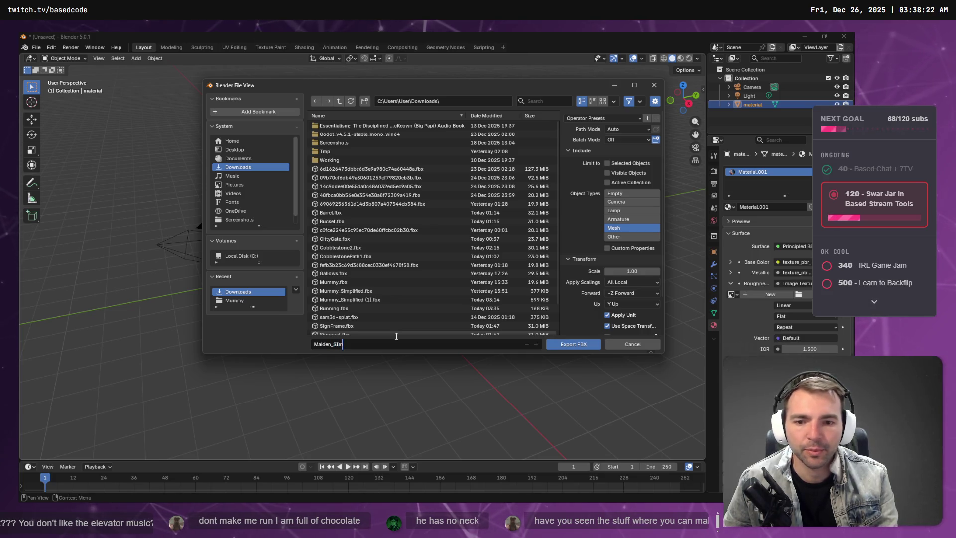
{"action": "key", "text": "BackSpace"}
{"action": "key", "text": "BackSpace"}
{"action": "key", "text": "BackSpace"}
{"action": "type", "text": "om"}
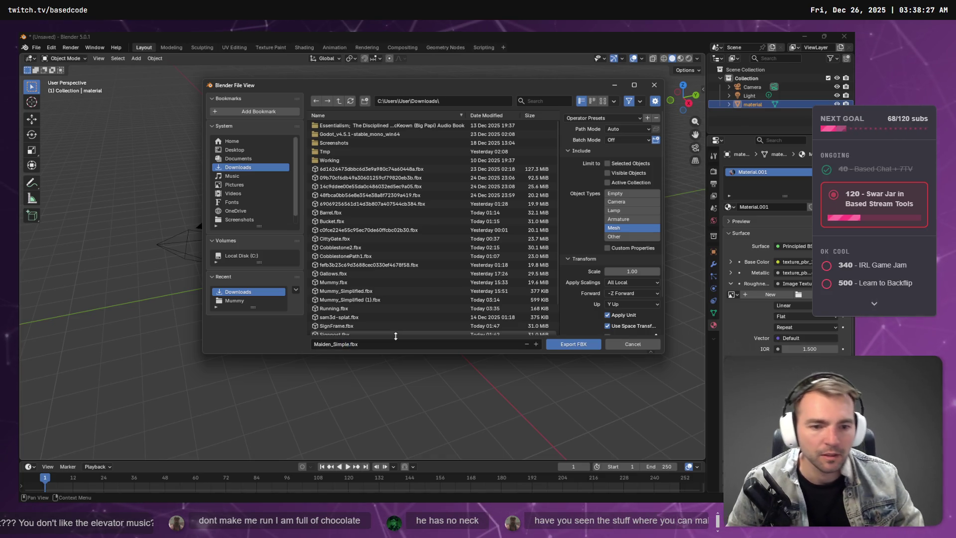
{"action": "left_click", "coordinate": [334, 344]}
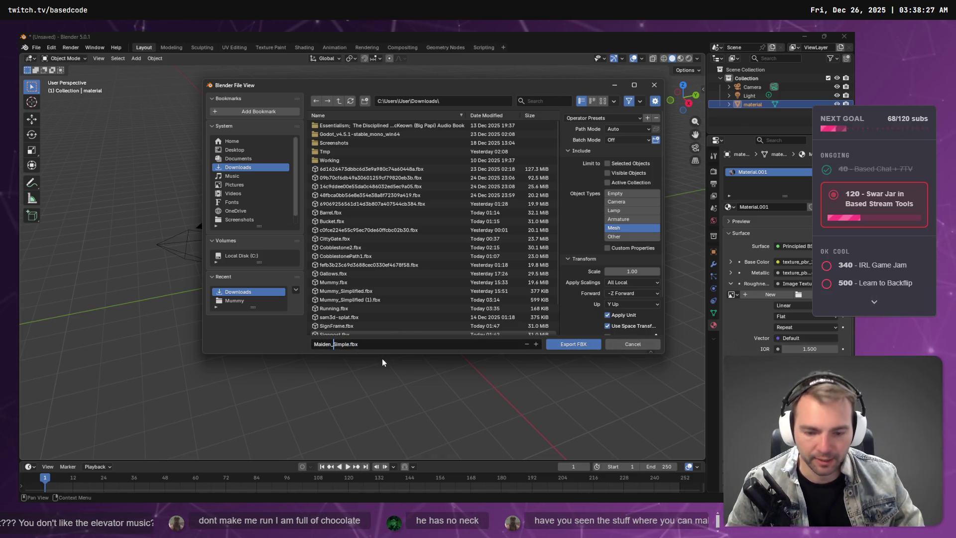
{"action": "key", "text": "ctrl+shift+Right"}
{"action": "type", "text": "Max"}
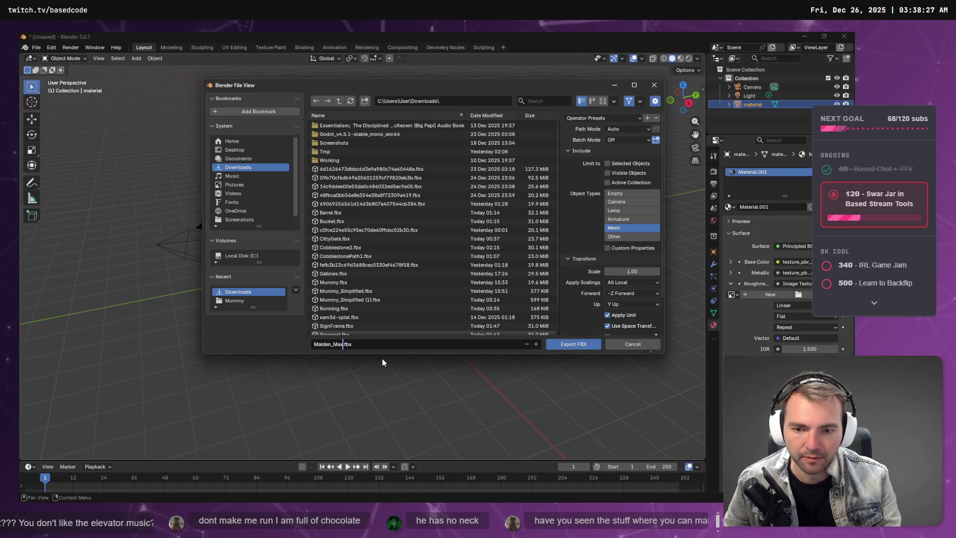
{"action": "key", "text": "BackSpace"}
{"action": "key", "text": "BackSpace"}
{"action": "type", "text": "ixam"}
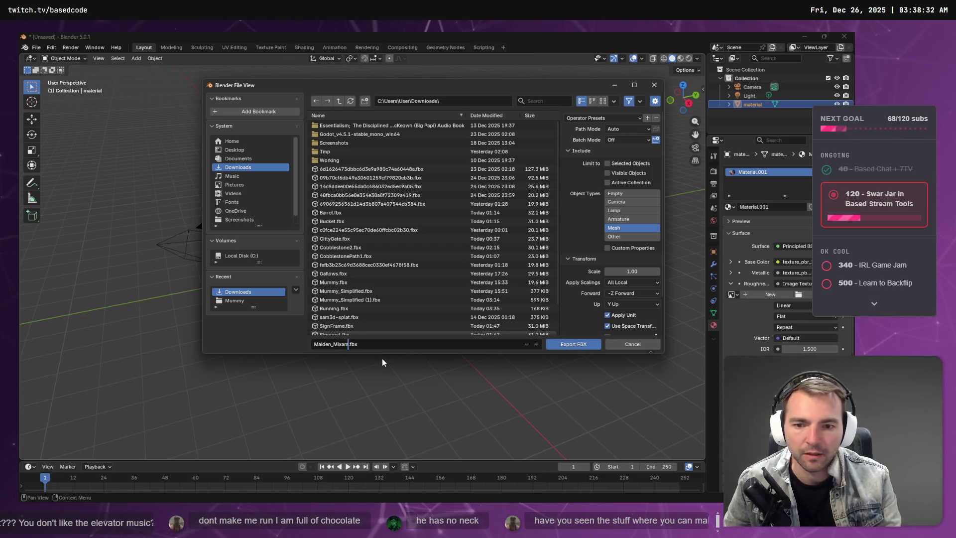
{"action": "type", "text": "o"}
{"action": "left_click", "coordinate": [570, 347]}
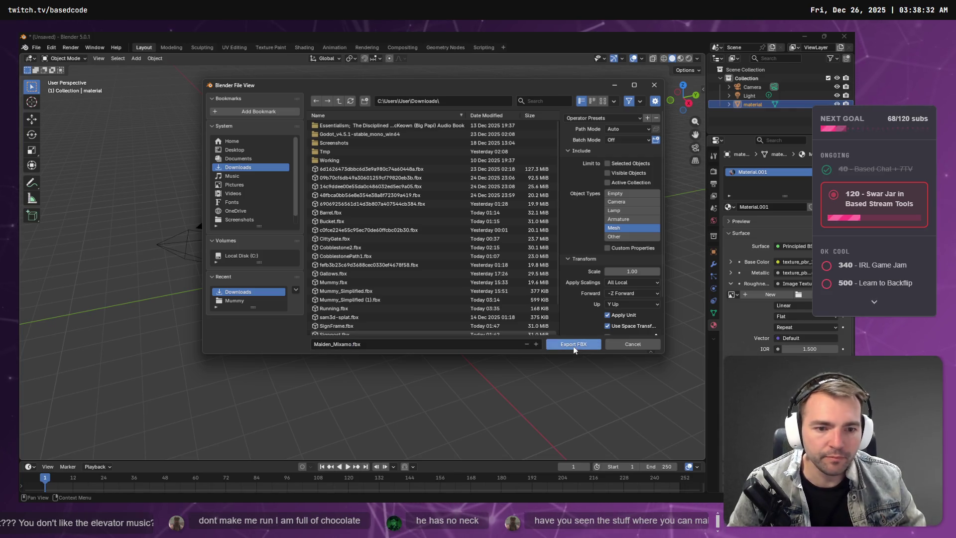
{"action": "left_click", "coordinate": [573, 346]}
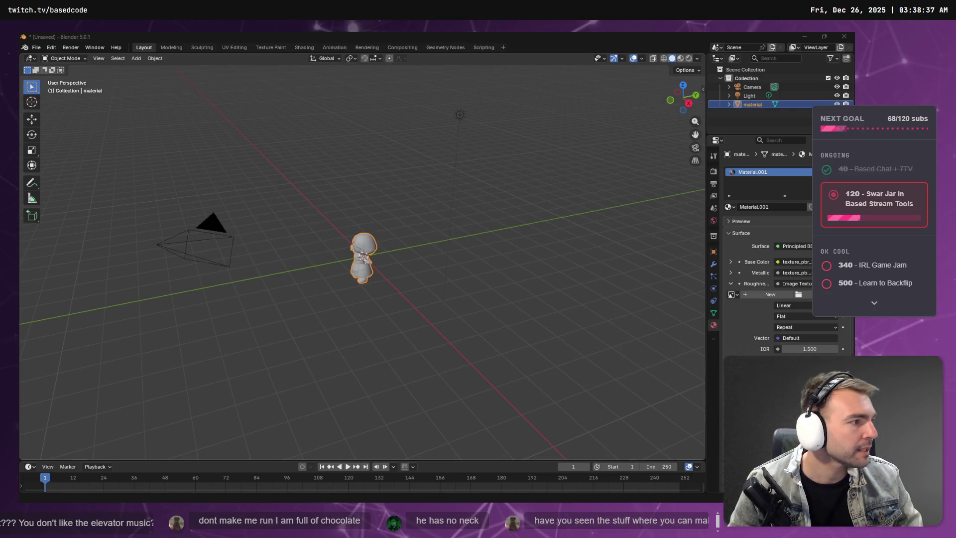
{"action": "key", "text": "alt+Tab"}
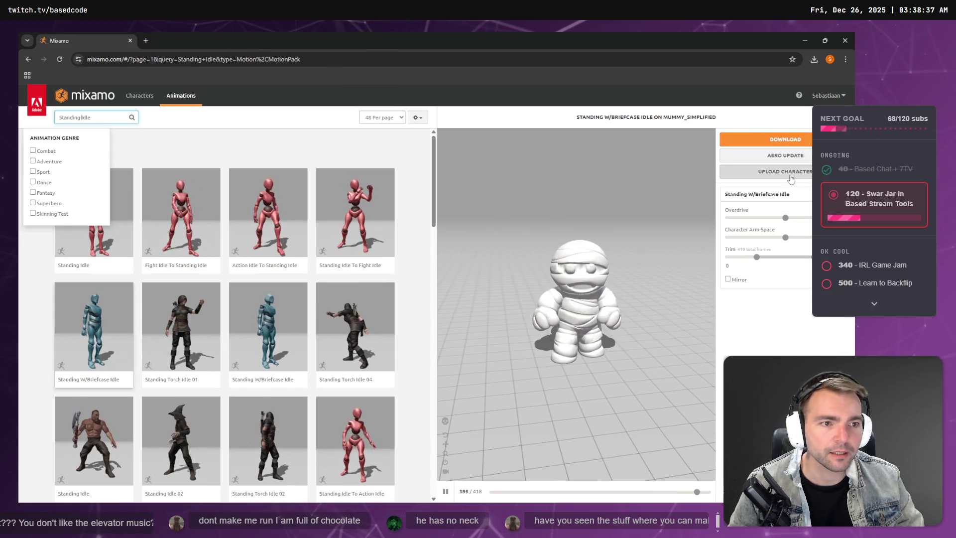
Upload the exported Maiden FBX from Downloads to Mixamo and accept the default orientation
{"action": "left_click", "coordinate": [785, 171]}
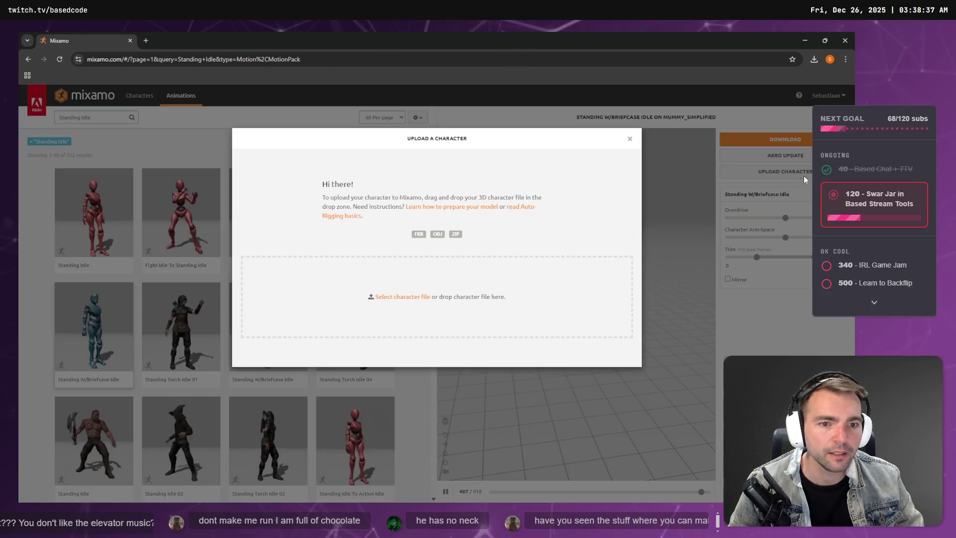
{"action": "left_click", "coordinate": [396, 297]}
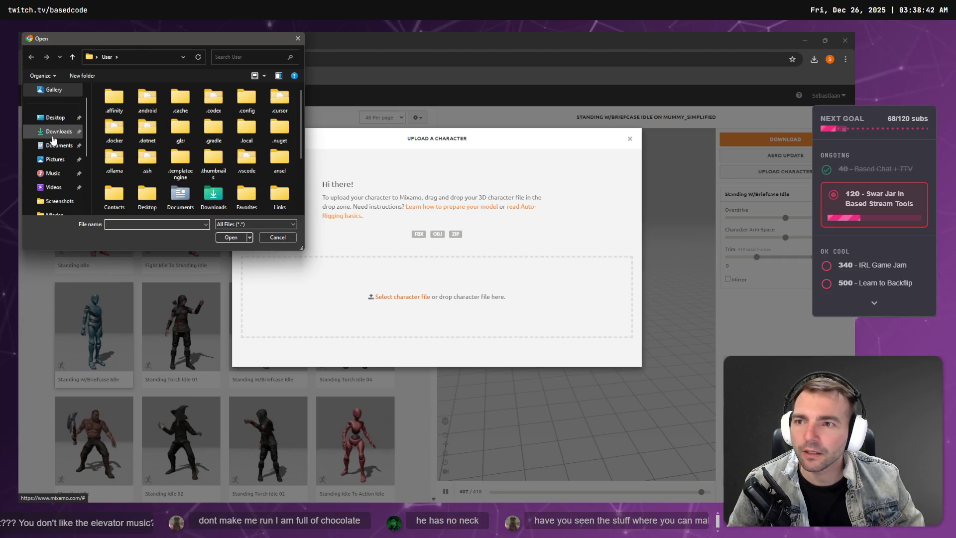
{"action": "left_click", "coordinate": [59, 132]}
{"action": "double_click", "coordinate": [164, 100]}
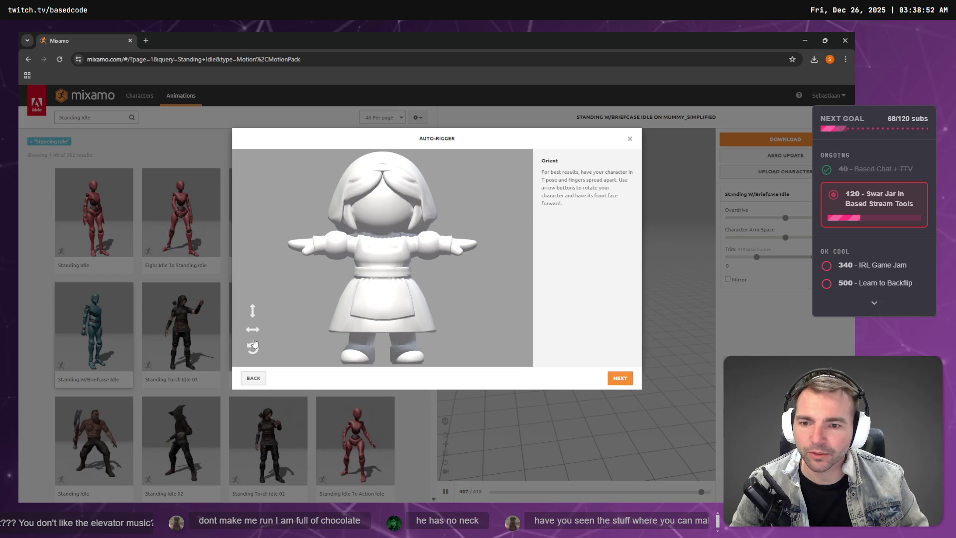
{"action": "left_click", "coordinate": [617, 379]}
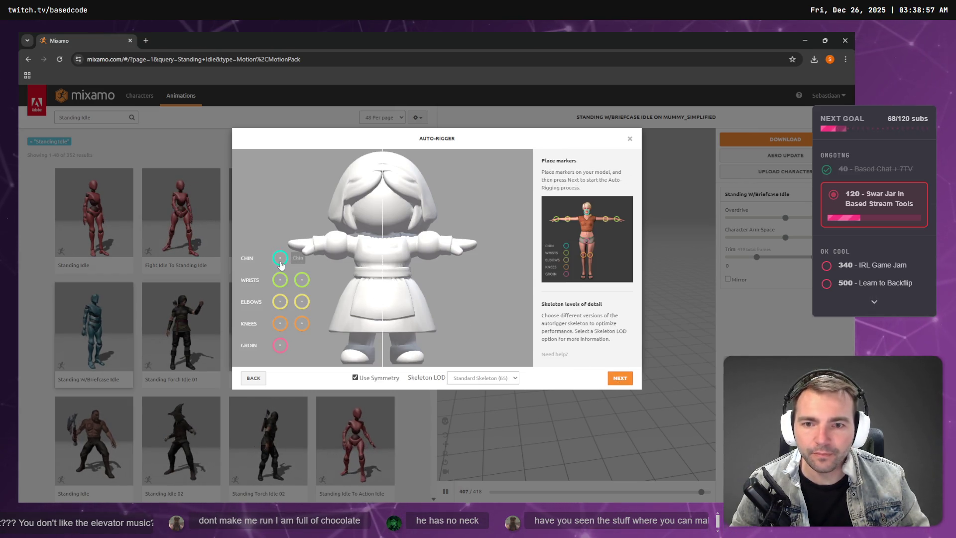
Place the chin, wrist, elbow, knee and groin markers on the Maiden model, fine-tuning chin and groin
{"action": "left_click_drag", "start_coordinate": [280, 264], "coordinate": [382, 235]}
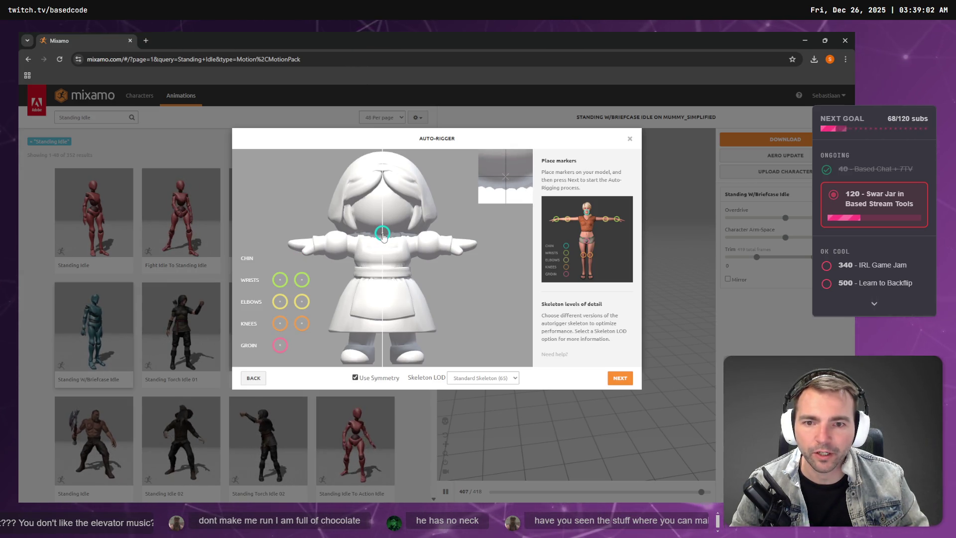
{"action": "left_click_drag", "start_coordinate": [383, 237], "coordinate": [383, 237]}
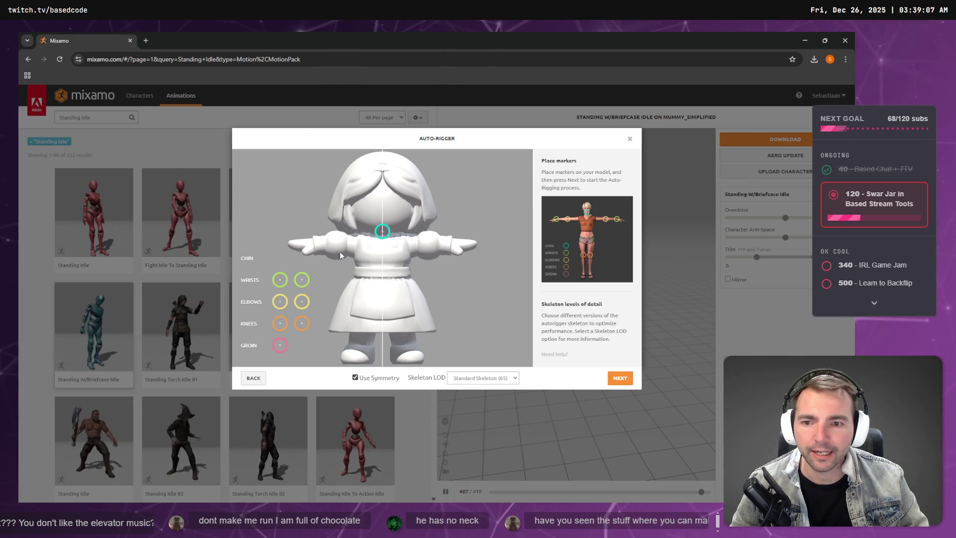
{"action": "left_click_drag", "start_coordinate": [301, 280], "coordinate": [314, 249]}
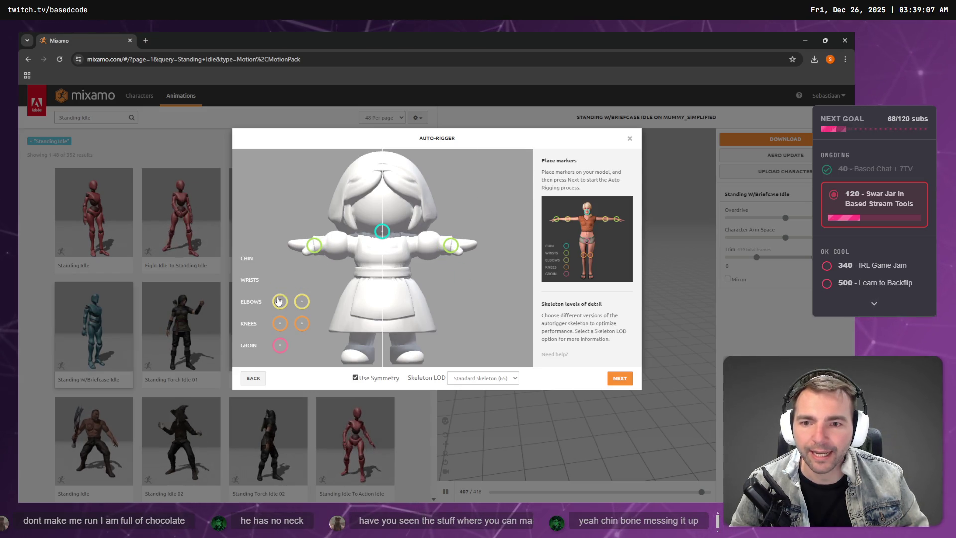
{"action": "mouse_move", "coordinate": [301, 301]}
{"action": "left_mouse_down"}
{"action": "mouse_move", "coordinate": [350, 286]}
{"action": "mouse_move", "coordinate": [323, 246]}
{"action": "mouse_move", "coordinate": [337, 248]}
{"action": "left_mouse_up"}
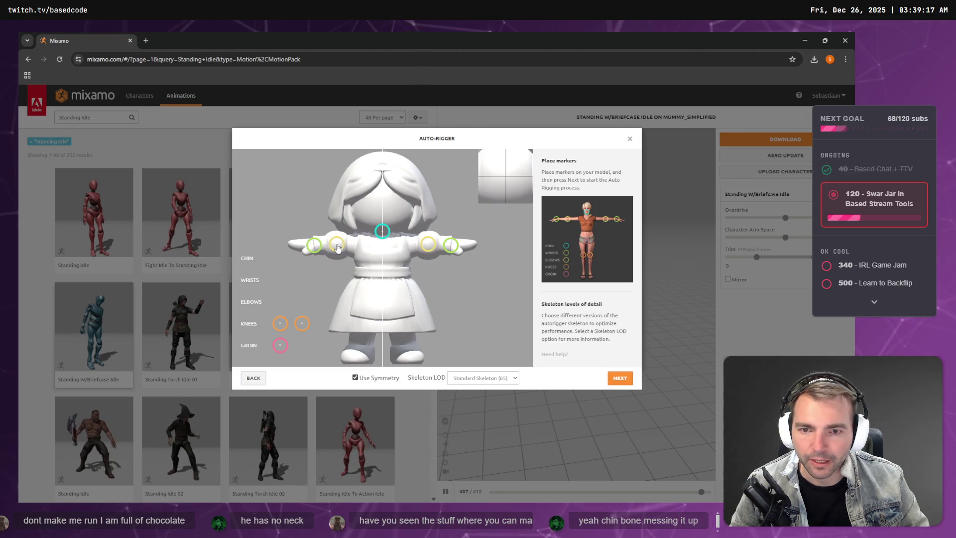
{"action": "left_click_drag", "start_coordinate": [279, 324], "coordinate": [361, 335]}
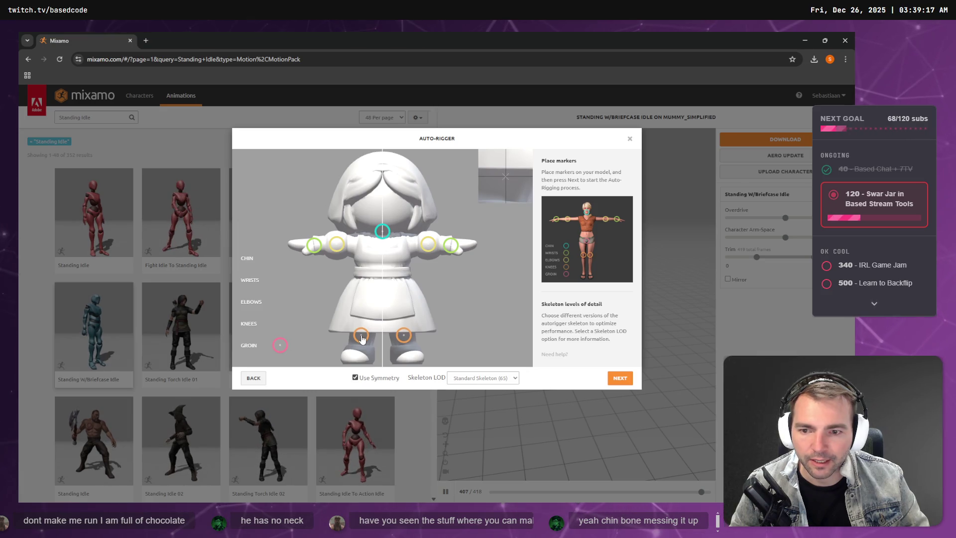
{"action": "mouse_move", "coordinate": [280, 345]}
{"action": "left_mouse_down"}
{"action": "mouse_move", "coordinate": [385, 336]}
{"action": "mouse_move", "coordinate": [383, 310]}
{"action": "left_mouse_up"}
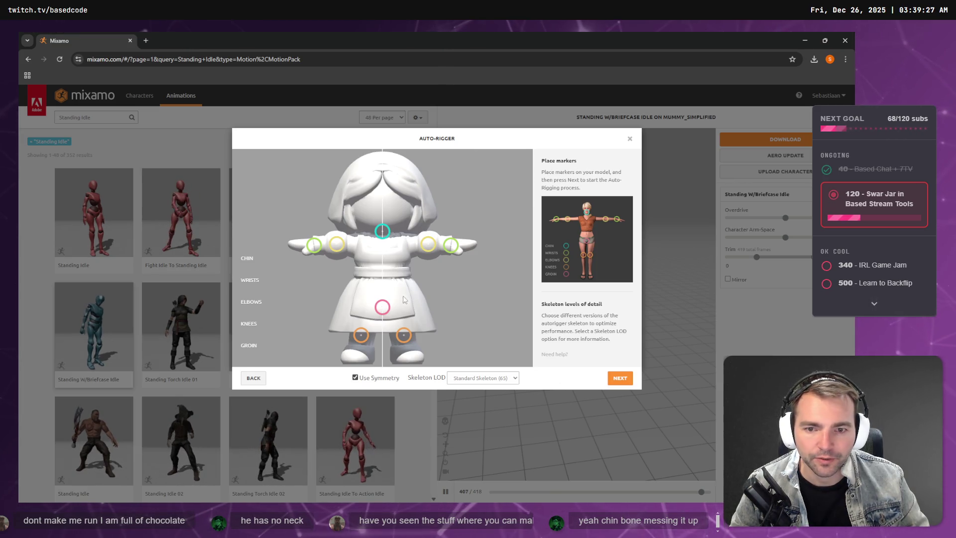
{"action": "left_click_drag", "start_coordinate": [382, 315], "coordinate": [383, 303]}
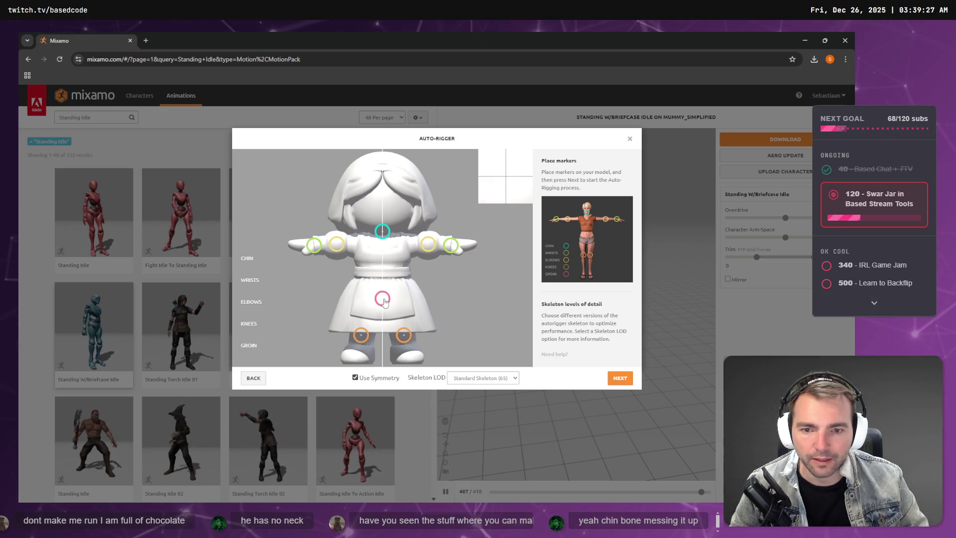
{"action": "left_click_drag", "start_coordinate": [384, 304], "coordinate": [384, 302]}
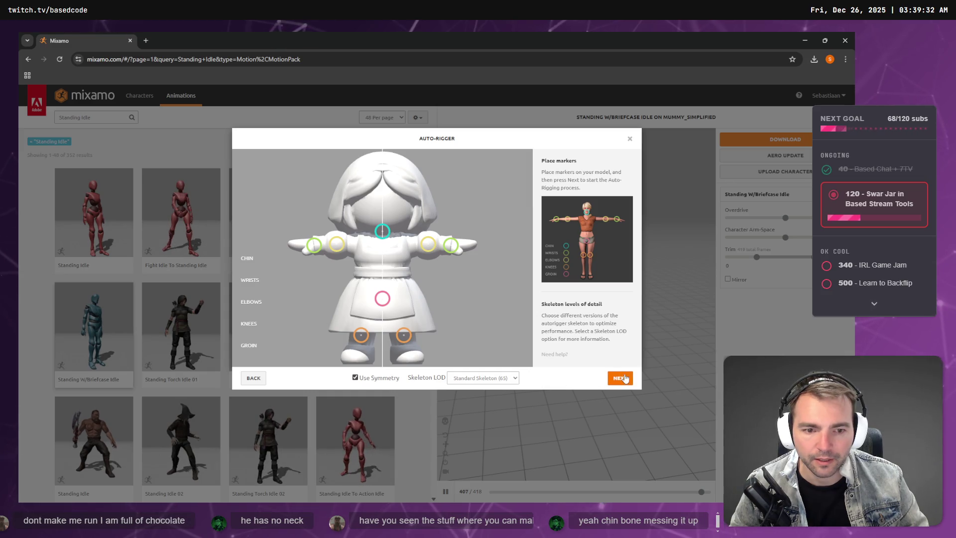
Choose the No Fingers (25) skeleton, nudge the wrist markers outward, and start auto-rigging
{"action": "left_click", "coordinate": [498, 378]}
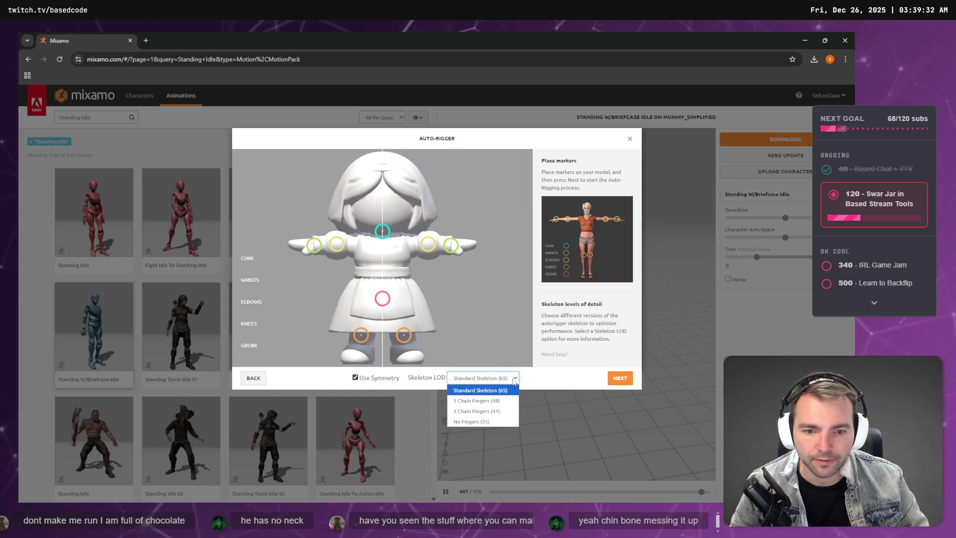
{"action": "left_click", "coordinate": [494, 422]}
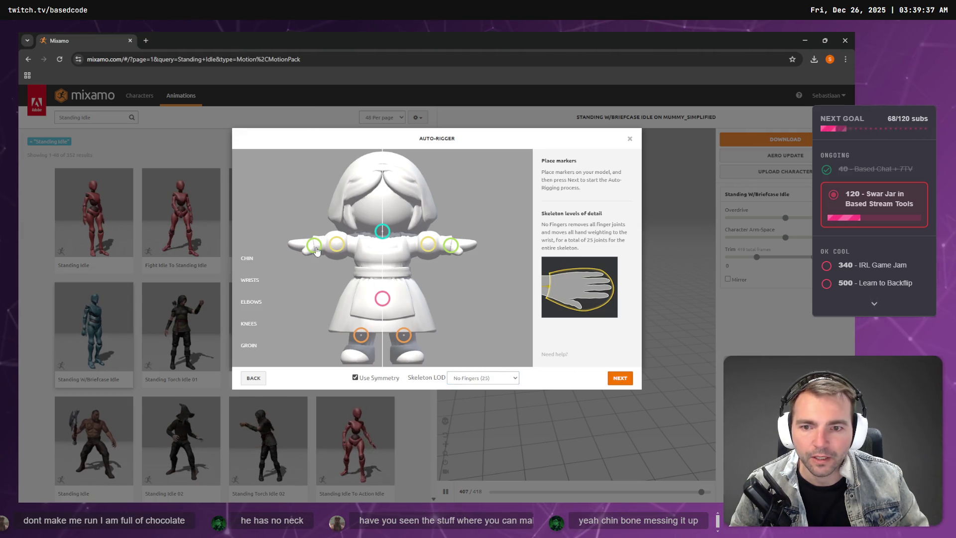
{"action": "left_click_drag", "start_coordinate": [316, 251], "coordinate": [312, 248]}
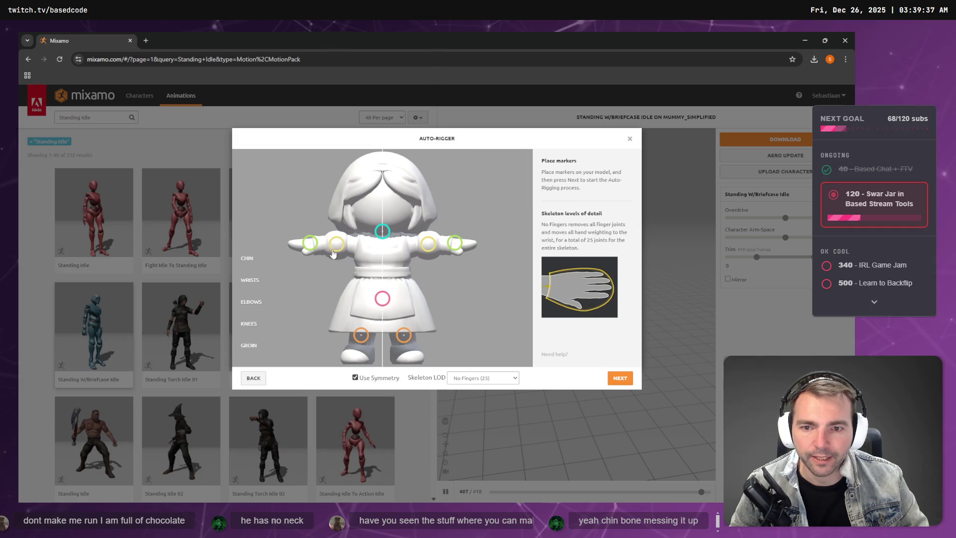
{"action": "mouse_move", "coordinate": [338, 246]}
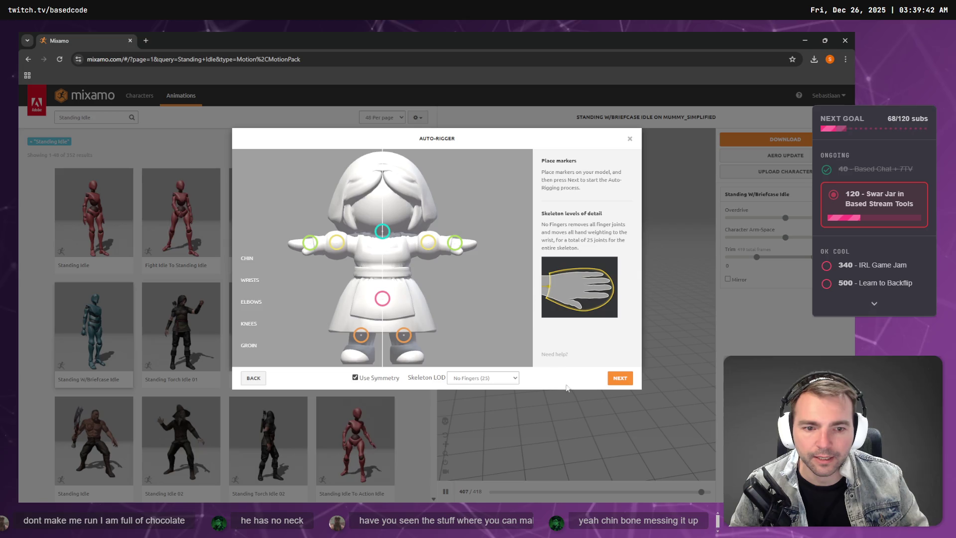
{"action": "left_click", "coordinate": [623, 381]}
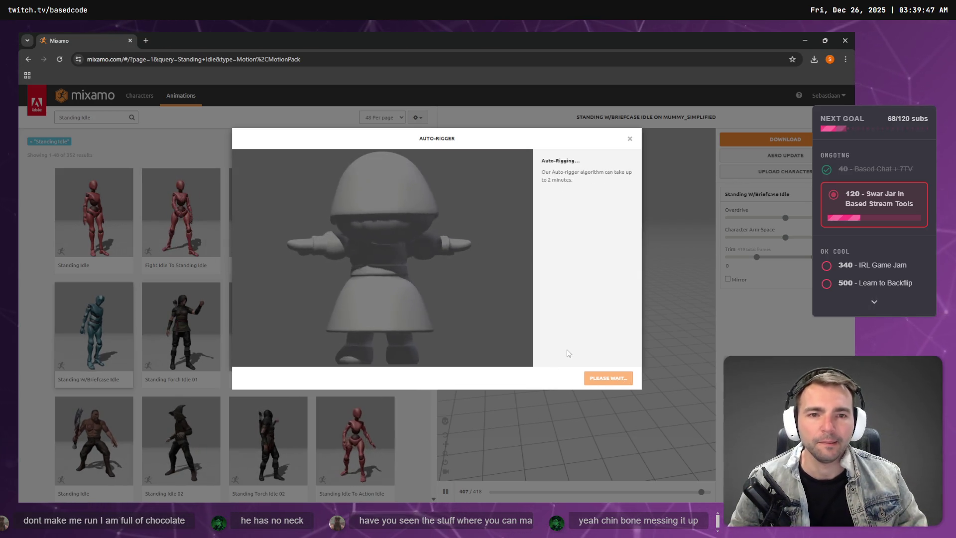